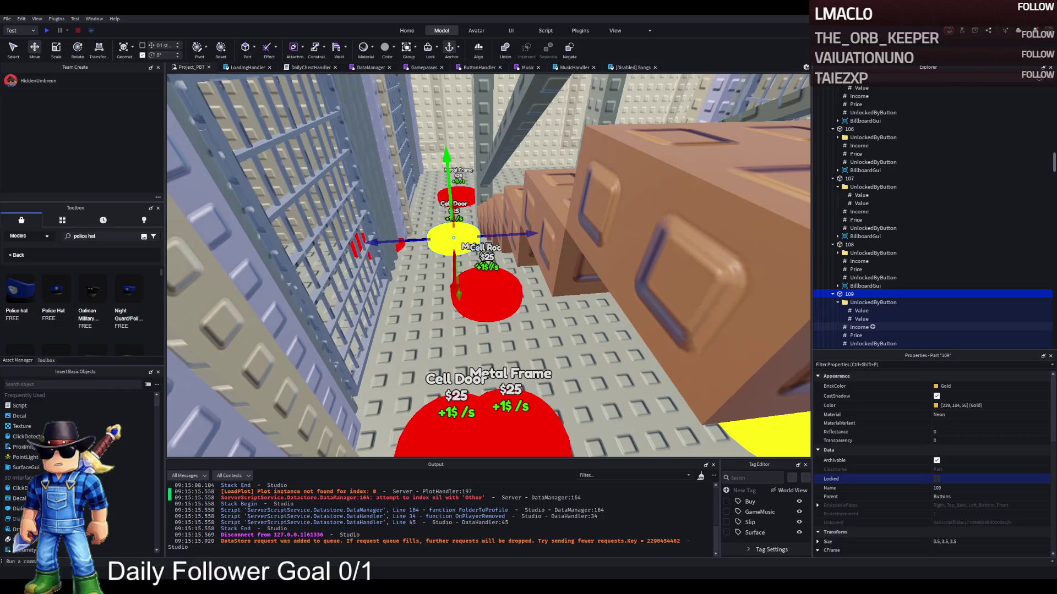
Fly the camera through the prison hallway and select the cell bars' CellBeams model.
{"action": "left_click_drag", "start_coordinate": [572, 349], "coordinate": [572, 349]}
{"action": "left_click_drag", "start_coordinate": [444, 284], "coordinate": [447, 284]}
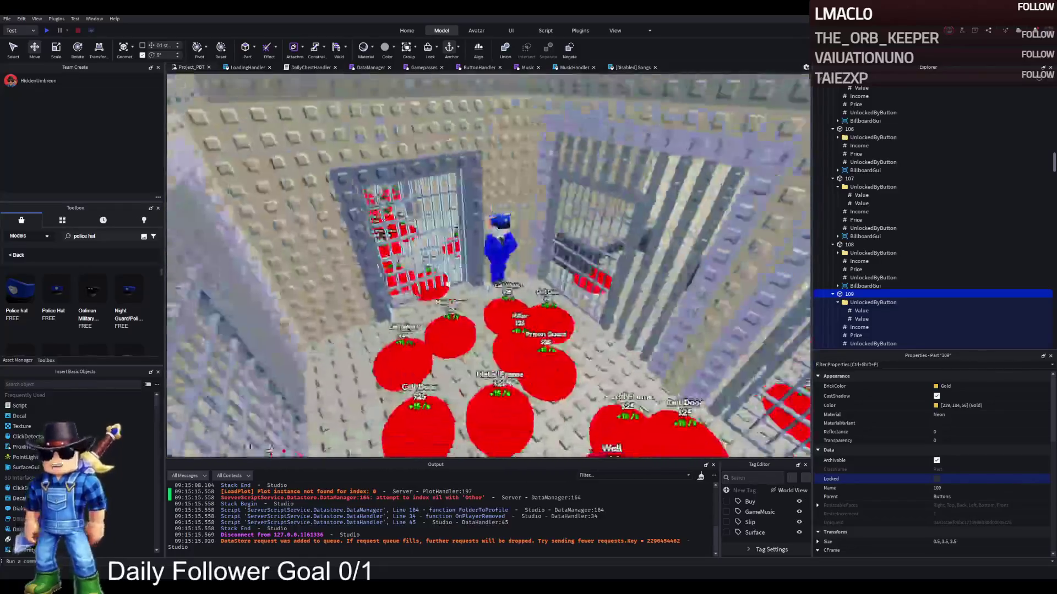
{"action": "left_click_drag", "start_coordinate": [544, 250], "coordinate": [542, 251]}
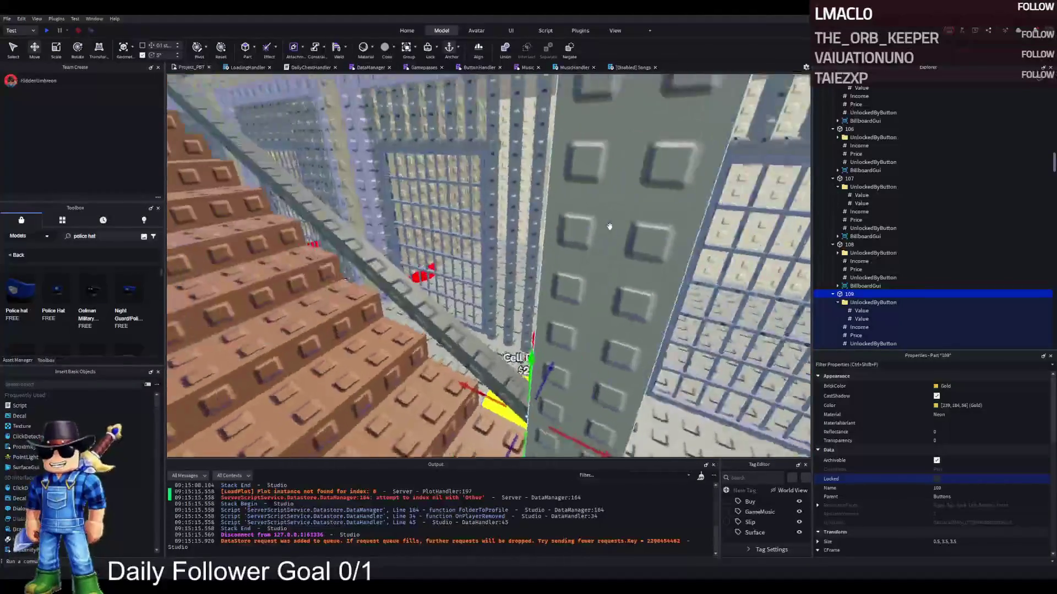
{"action": "key", "text": "w"}
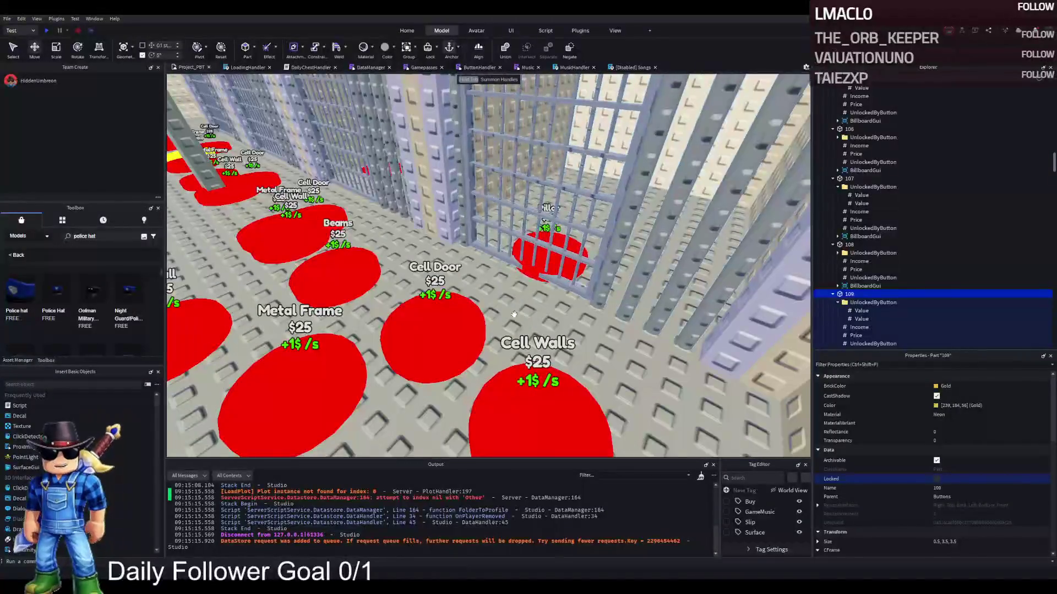
{"action": "left_click", "coordinate": [601, 174]}
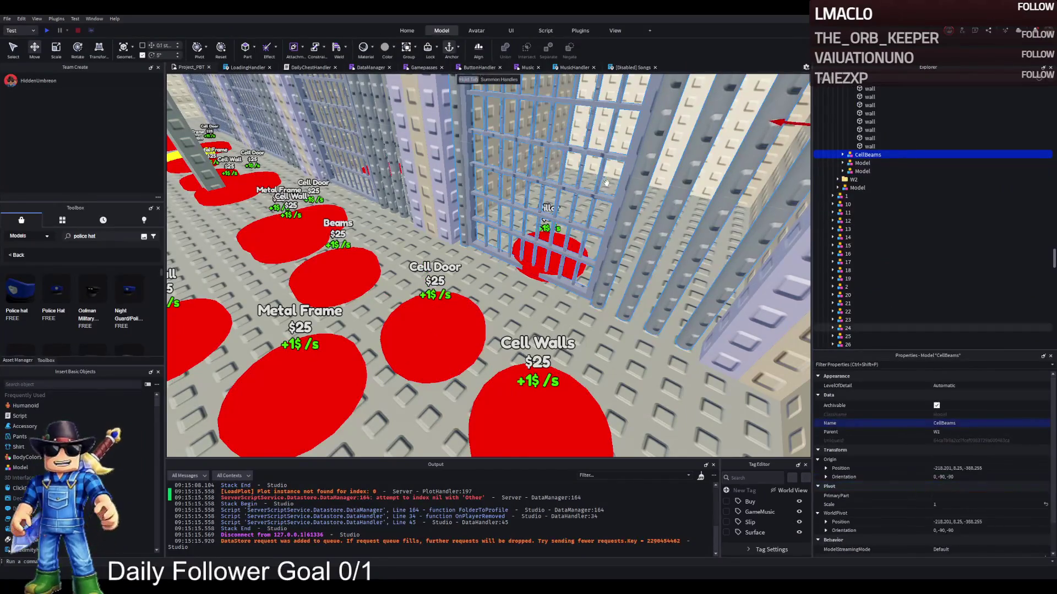
{"action": "key", "text": "s"}
{"action": "left_click", "coordinate": [564, 205], "text": "ctrl"}
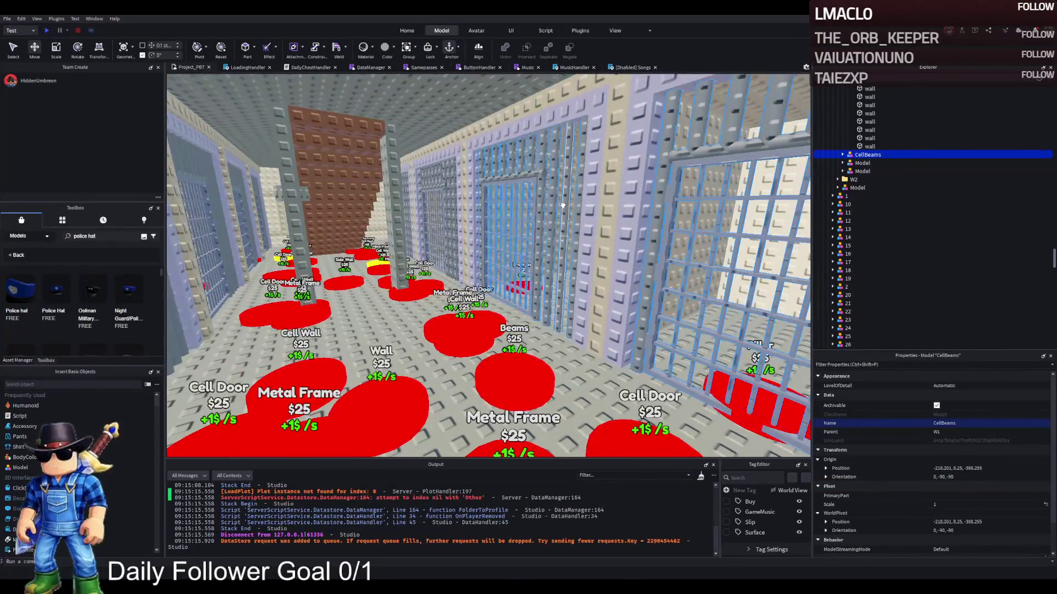
{"action": "left_click", "coordinate": [435, 187], "text": "ctrl"}
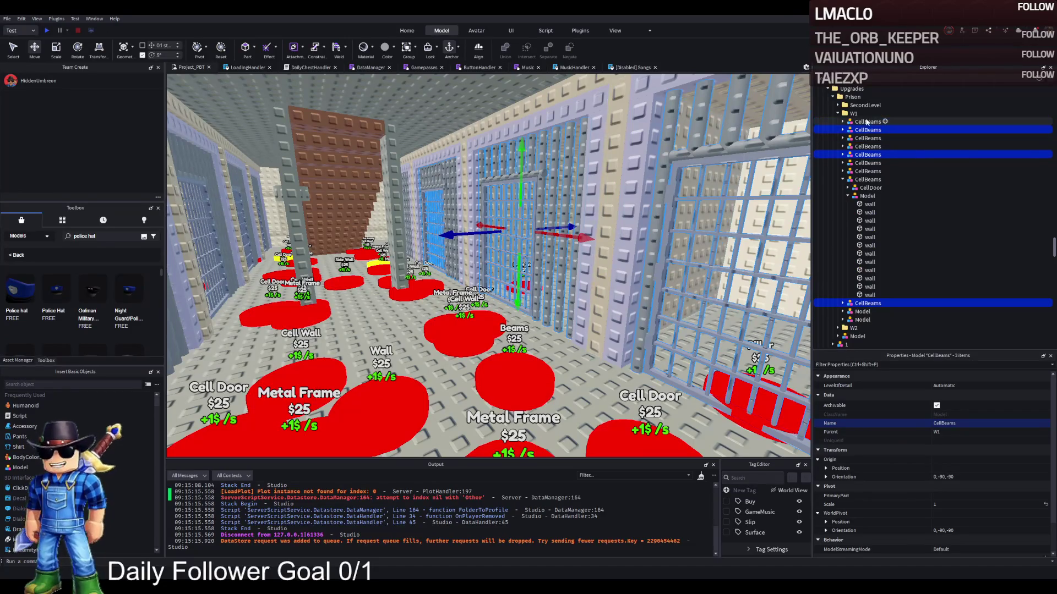
{"action": "left_click", "coordinate": [867, 180]}
{"action": "left_click", "coordinate": [842, 179]}
{"action": "left_click", "coordinate": [867, 188]}
{"action": "left_click", "coordinate": [856, 122], "text": "shift"}
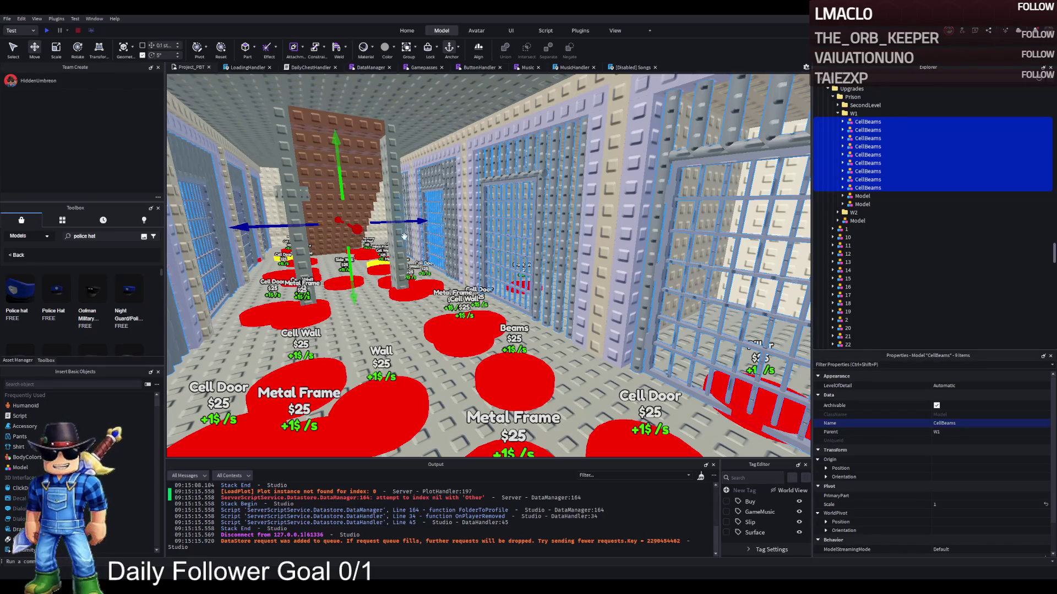
{"action": "left_click_drag", "start_coordinate": [352, 279], "coordinate": [341, 176]}
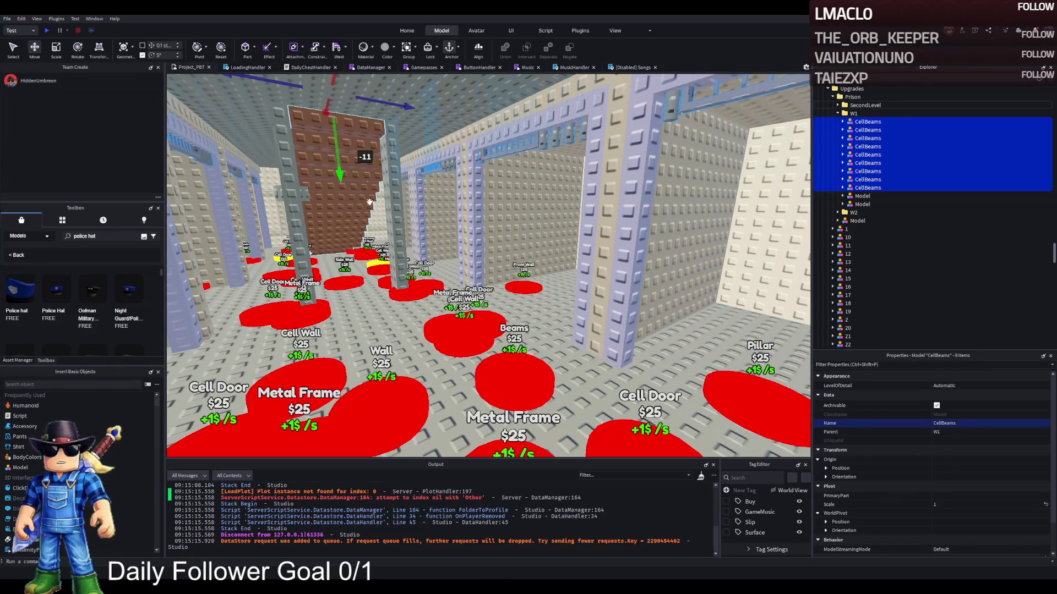
{"action": "key", "text": "ctrl+z"}
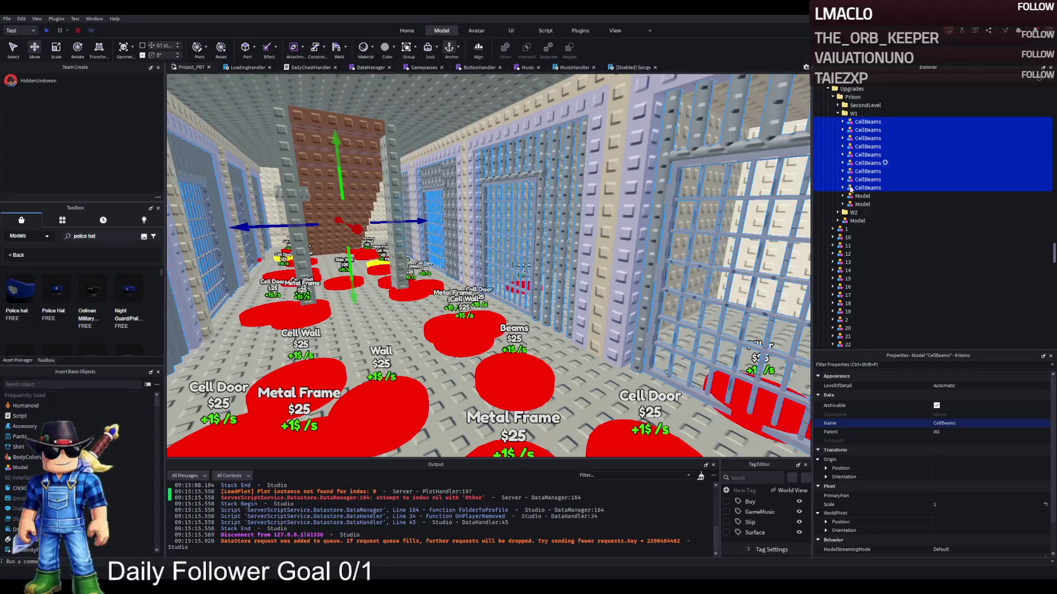
{"action": "key", "text": "f"}
{"action": "left_click", "coordinate": [368, 312]}
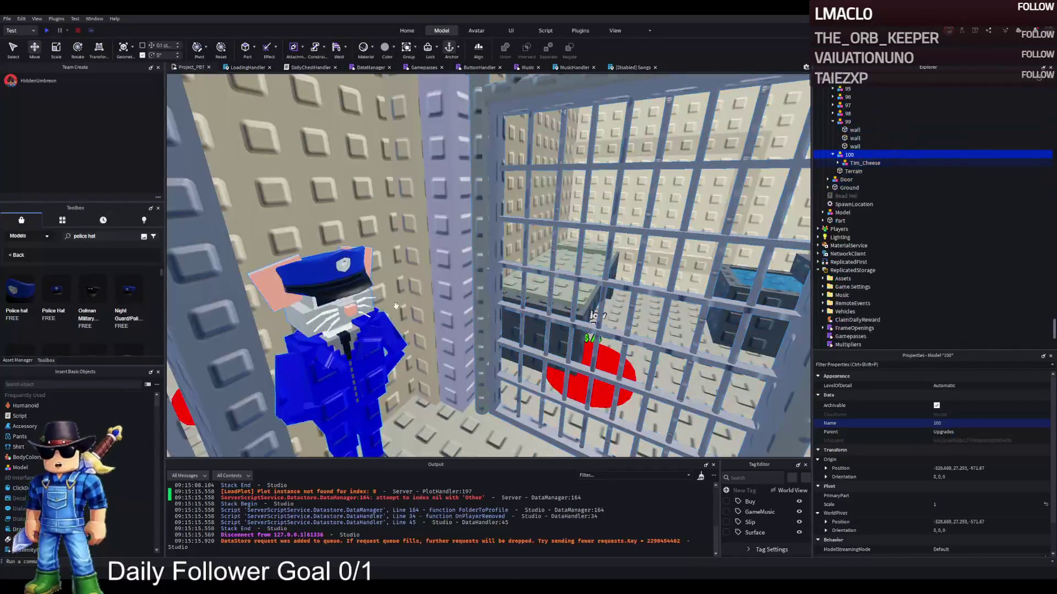
Rename upgrade model 100 to 101.
{"action": "key", "text": "f"}
{"action": "key", "text": "F2"}
{"action": "type", "text": "101"}
{"action": "key", "text": "Return"}
Move the nine CellBeams entries into model 101.
{"action": "left_click", "coordinate": [832, 154]}
{"action": "left_click", "coordinate": [832, 155]}
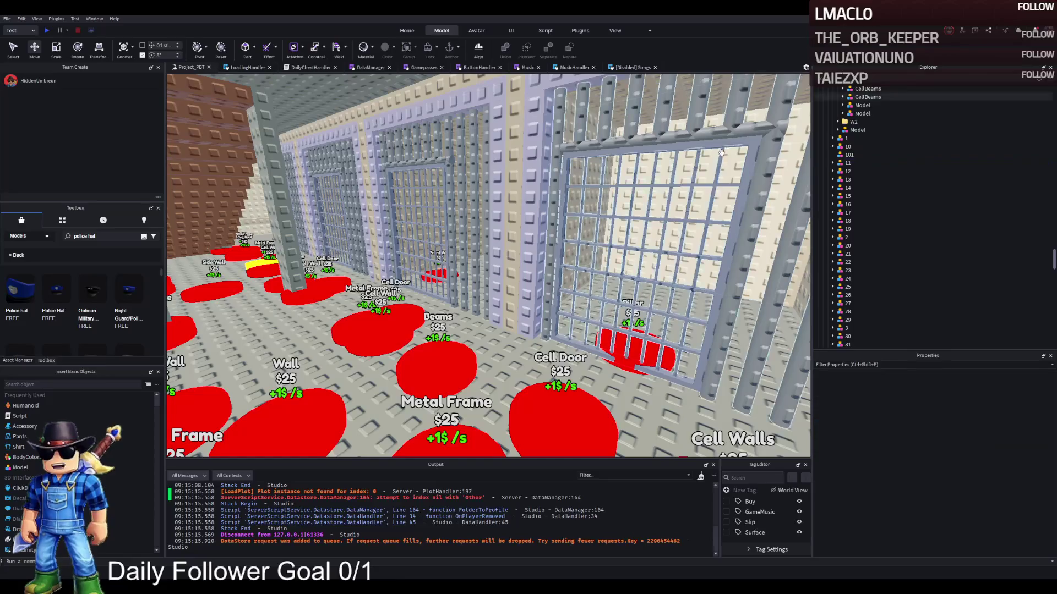
{"action": "scroll", "coordinate": [869, 143], "scroll_direction": "up", "scroll_amount": 2}
{"action": "left_click", "coordinate": [870, 143]}
{"action": "scroll", "coordinate": [867, 138], "scroll_direction": "up", "scroll_amount": 3}
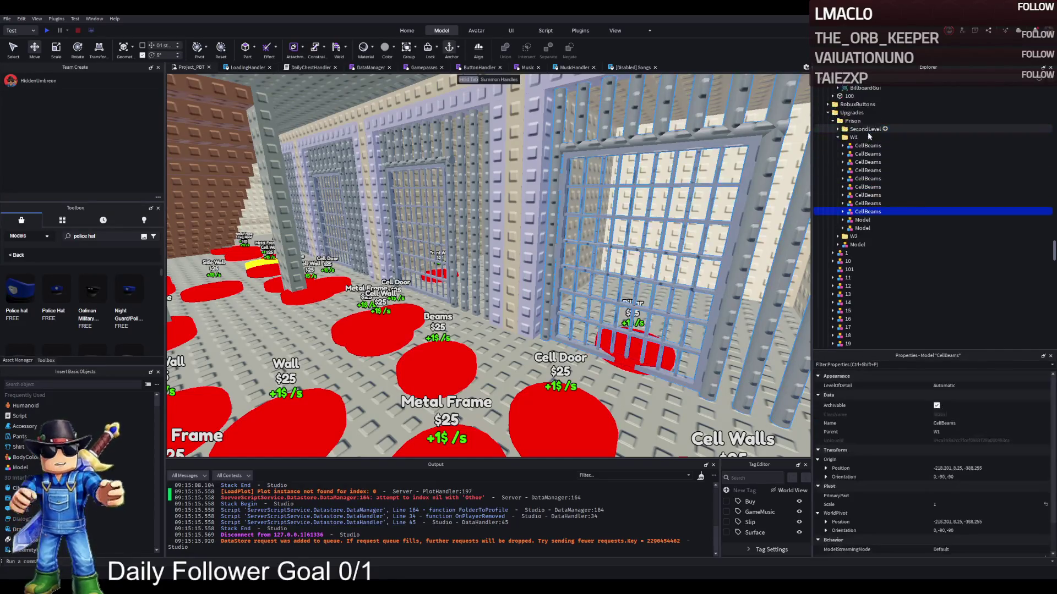
{"action": "left_click", "coordinate": [867, 146], "text": "shift"}
{"action": "mouse_move", "coordinate": [867, 146]}
{"action": "left_mouse_down"}
{"action": "mouse_move", "coordinate": [892, 225]}
{"action": "mouse_move", "coordinate": [851, 269]}
{"action": "left_mouse_up"}
Duplicate model 101 into copies named 102 and 103.
{"action": "left_click", "coordinate": [850, 196]}
{"action": "key", "text": "ctrl+d"}
{"action": "key", "text": "F2"}
{"action": "type", "text": "102"}
{"action": "key", "text": "Return"}
{"action": "key", "text": "ctrl+d"}
{"action": "key", "text": "F2"}
{"action": "type", "text": "103"}
{"action": "key", "text": "Return"}
Make two more copies named 104 and 105.
{"action": "key", "text": "ctrl+d"}
{"action": "key", "text": "F2"}
{"action": "type", "text": "104"}
{"action": "key", "text": "Return"}
{"action": "key", "text": "ctrl+d"}
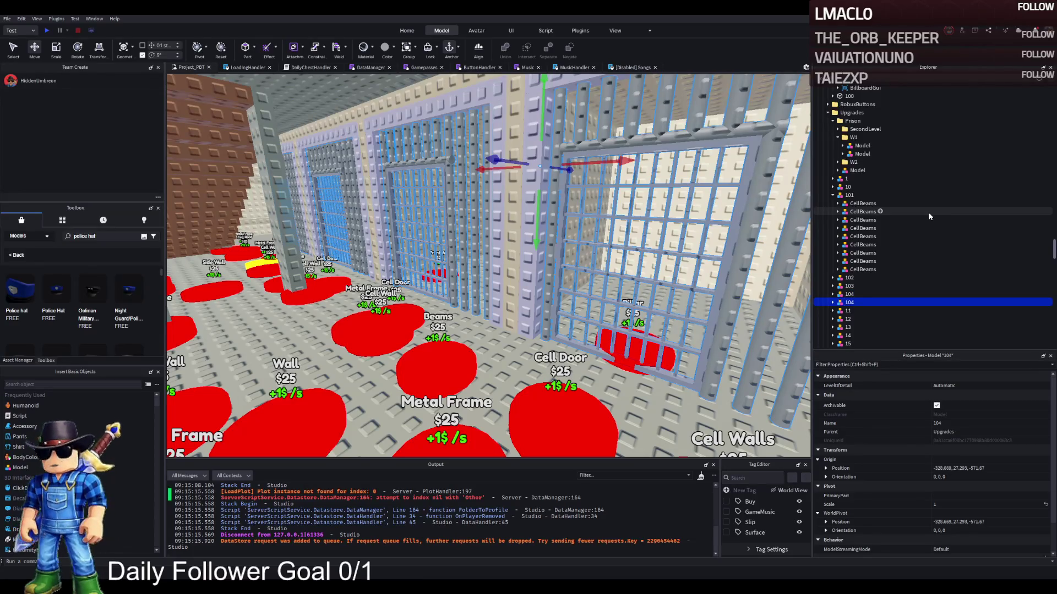
{"action": "key", "text": "F2"}
{"action": "type", "text": "105"}
{"action": "key", "text": "Return"}
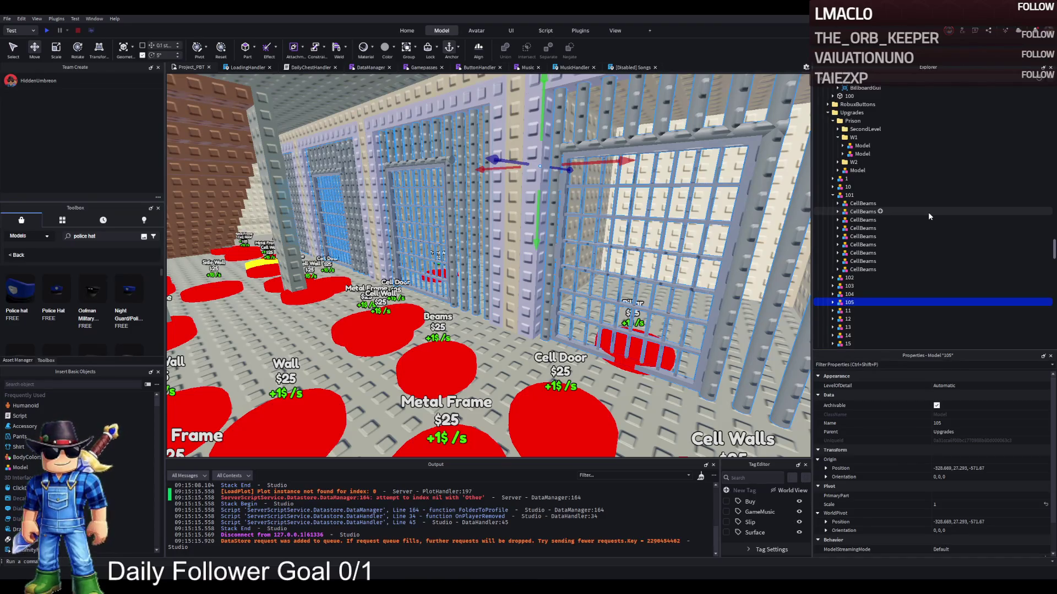
Pass the copied CellBeams from 105 down through 104 and 103 into 102, then delete them.
{"action": "left_click", "coordinate": [833, 302]}
{"action": "left_click", "coordinate": [854, 310]}
{"action": "scroll", "coordinate": [853, 314], "scroll_direction": "down", "scroll_amount": 1}
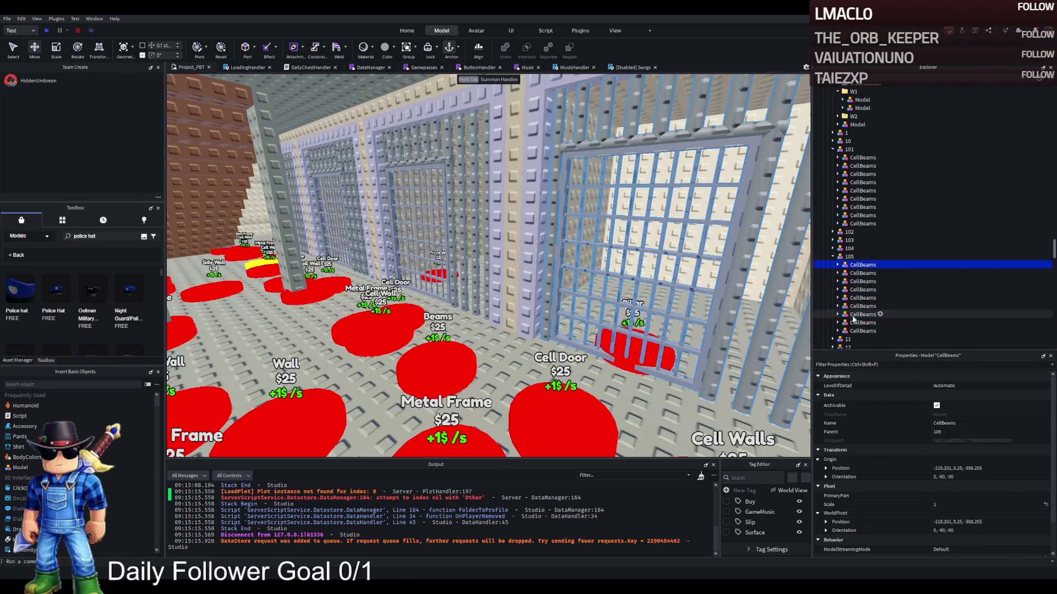
{"action": "left_click", "coordinate": [853, 331], "text": "shift"}
{"action": "left_click_drag", "start_coordinate": [854, 330], "coordinate": [849, 248]}
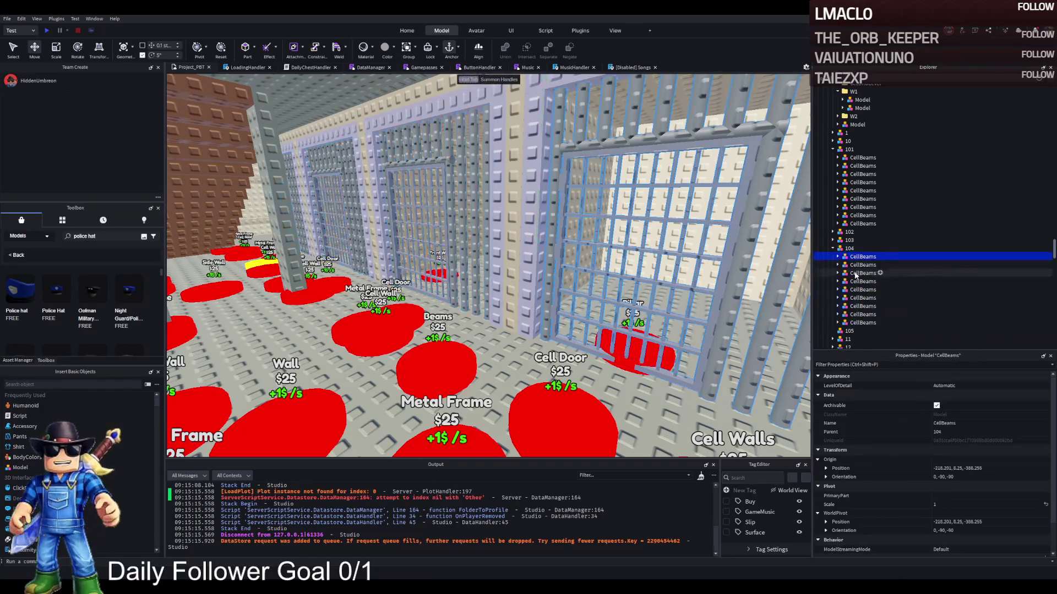
{"action": "left_click", "coordinate": [854, 323], "text": "shift"}
{"action": "left_click_drag", "start_coordinate": [854, 322], "coordinate": [849, 241]}
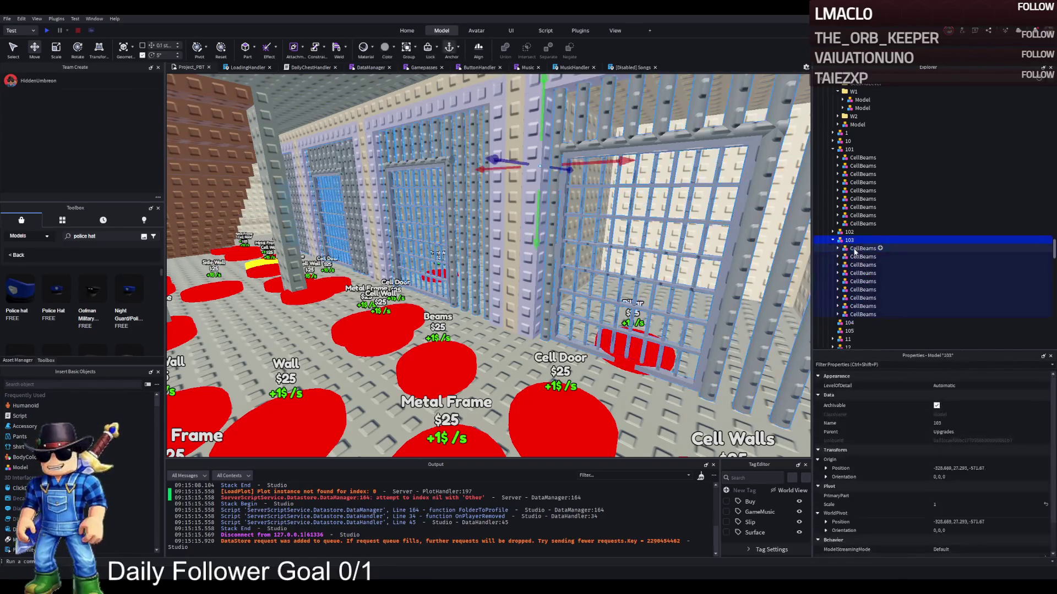
{"action": "left_click", "coordinate": [853, 314], "text": "shift"}
{"action": "left_click_drag", "start_coordinate": [853, 314], "coordinate": [850, 232]}
{"action": "left_click", "coordinate": [852, 241]}
{"action": "left_click", "coordinate": [854, 306], "text": "shift"}
{"action": "key", "text": "Delete"}
Duplicate model 105 twice, renumbering the copies to end in 7 and 8.
{"action": "left_click", "coordinate": [851, 257]}
{"action": "key", "text": "ctrl+d"}
{"action": "key", "text": "F2"}
{"action": "key", "text": "BackSpace"}
{"action": "type", "text": "7"}
{"action": "key", "text": "Return"}
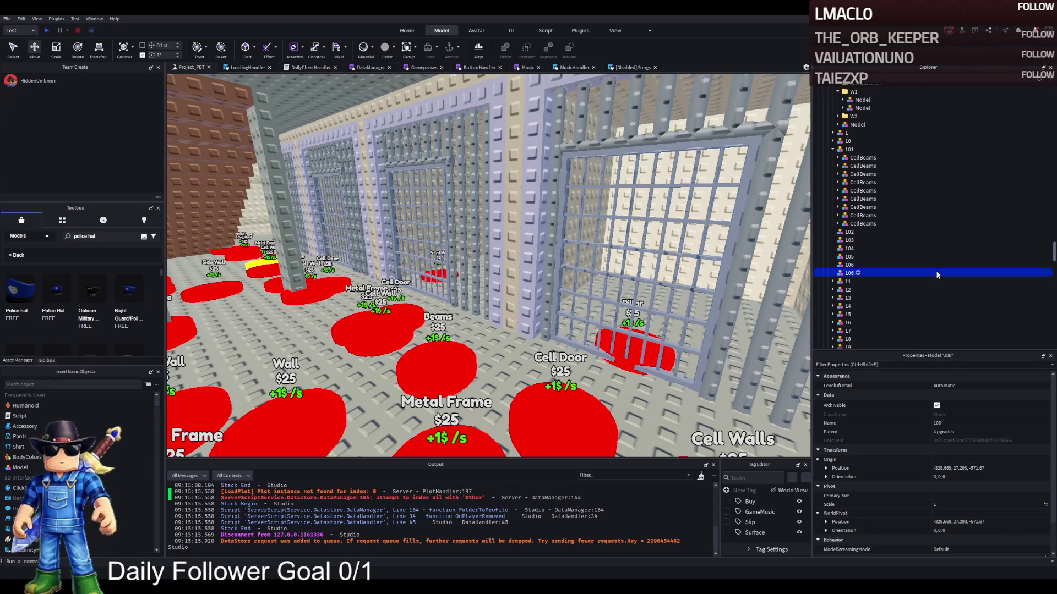
{"action": "key", "text": "ctrl+d"}
{"action": "key", "text": "F2"}
{"action": "key", "text": "BackSpace"}
{"action": "type", "text": "8"}
{"action": "key", "text": "Return"}
Make one more copy and name it 109.
{"action": "key", "text": "ctrl+d"}
{"action": "key", "text": "F2"}
{"action": "key", "text": "BackSpace"}
{"action": "type", "text": "9"}
{"action": "key", "text": "Return"}
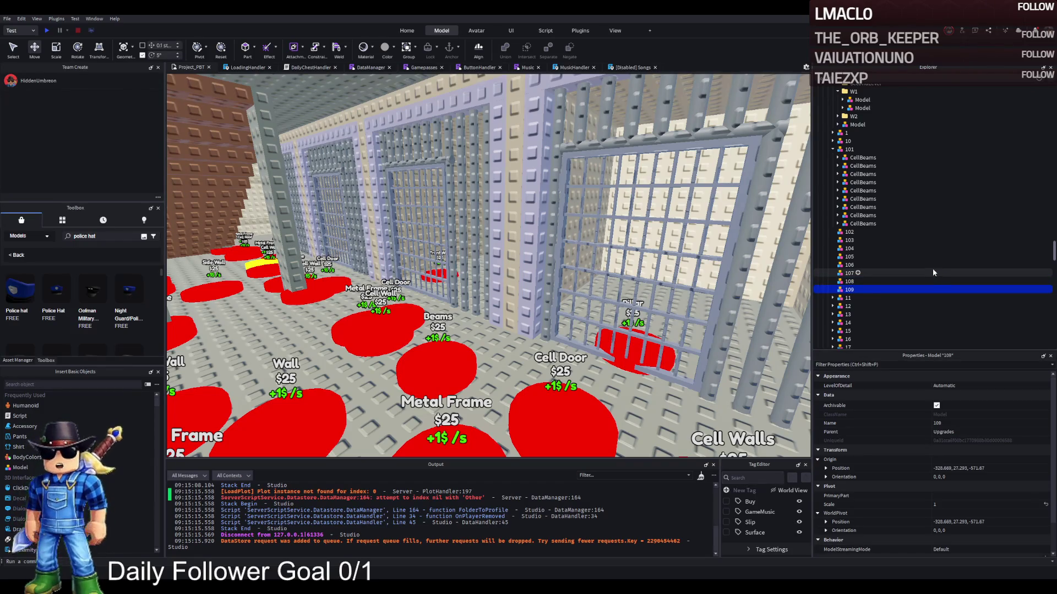
Move one CellBeams from model 101 into model 102.
{"action": "left_click", "coordinate": [872, 159]}
{"action": "left_click", "coordinate": [872, 164]}
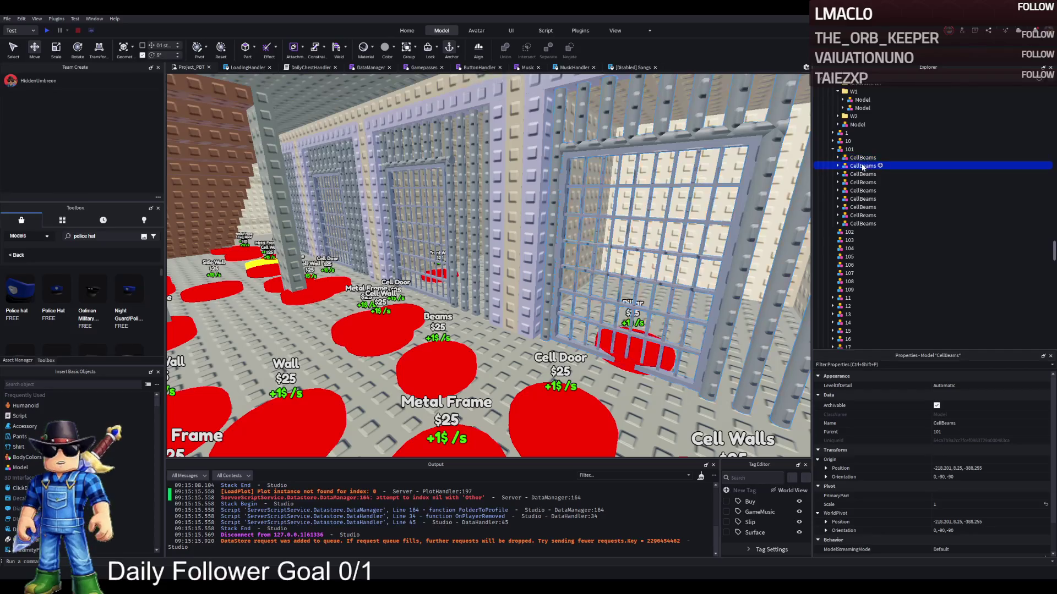
{"action": "key", "text": "f"}
{"action": "left_click_drag", "start_coordinate": [862, 165], "coordinate": [849, 231]}
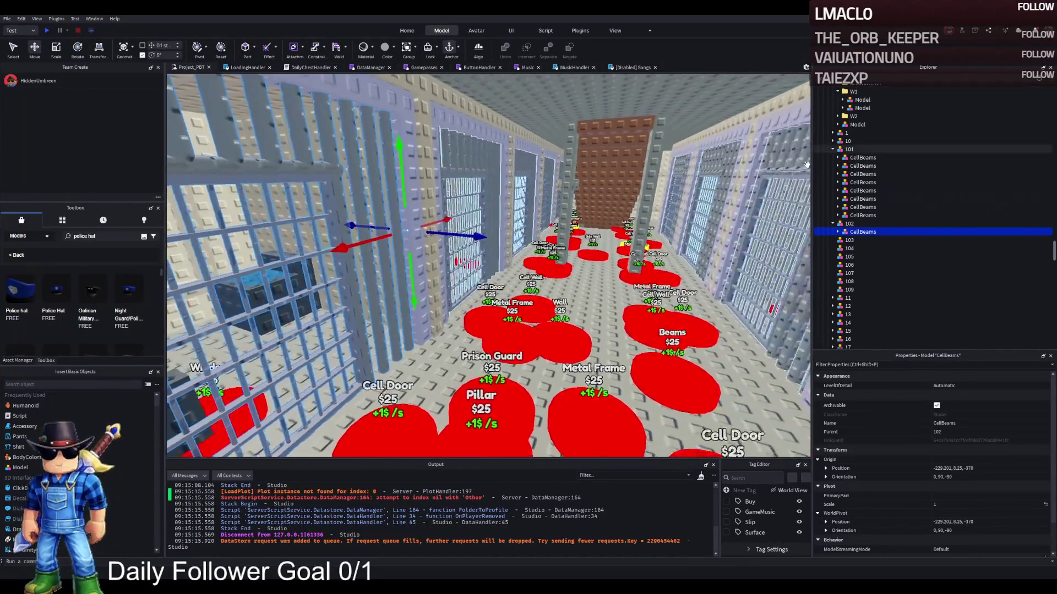
{"action": "left_click", "coordinate": [862, 158]}
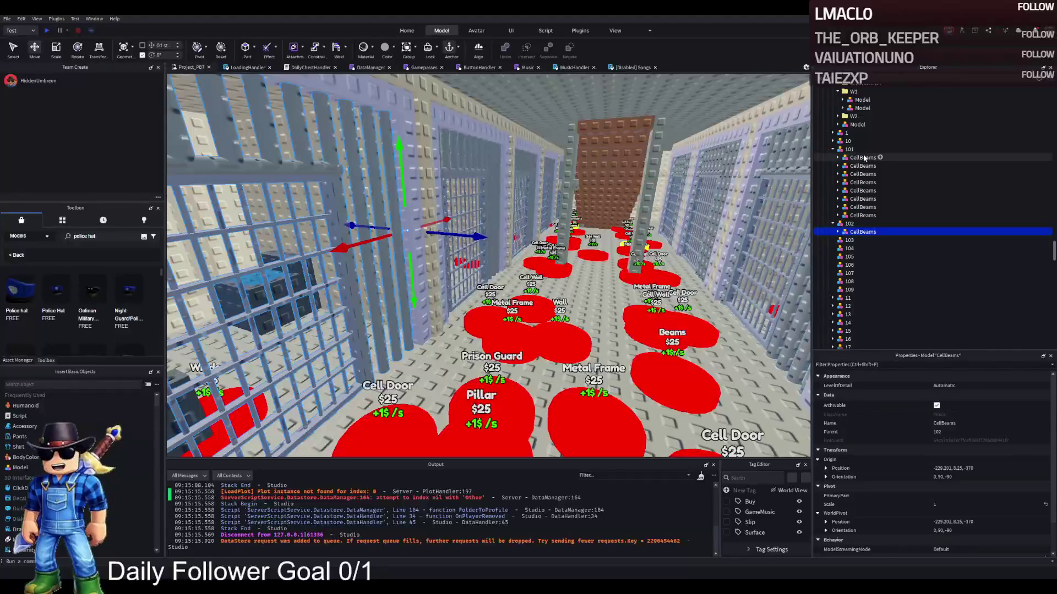
Move CellBeams from model 101 into models 103 and 105.
{"action": "left_click", "coordinate": [862, 166]}
{"action": "left_click", "coordinate": [780, 168]}
{"action": "left_click", "coordinate": [515, 165]}
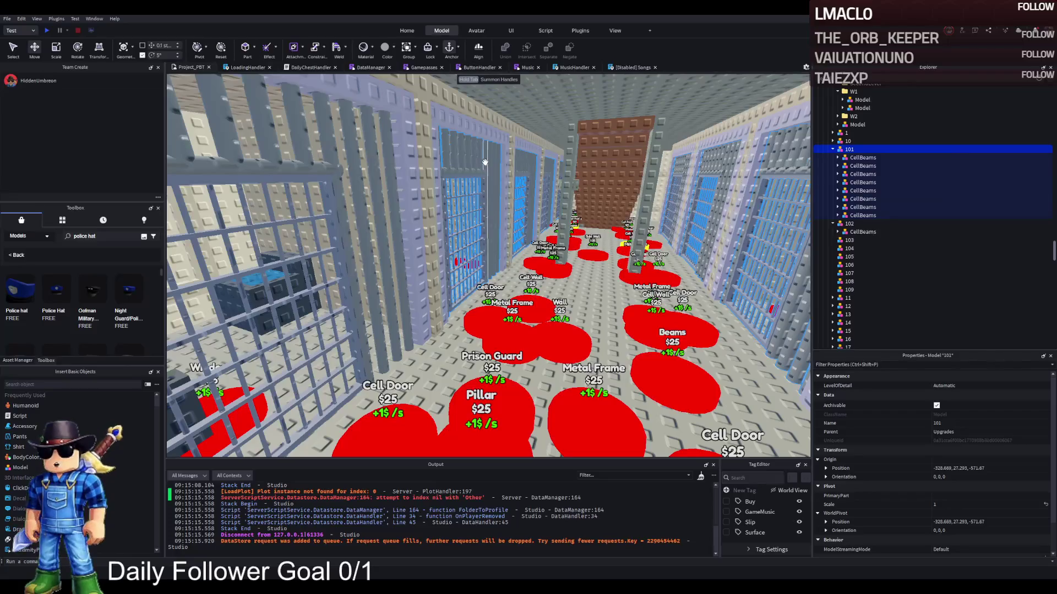
{"action": "left_click", "coordinate": [833, 215]}
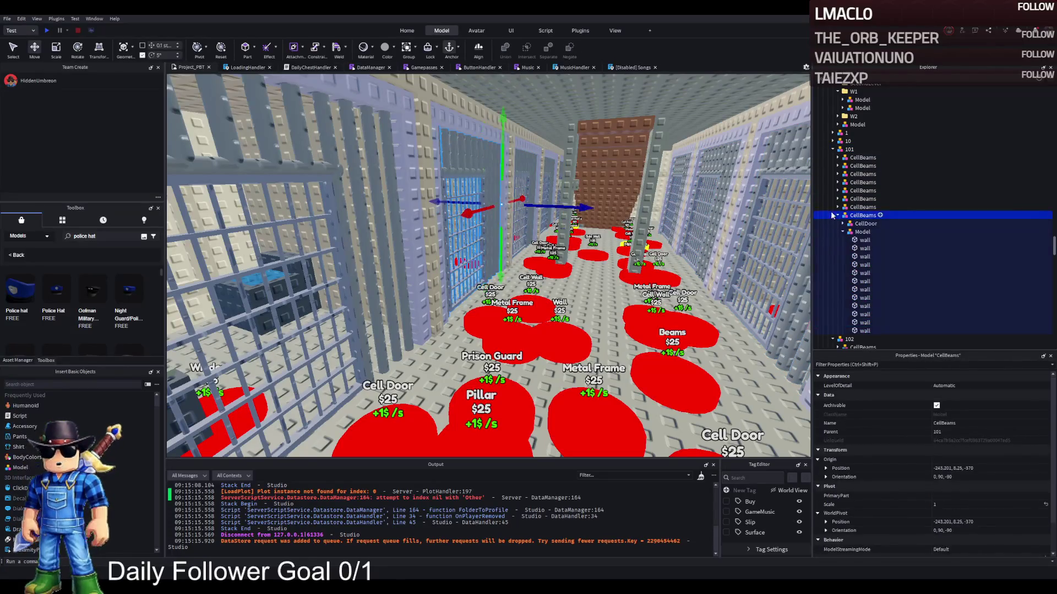
{"action": "left_click", "coordinate": [838, 216]}
{"action": "left_click_drag", "start_coordinate": [869, 217], "coordinate": [865, 240]}
{"action": "left_click", "coordinate": [857, 208]}
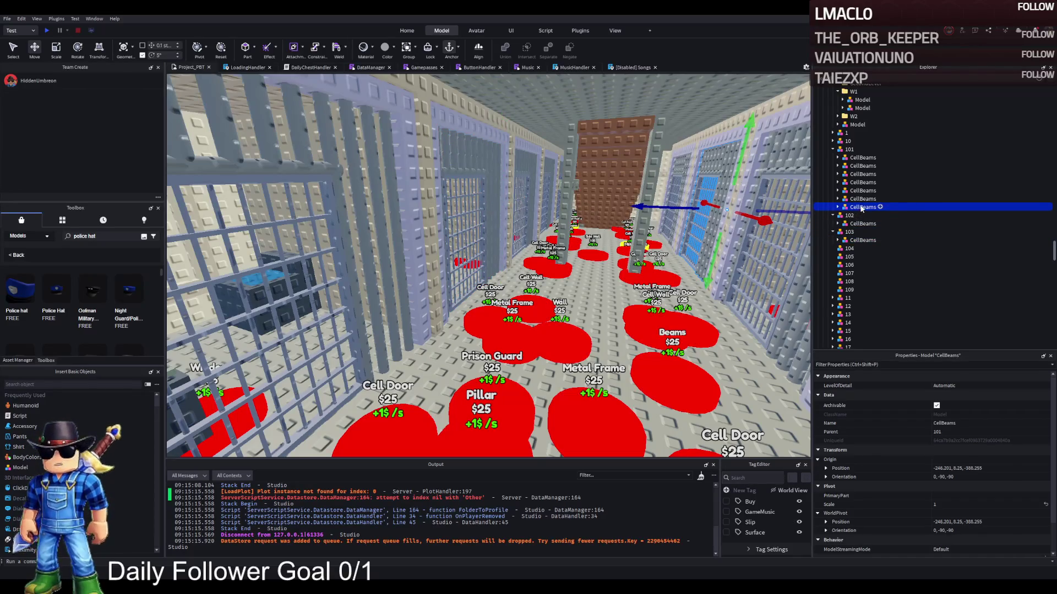
{"action": "left_click_drag", "start_coordinate": [862, 208], "coordinate": [854, 256]}
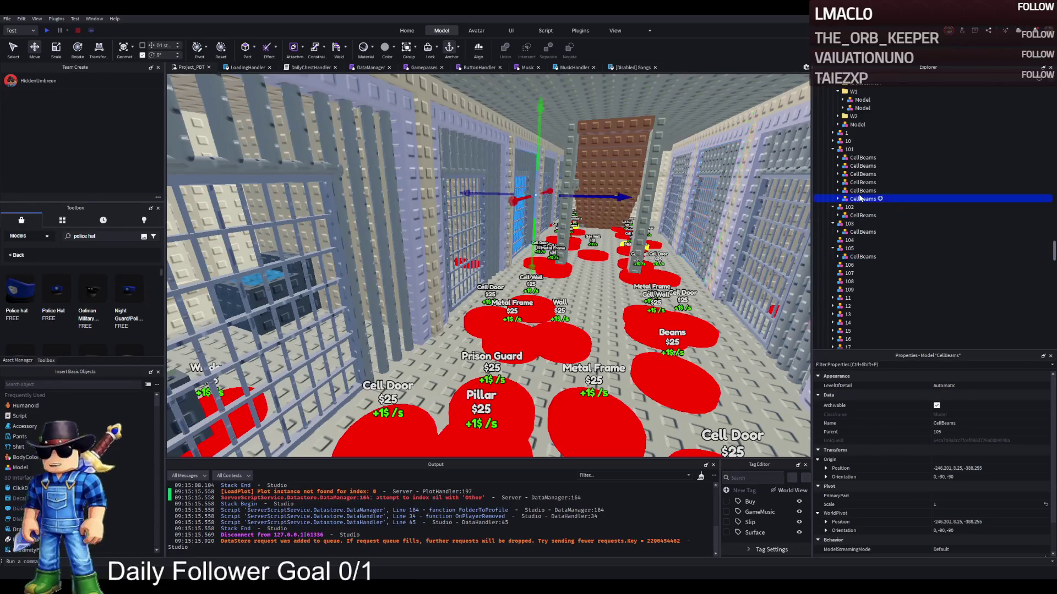
Distribute the remaining CellBeams from 101 into models 104, 106, 107, 109 and 108.
{"action": "left_click_drag", "start_coordinate": [861, 182], "coordinate": [861, 241]}
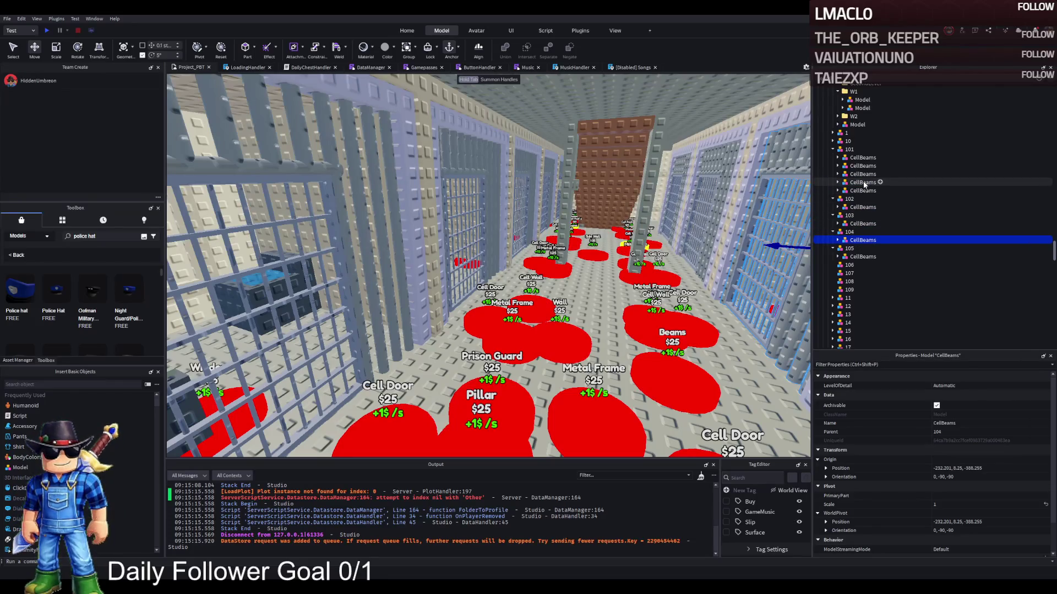
{"action": "left_click", "coordinate": [862, 191]}
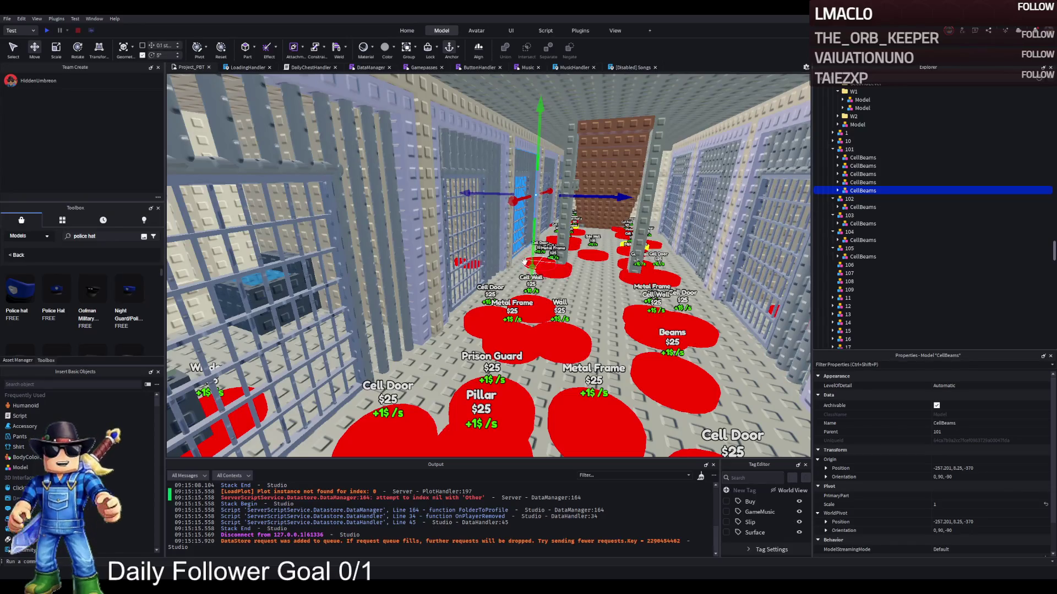
{"action": "left_click_drag", "start_coordinate": [861, 190], "coordinate": [851, 265]}
{"action": "left_click", "coordinate": [859, 182]}
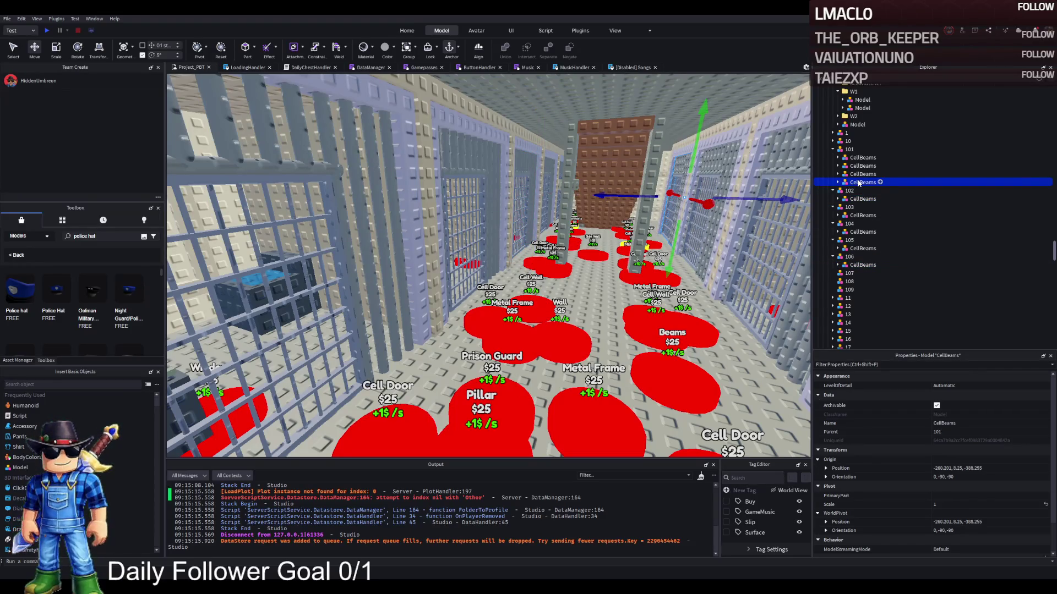
{"action": "left_click", "coordinate": [861, 174]}
{"action": "mouse_move", "coordinate": [861, 175]}
{"action": "left_mouse_down"}
{"action": "mouse_move", "coordinate": [867, 269]}
{"action": "mouse_move", "coordinate": [857, 274]}
{"action": "left_mouse_up"}
{"action": "left_click", "coordinate": [862, 166]}
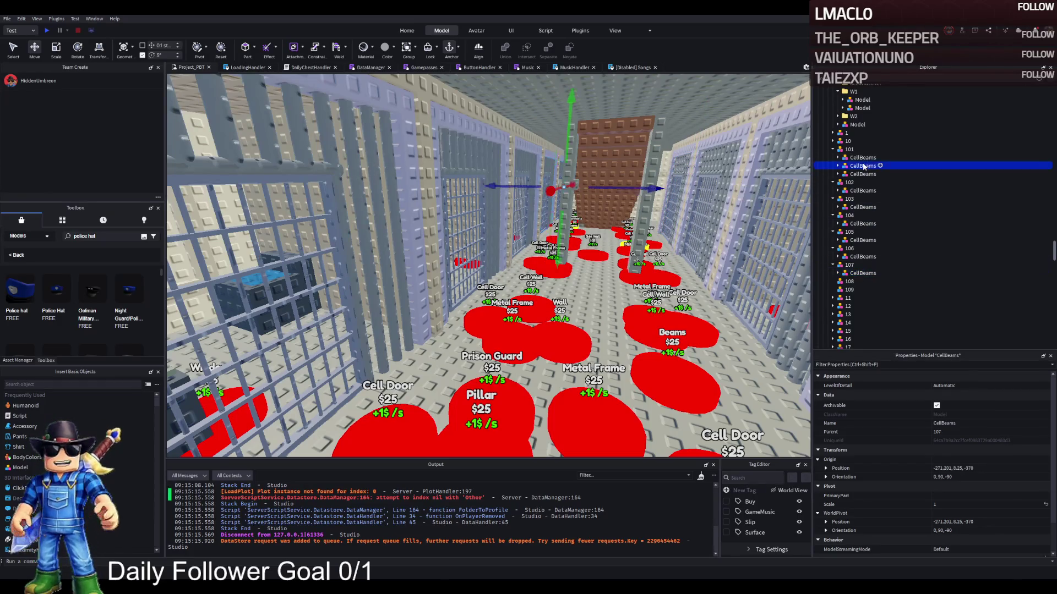
{"action": "left_click", "coordinate": [862, 158]}
{"action": "left_click_drag", "start_coordinate": [862, 159], "coordinate": [861, 289]}
{"action": "left_click", "coordinate": [862, 167]}
{"action": "left_click_drag", "start_coordinate": [862, 168], "coordinate": [863, 273]}
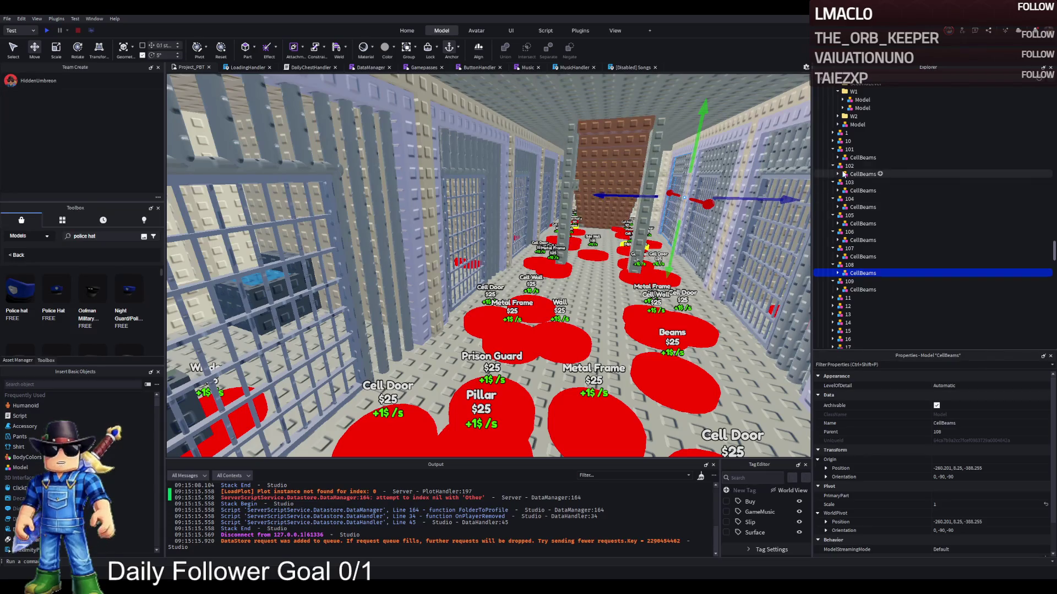
Move the TemplatePlot folder from Workspace into ReplicatedStorage.
{"action": "left_click", "coordinate": [861, 159]}
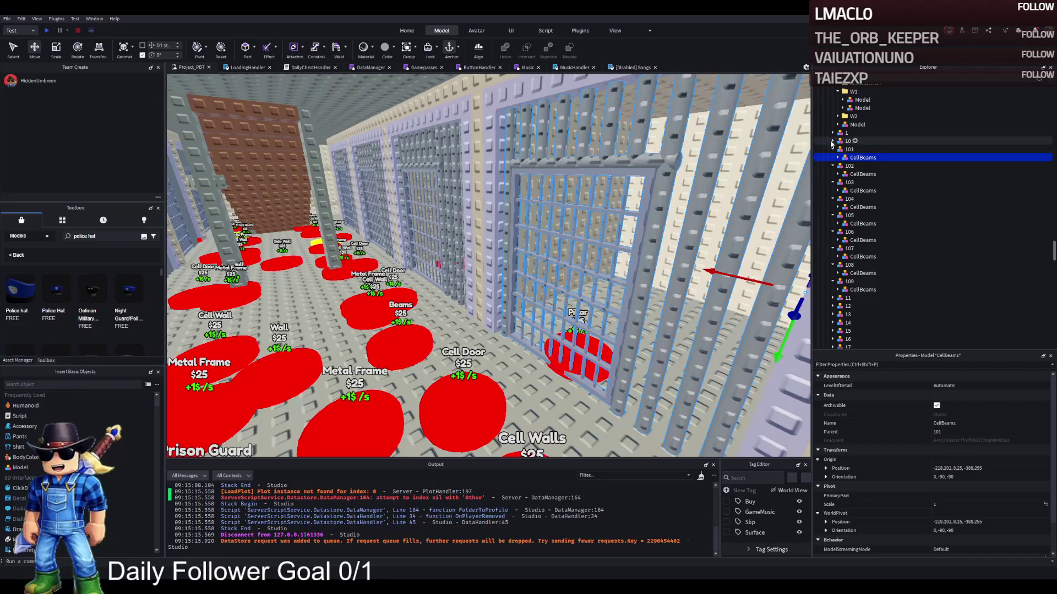
{"action": "left_click", "coordinate": [845, 150]}
{"action": "key", "text": "Left"}
{"action": "key", "text": "Left"}
{"action": "key", "text": "Left"}
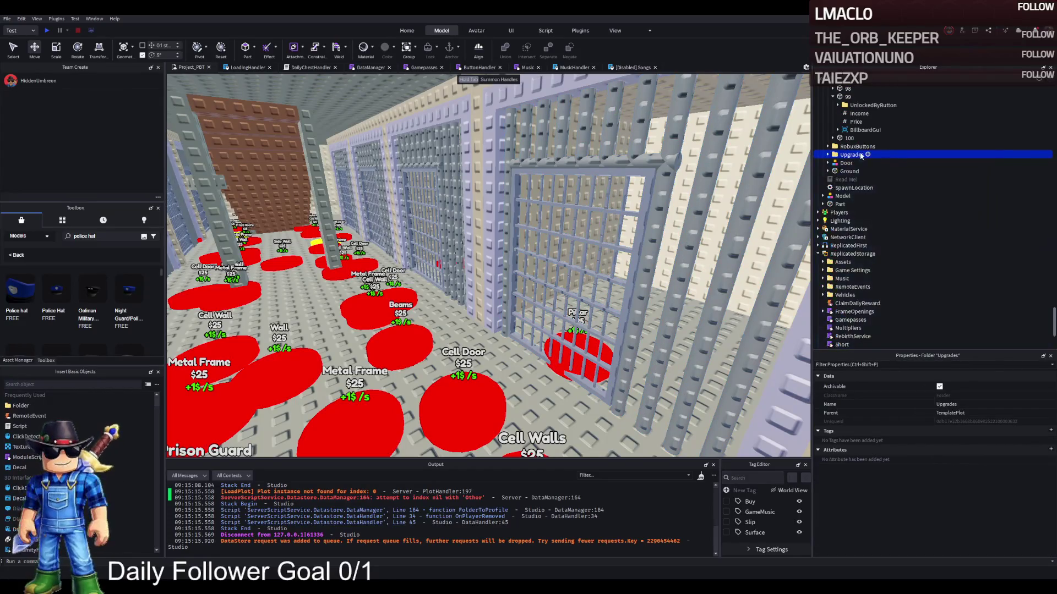
{"action": "key", "text": "Left"}
{"action": "key", "text": "Left"}
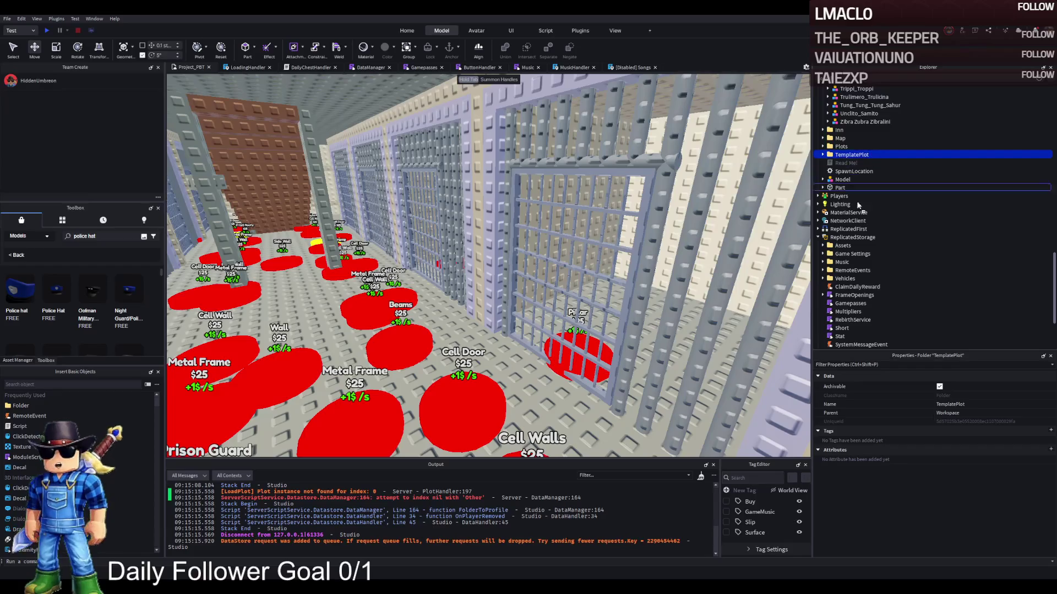
{"action": "left_click_drag", "start_coordinate": [851, 239], "coordinate": [851, 238]}
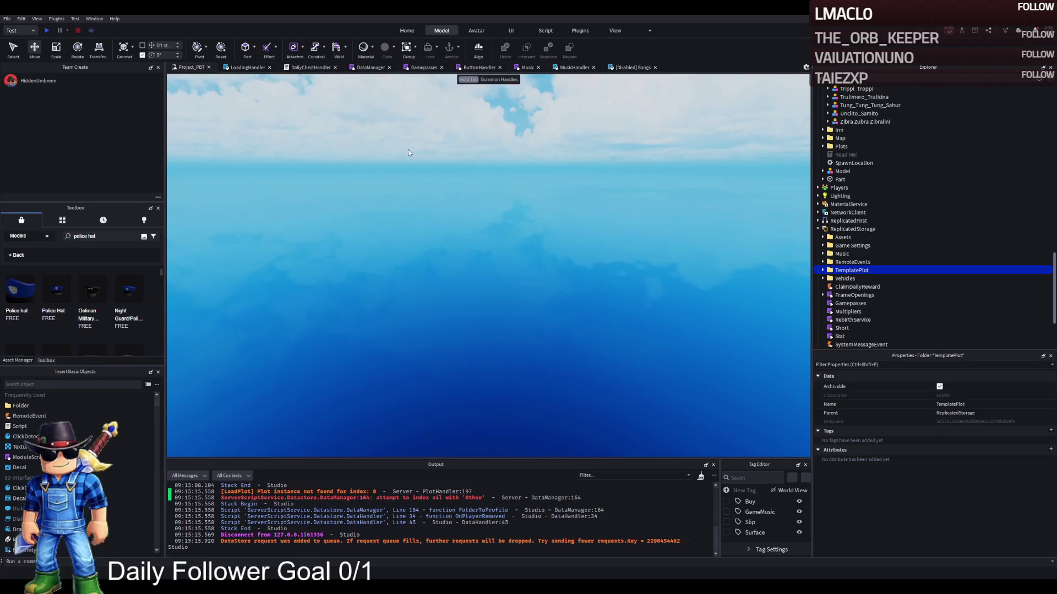
Playtest with F5, walk through the plot gate and barred cells toward the upgrade buttons, then stop.
{"action": "key", "text": "F5"}
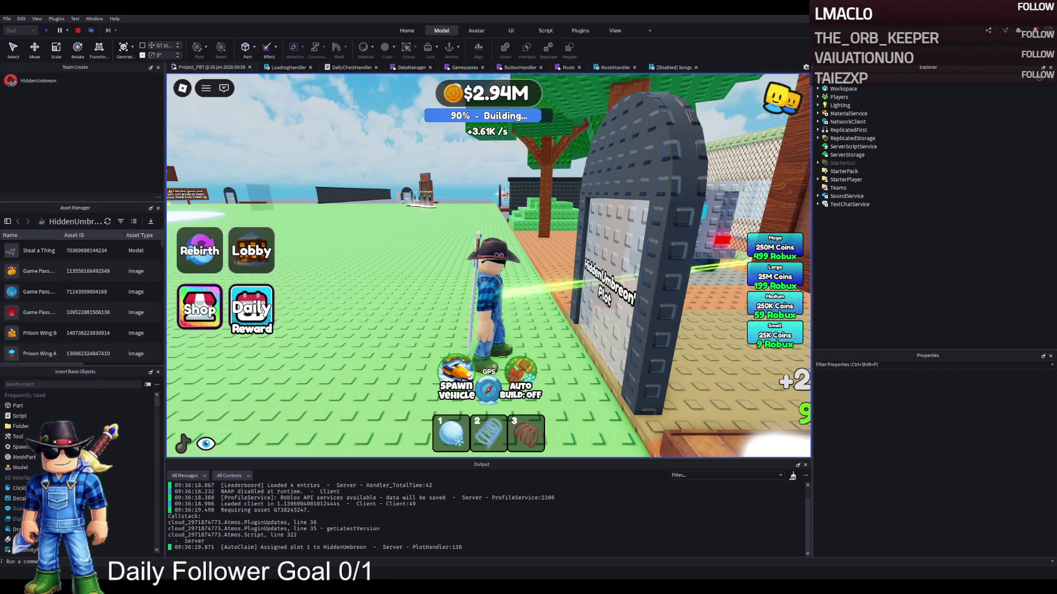
{"action": "key", "text": "d"}
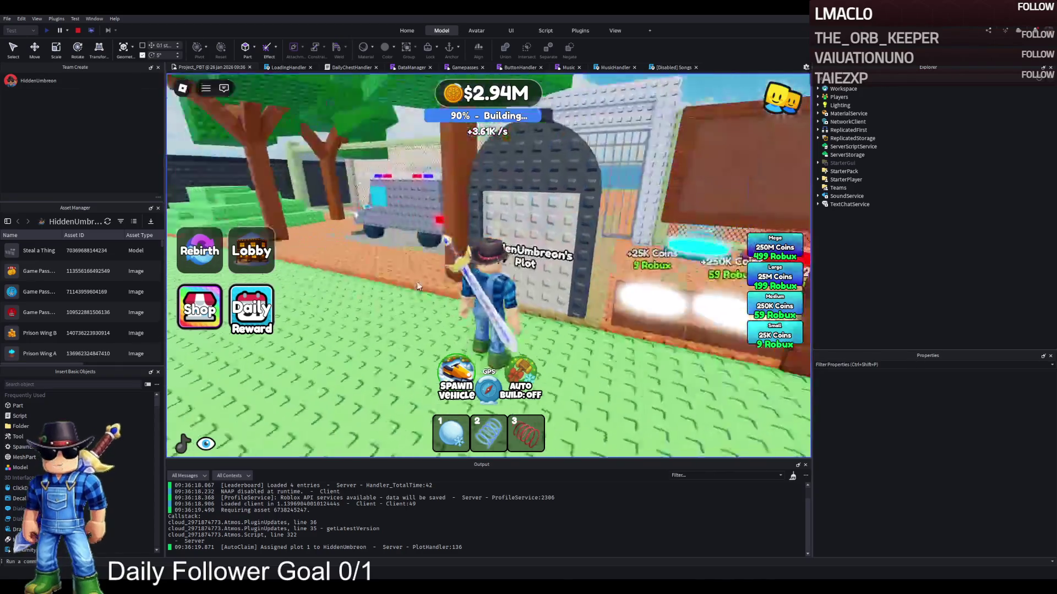
{"action": "key", "text": "w"}
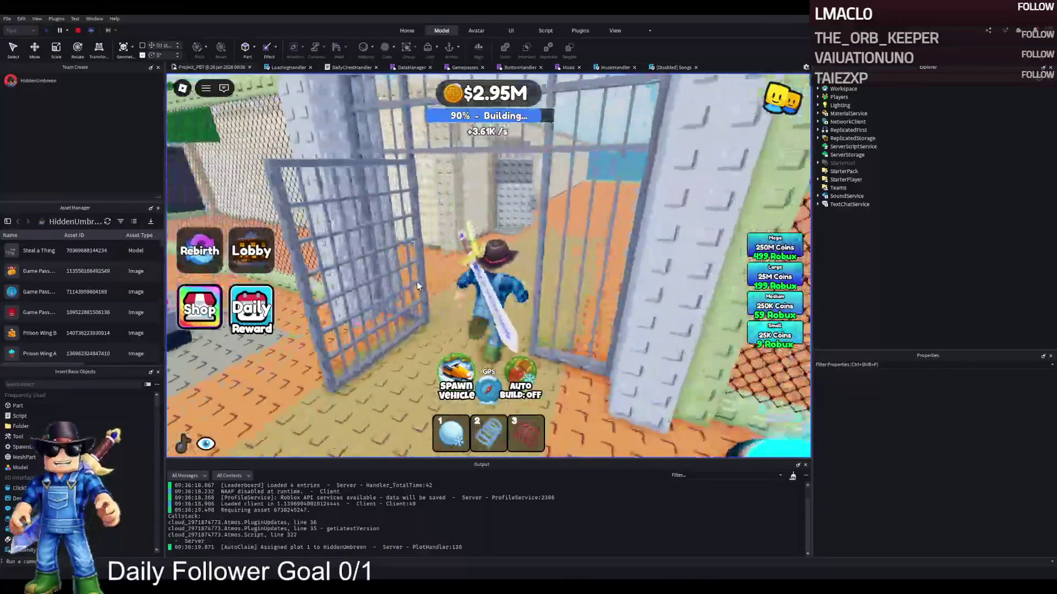
{"action": "key", "text": "w"}
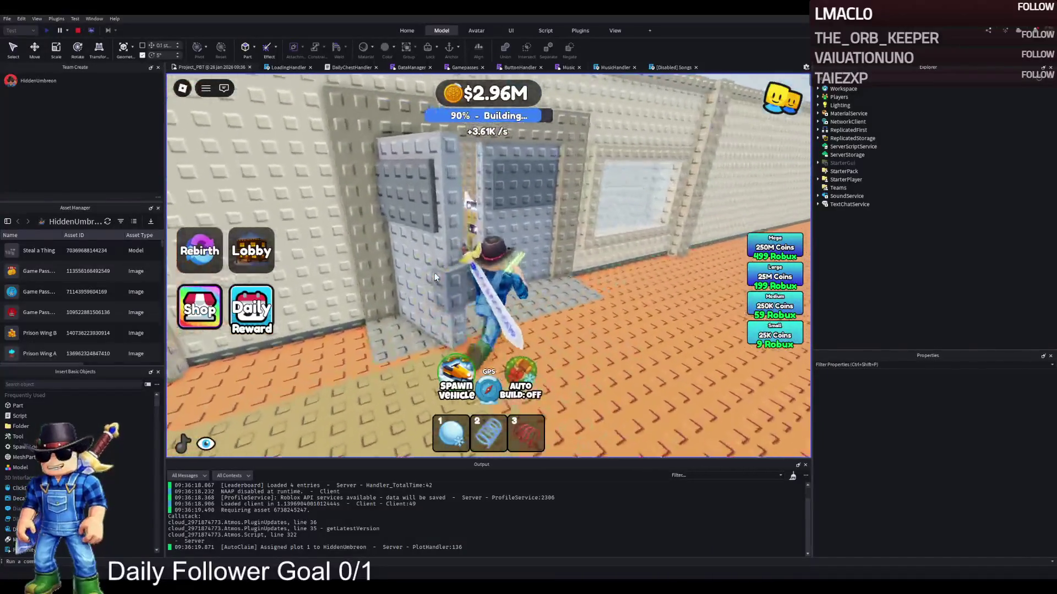
{"action": "key", "text": "w"}
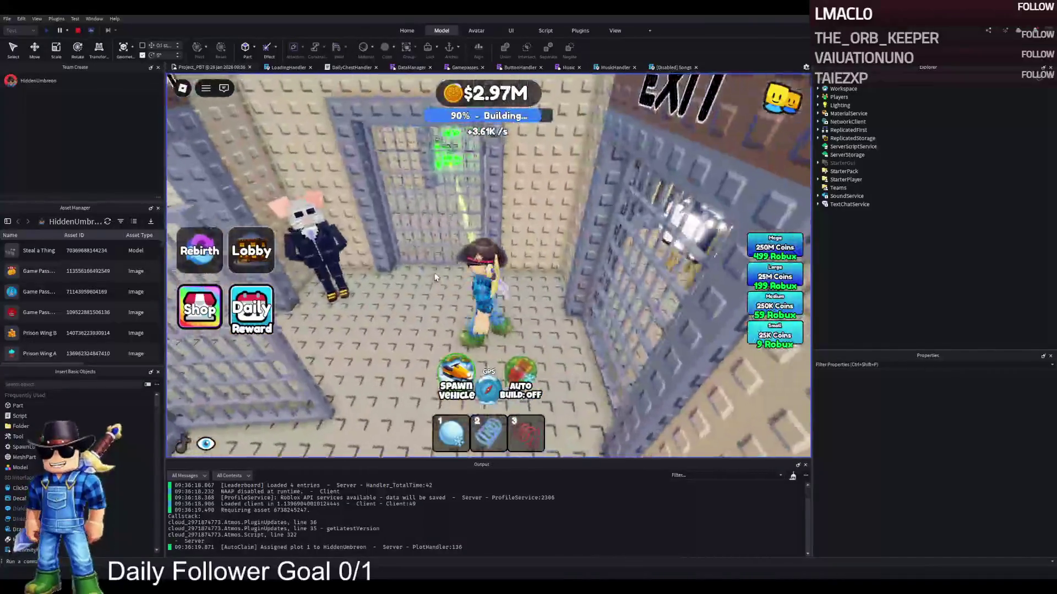
{"action": "key", "text": "w"}
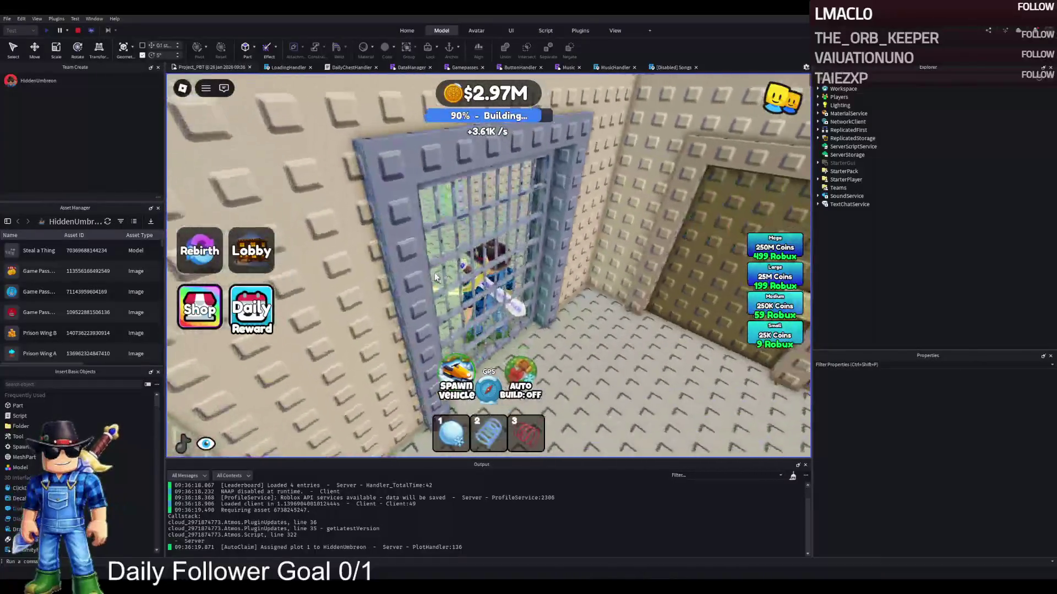
{"action": "key", "text": "w"}
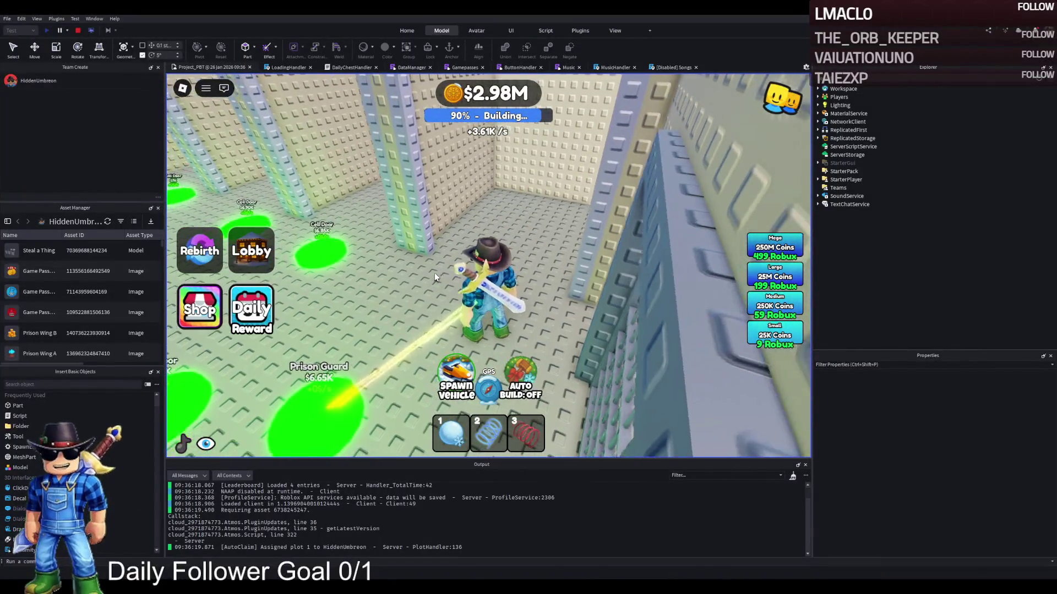
{"action": "key", "text": "w"}
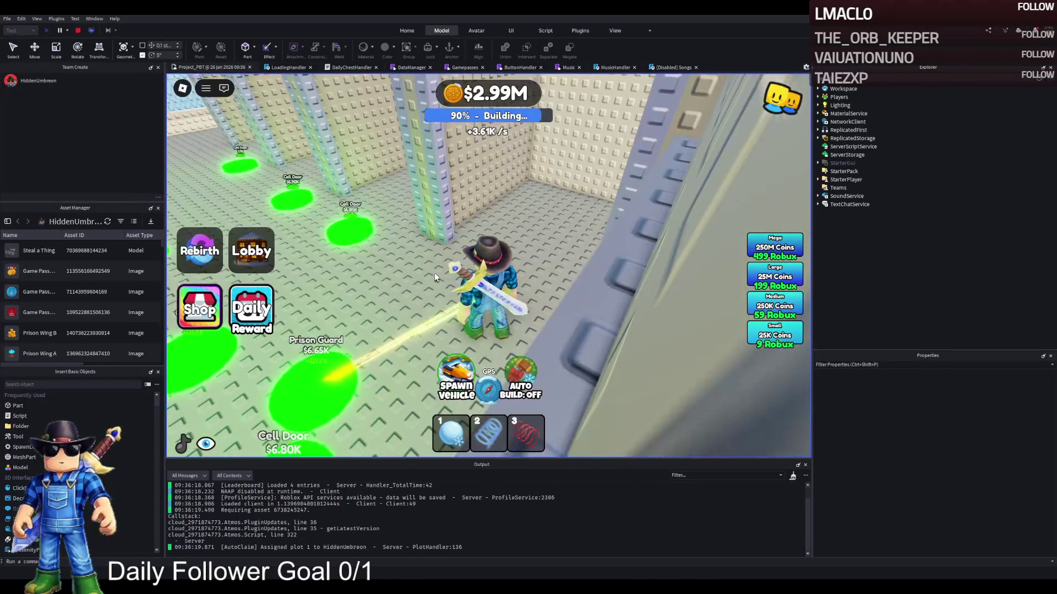
{"action": "left_click", "coordinate": [79, 30]}
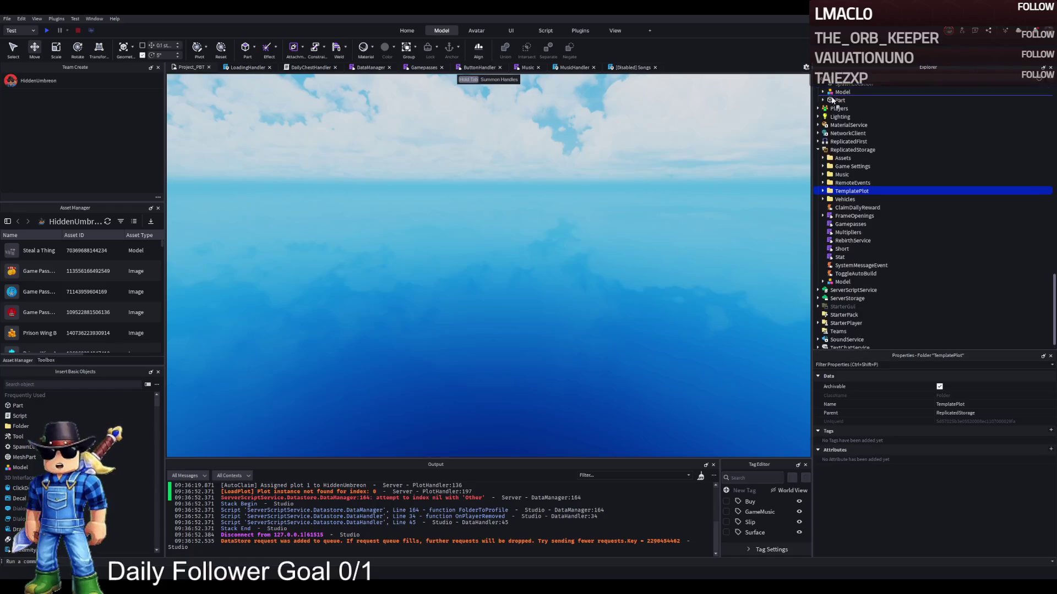
Return TemplatePlot to Workspace and inspect upgrade button 101.
{"action": "scroll", "coordinate": [833, 100], "scroll_direction": "up", "scroll_amount": 10}
{"action": "left_click_drag", "start_coordinate": [848, 249], "coordinate": [848, 250]}
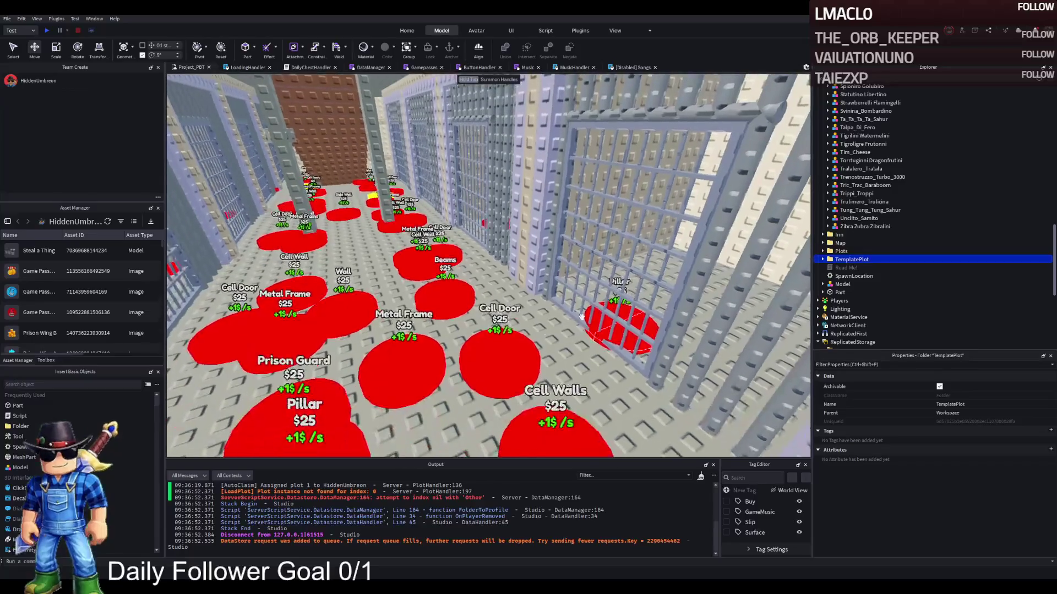
{"action": "left_click", "coordinate": [499, 361]}
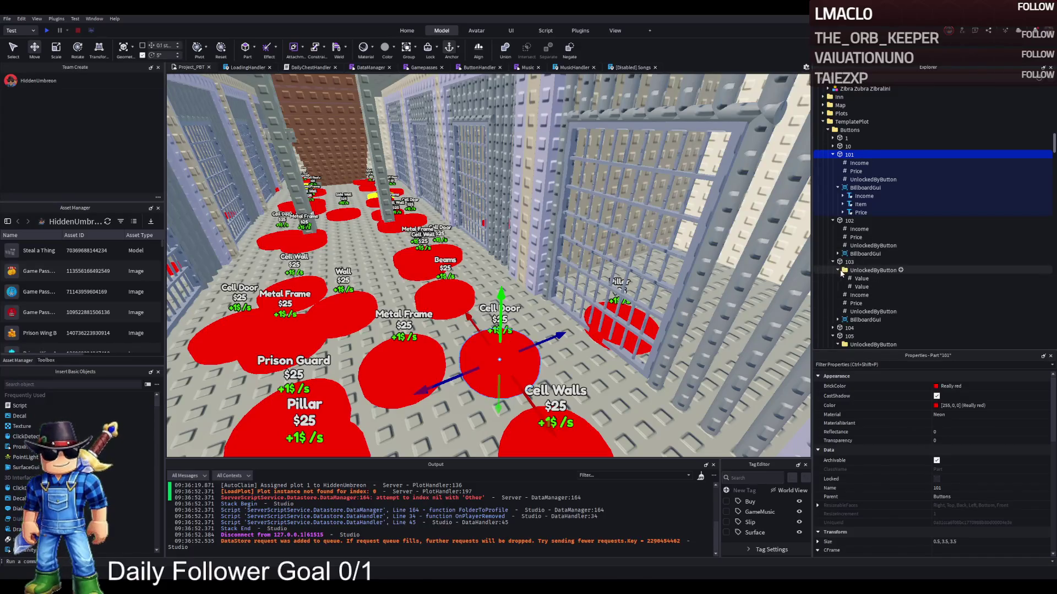
{"action": "left_click", "coordinate": [839, 270]}
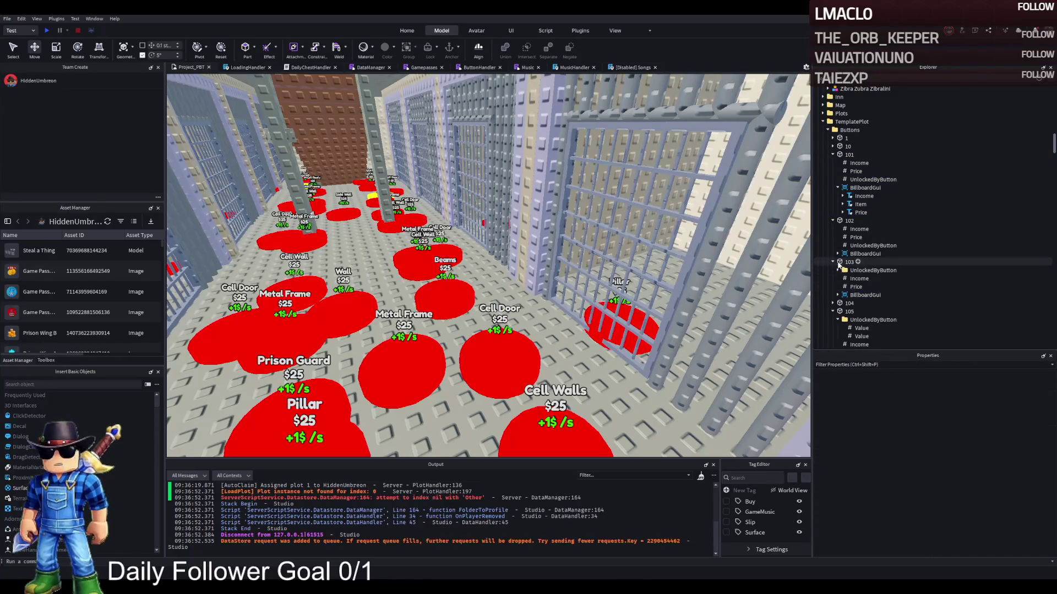
Set button 102's UnlockedByButton value to 100.
{"action": "left_click", "coordinate": [849, 220]}
{"action": "key", "text": "f"}
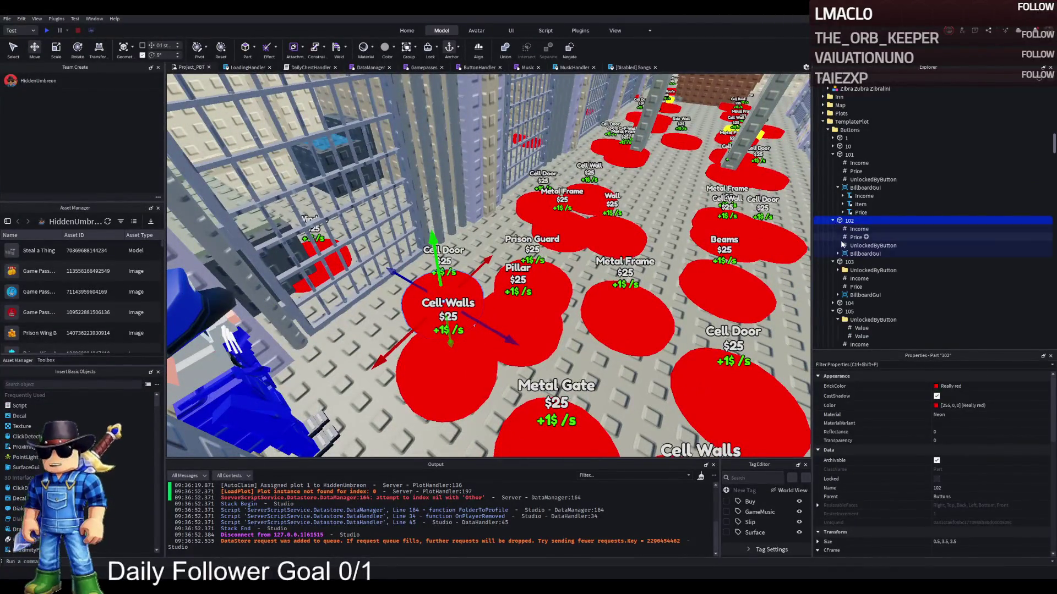
{"action": "left_click", "coordinate": [858, 245]}
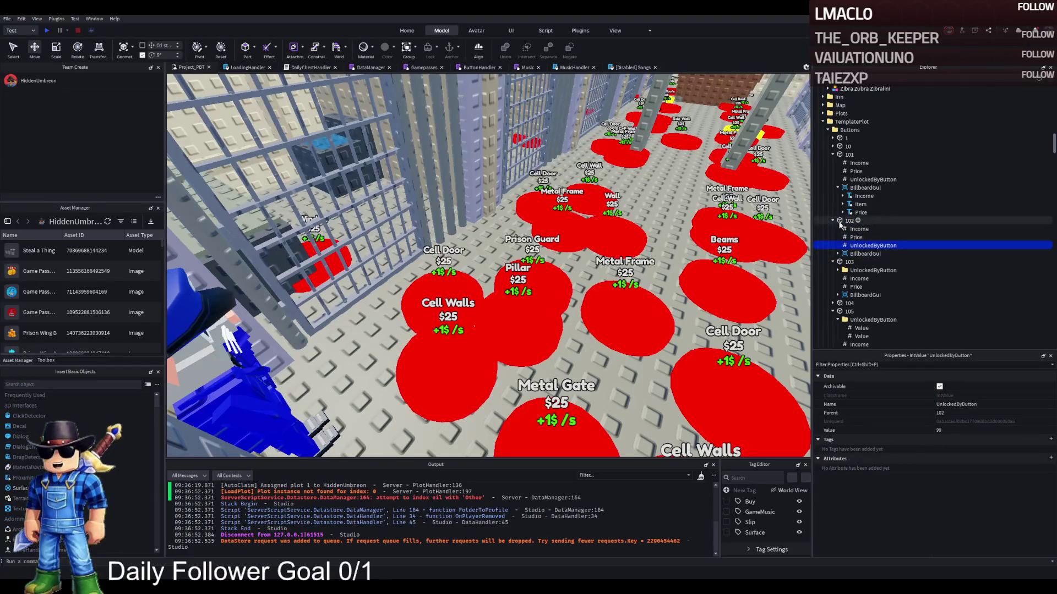
{"action": "left_click", "coordinate": [968, 430]}
{"action": "type", "text": "100"}
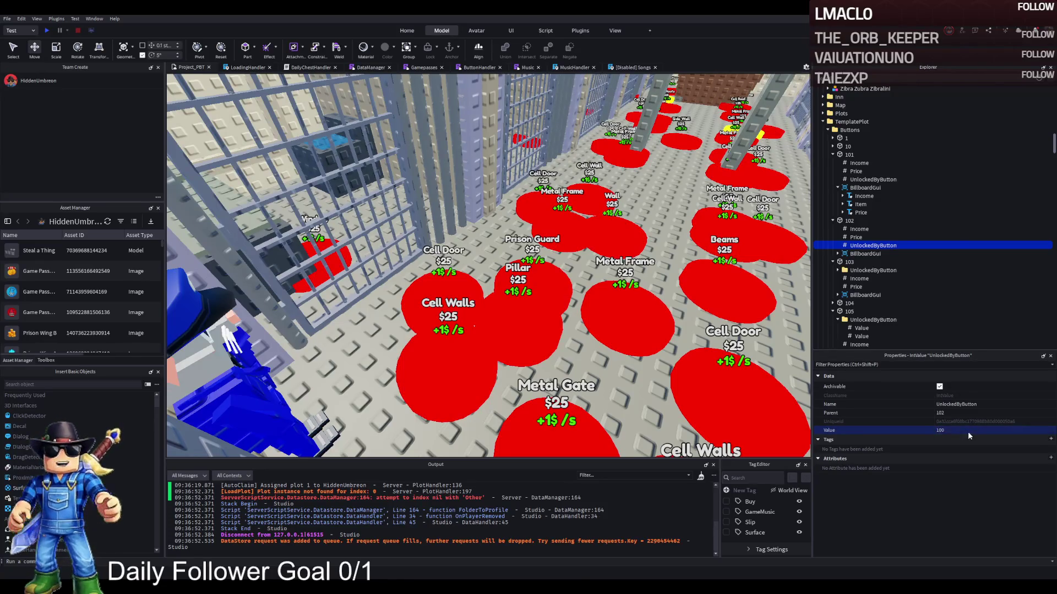
{"action": "left_click", "coordinate": [873, 179]}
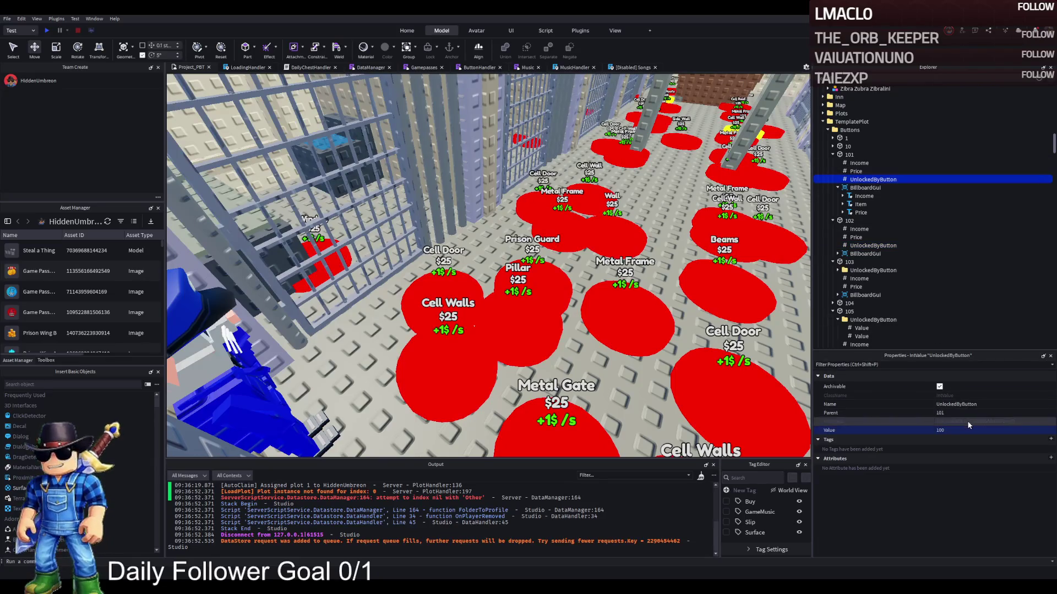
Delete the duplicate UnlockedByButton entries under buttons 105 and 104.
{"action": "left_click", "coordinate": [833, 156]}
{"action": "left_click", "coordinate": [833, 164]}
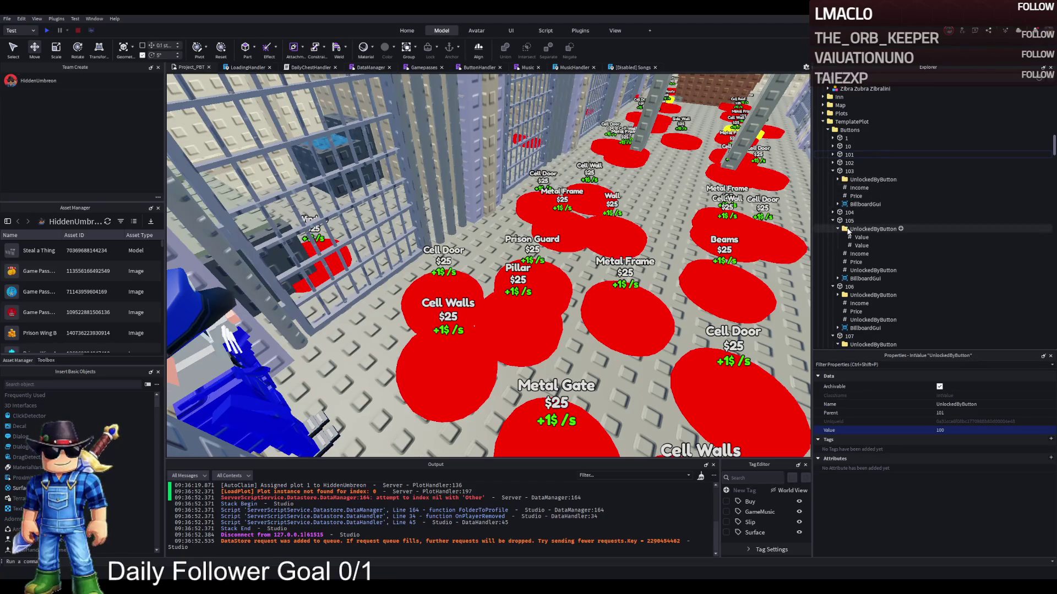
{"action": "left_click", "coordinate": [837, 229]}
{"action": "left_click", "coordinate": [852, 253]}
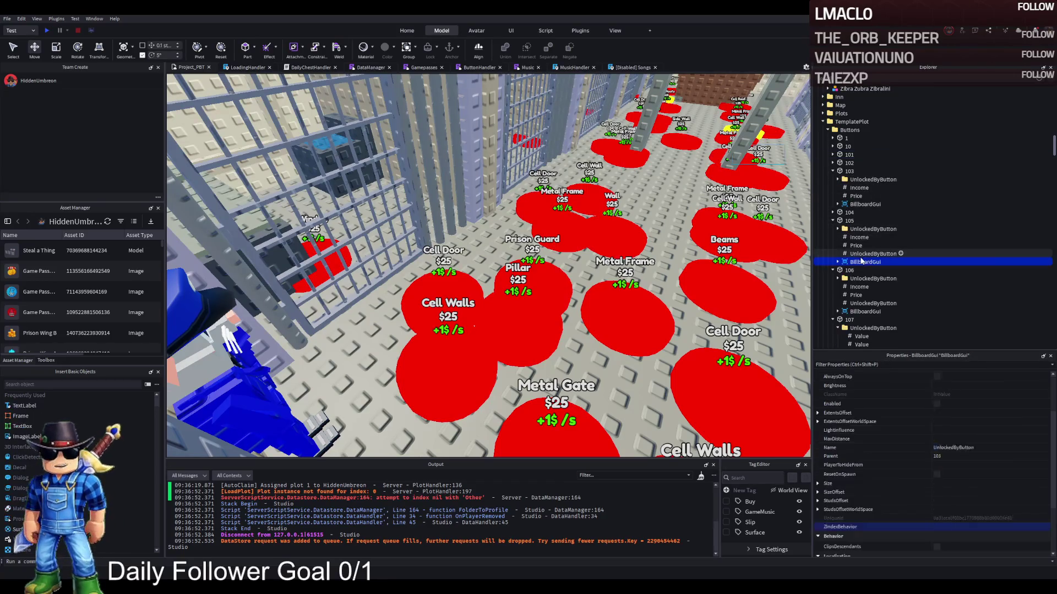
{"action": "key", "text": "Delete"}
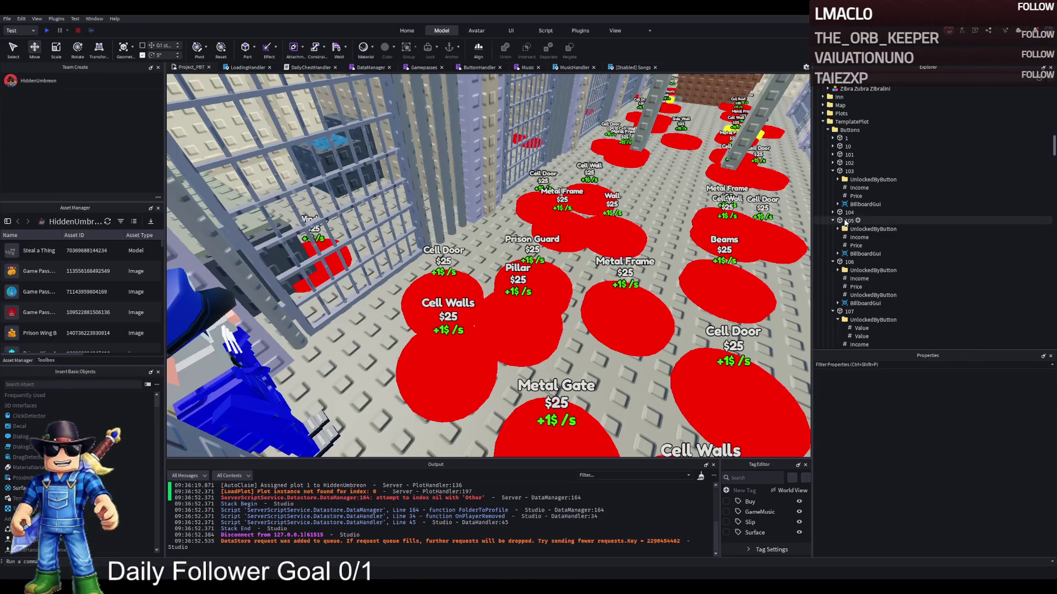
{"action": "left_click", "coordinate": [832, 213]}
{"action": "left_click", "coordinate": [864, 245]}
{"action": "key", "text": "Delete"}
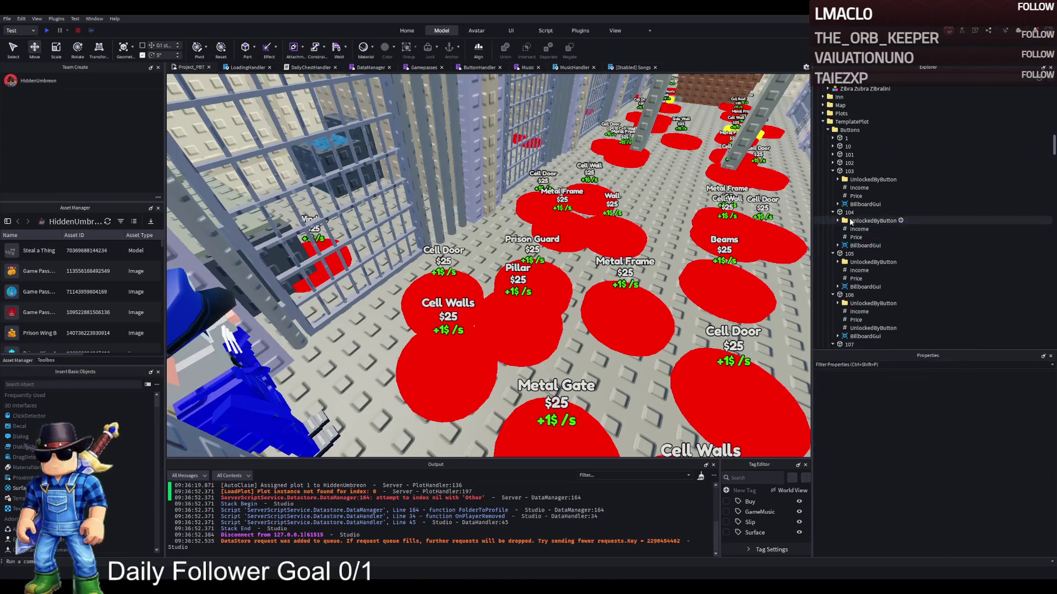
{"action": "left_click", "coordinate": [849, 213]}
{"action": "left_click", "coordinate": [832, 212]}
Delete the duplicate UnlockedByButton entries under buttons 106, 107 and 108.
{"action": "left_click", "coordinate": [849, 220]}
{"action": "left_click", "coordinate": [832, 221]}
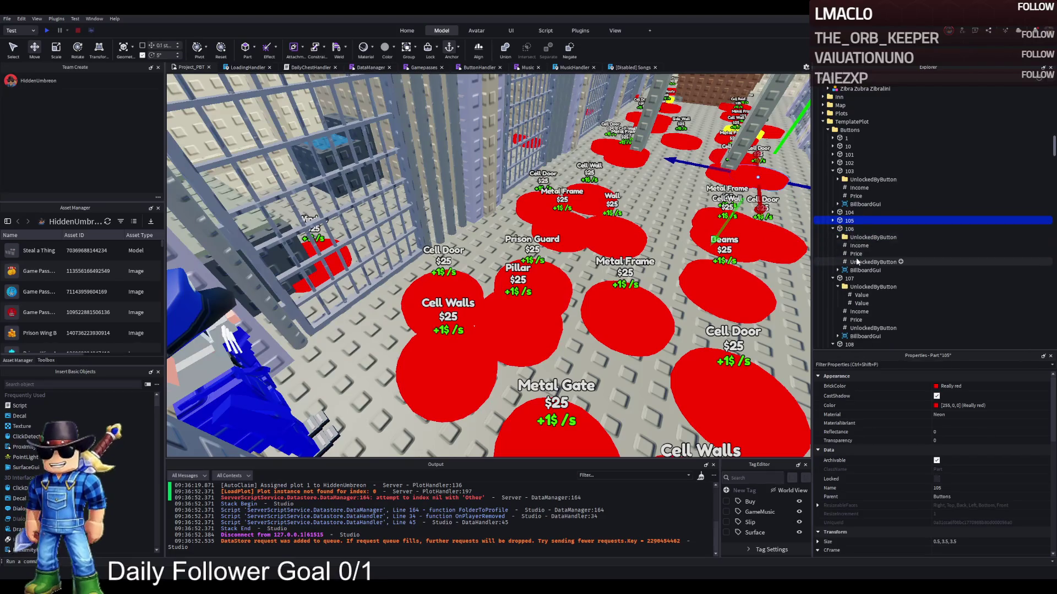
{"action": "left_click", "coordinate": [856, 262]}
{"action": "key", "text": "Delete"}
{"action": "left_click", "coordinate": [849, 229]}
{"action": "left_click", "coordinate": [833, 229]}
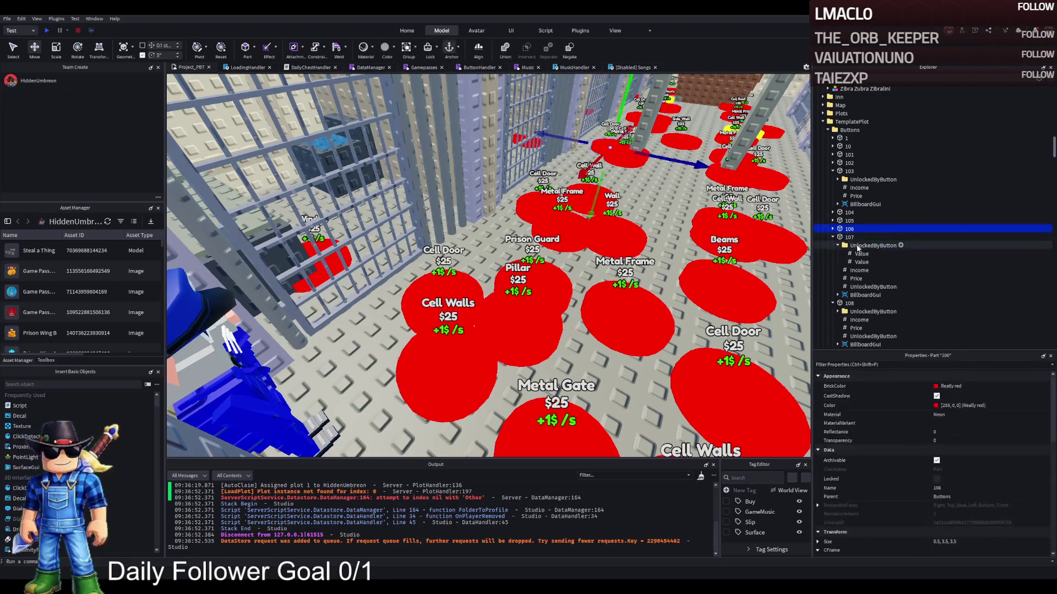
{"action": "left_click", "coordinate": [869, 286]}
{"action": "key", "text": "Delete"}
{"action": "left_click", "coordinate": [849, 238]}
{"action": "left_click", "coordinate": [832, 237]}
{"action": "left_click", "coordinate": [869, 278]}
{"action": "key", "text": "Delete"}
Delete button 109's duplicate UnlockedByButton, collapse TemplatePlot, and start a new playtest.
{"action": "left_click", "coordinate": [850, 245]}
{"action": "left_click", "coordinate": [833, 245]}
{"action": "left_click", "coordinate": [870, 303]}
{"action": "key", "text": "Delete"}
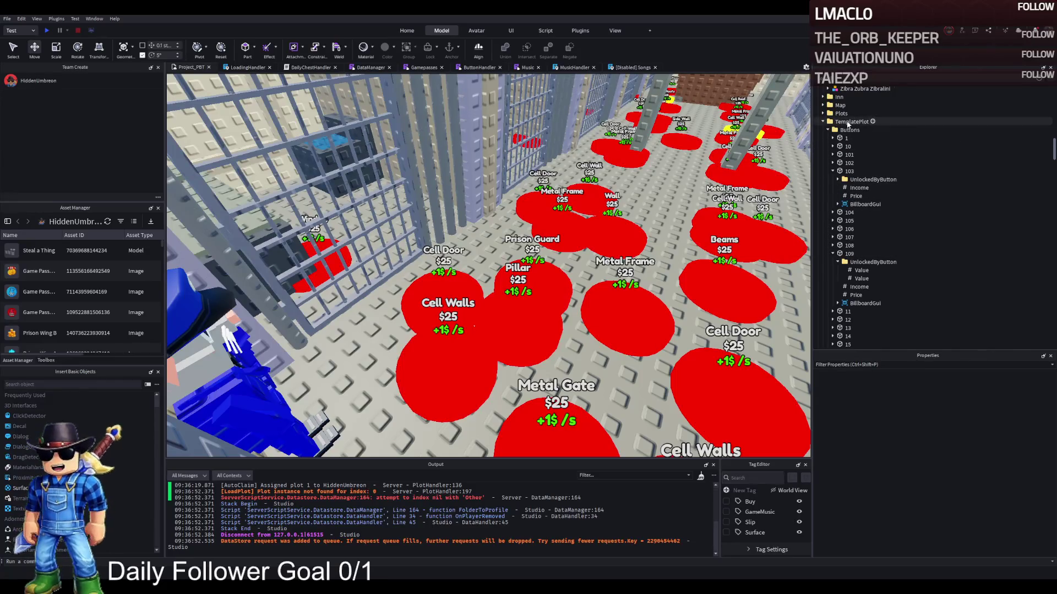
{"action": "double_click", "coordinate": [847, 123]}
{"action": "key", "text": "F5"}
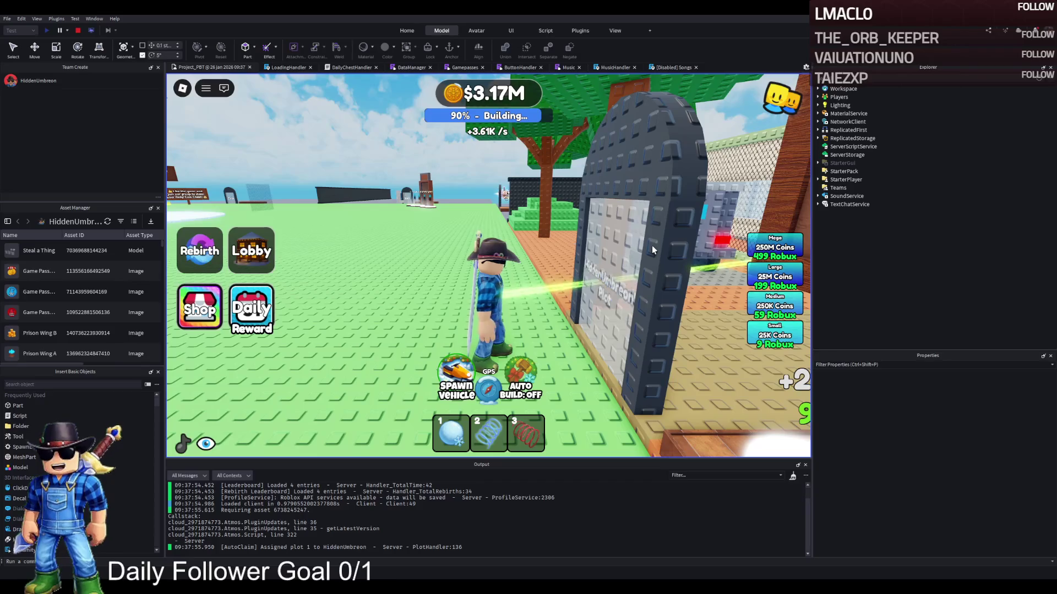
Walk the avatar through the gate into the base toward the CHECK IN room.
{"action": "key", "text": "d"}
{"action": "key", "text": "w"}
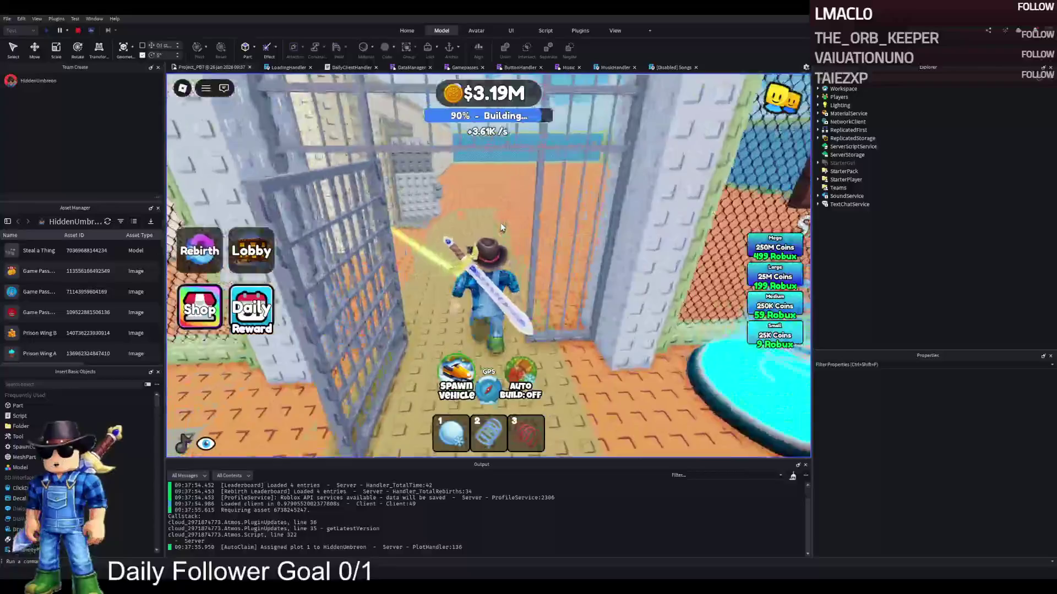
{"action": "key", "text": "a"}
{"action": "key", "text": "w"}
{"action": "key", "text": "d"}
{"action": "key", "text": "a"}
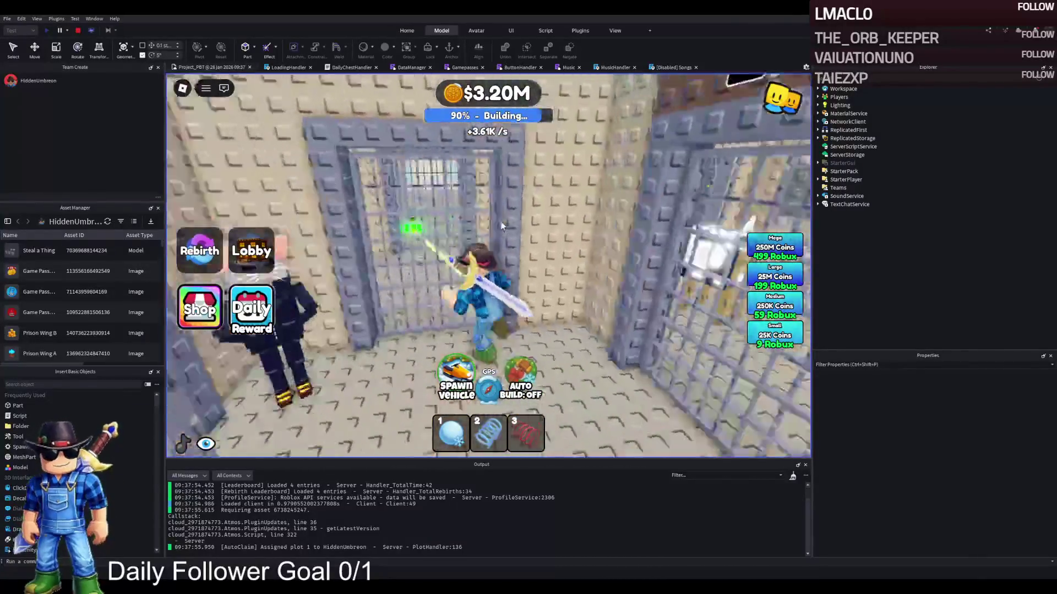
Step onto the Prison Guard pad to buy it, then head into the cell.
{"action": "key", "text": "w"}
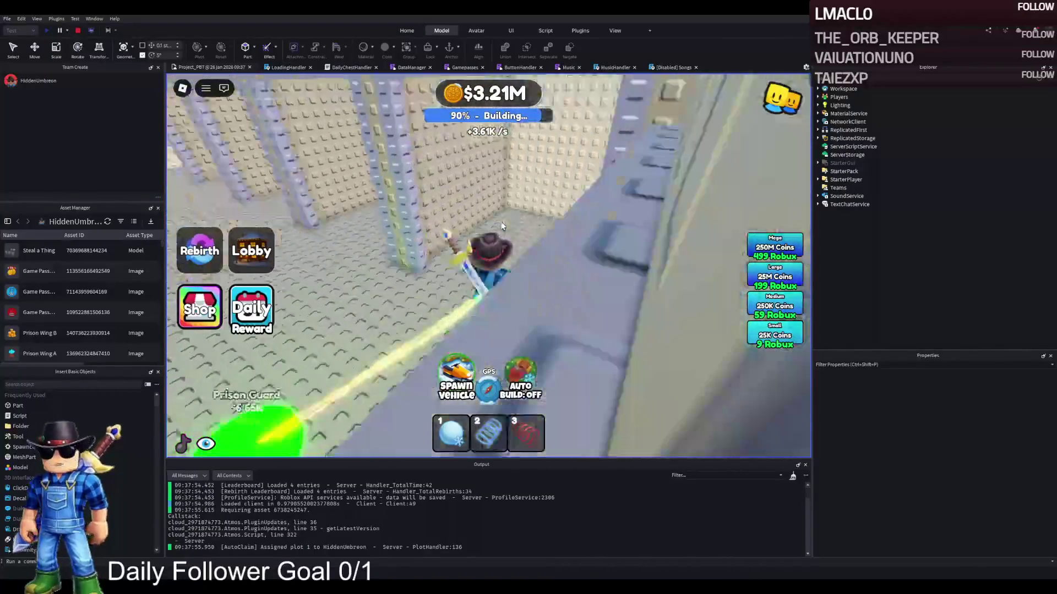
{"action": "key", "text": "w"}
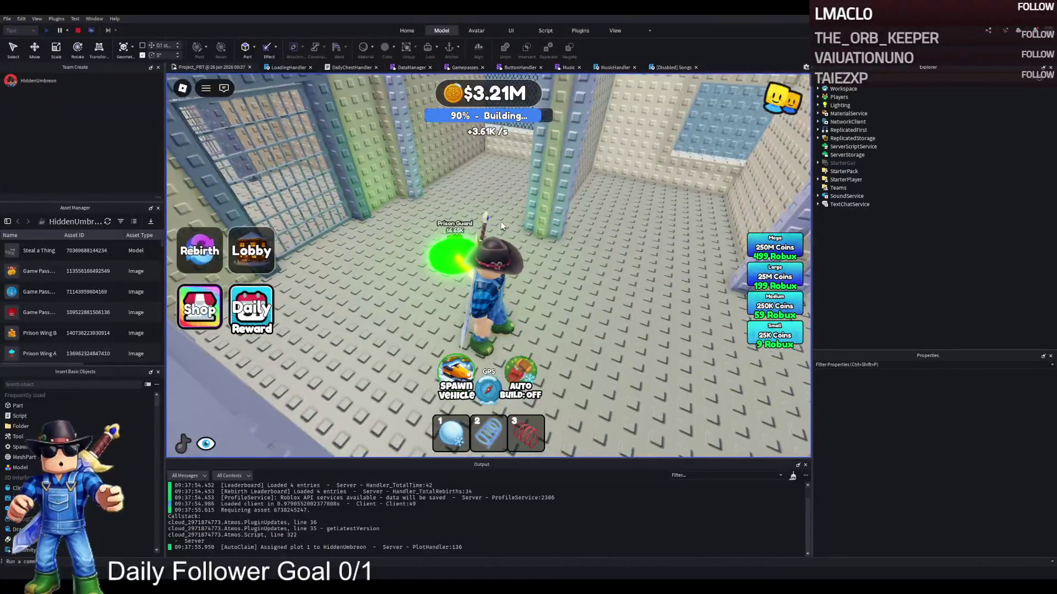
{"action": "key", "text": "w"}
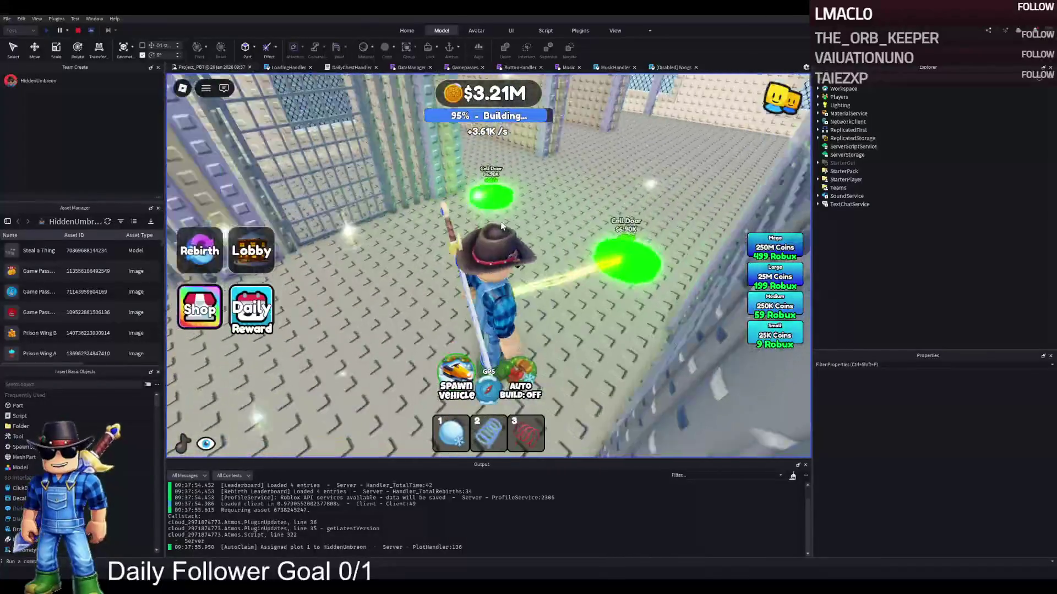
Step onto the left Cell Door pad to build it, then walk out into the corridor.
{"action": "key", "text": "a"}
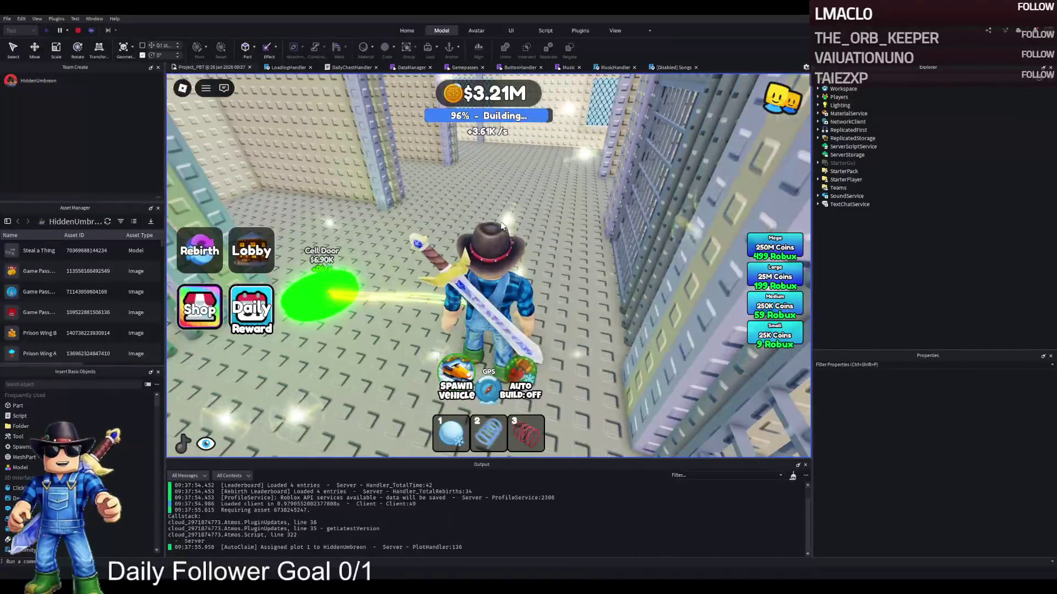
{"action": "key", "text": "a"}
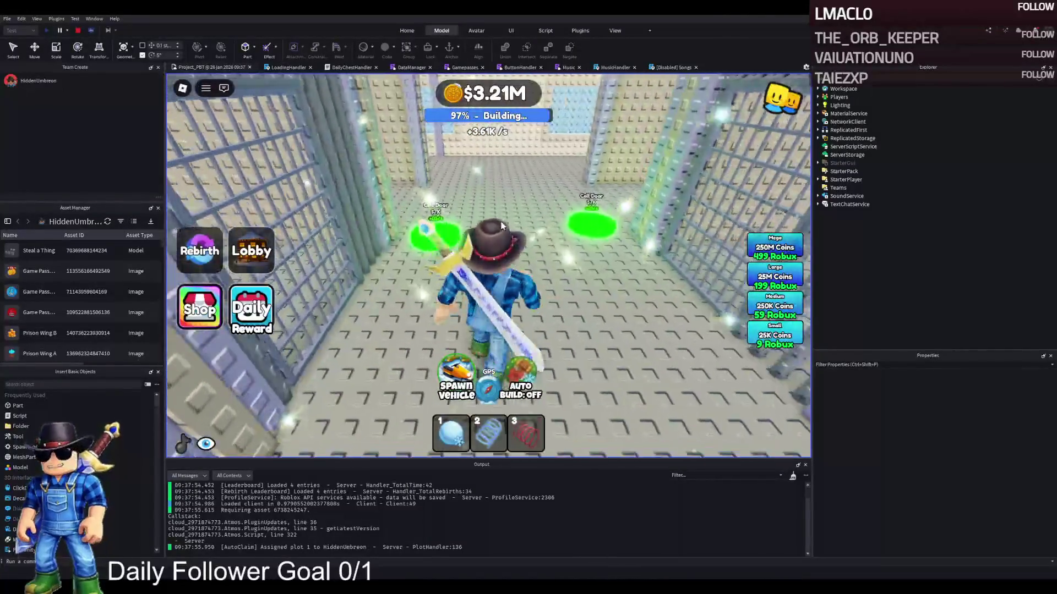
{"action": "key", "text": "a"}
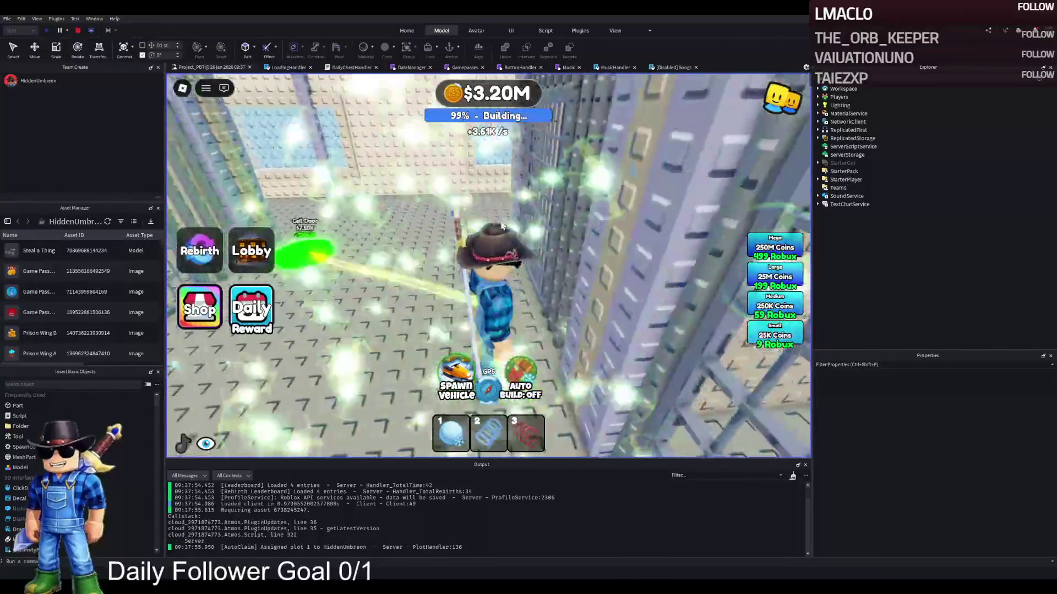
{"action": "key", "text": "w"}
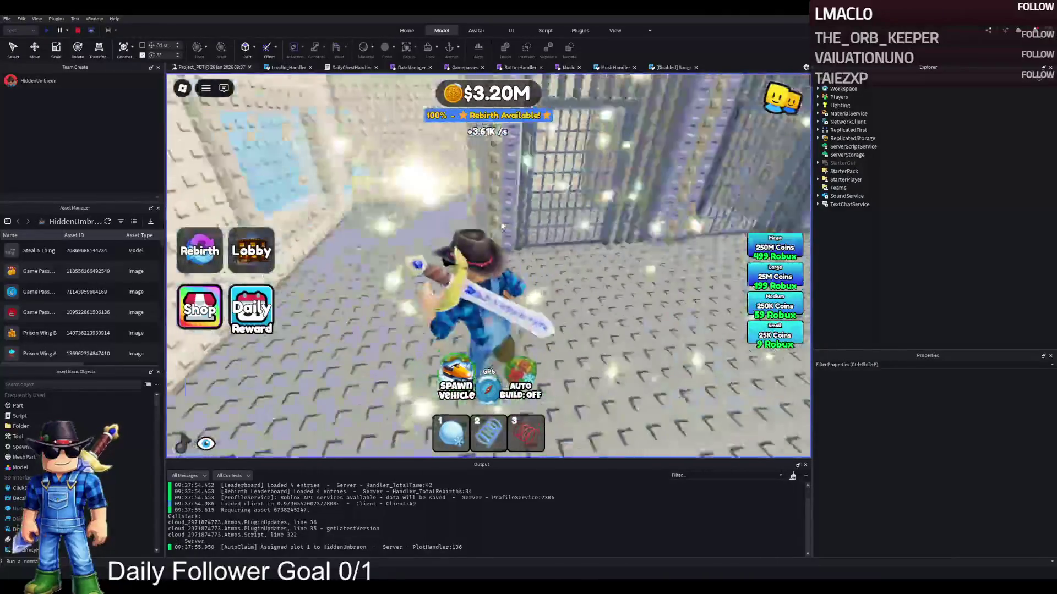
{"action": "key", "text": "a"}
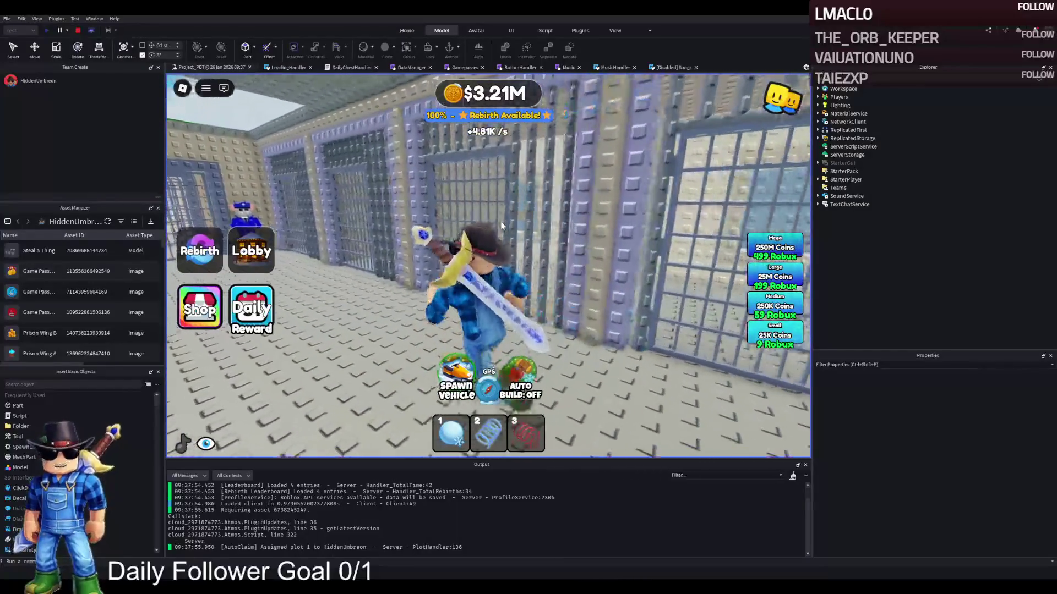
Walk along the cell corridor to the outer wall and back down it.
{"action": "key", "text": "w"}
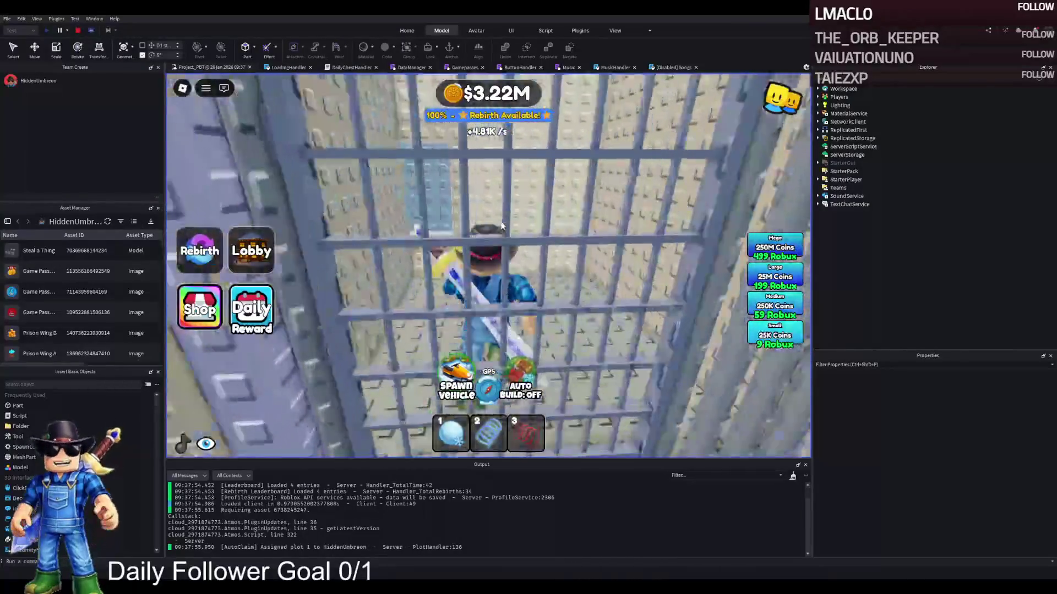
{"action": "key", "text": "w"}
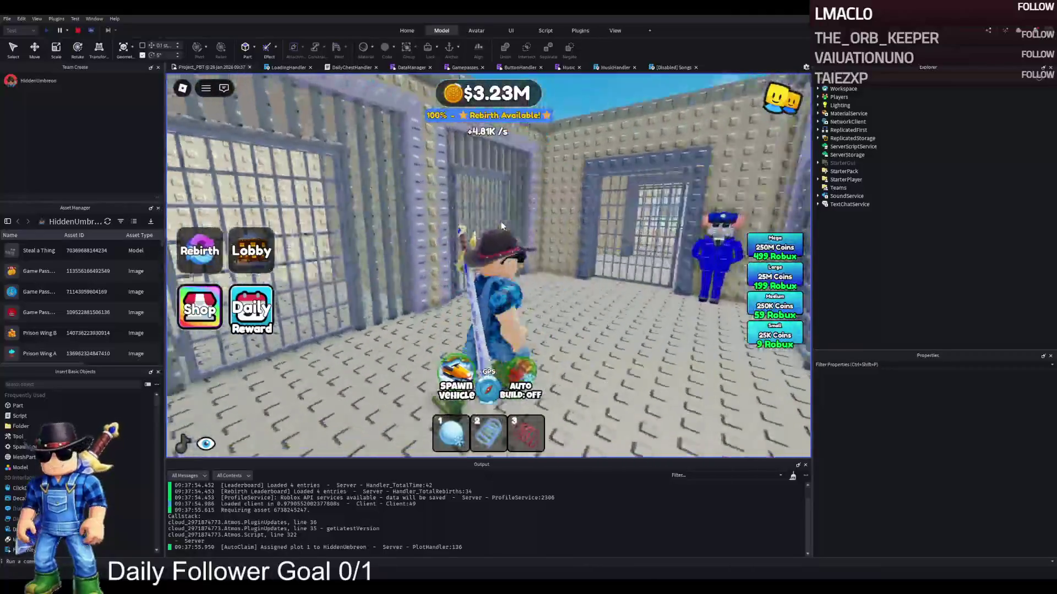
{"action": "key", "text": "w"}
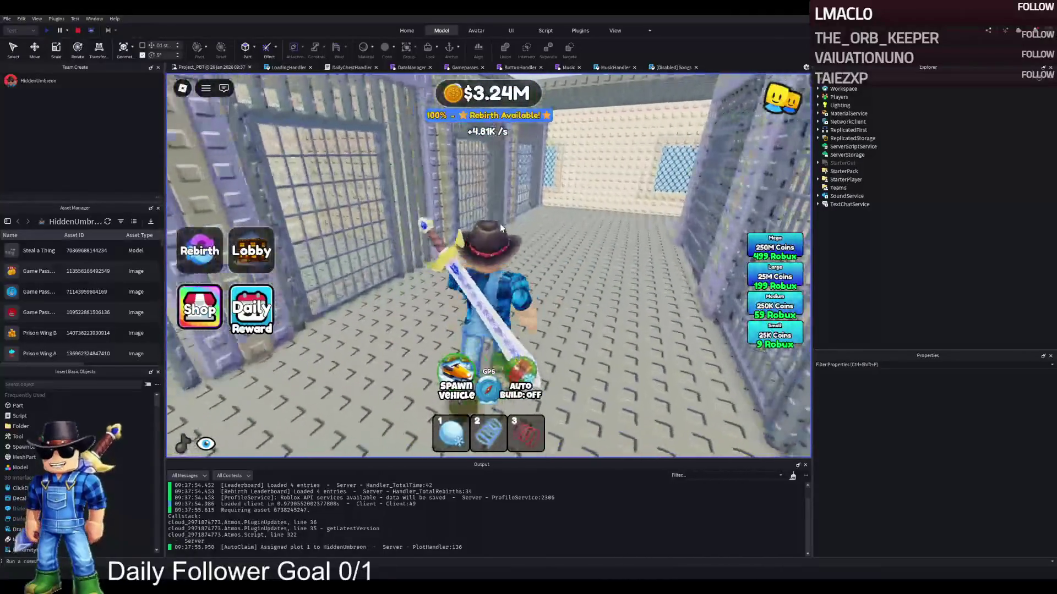
{"action": "key", "text": "w"}
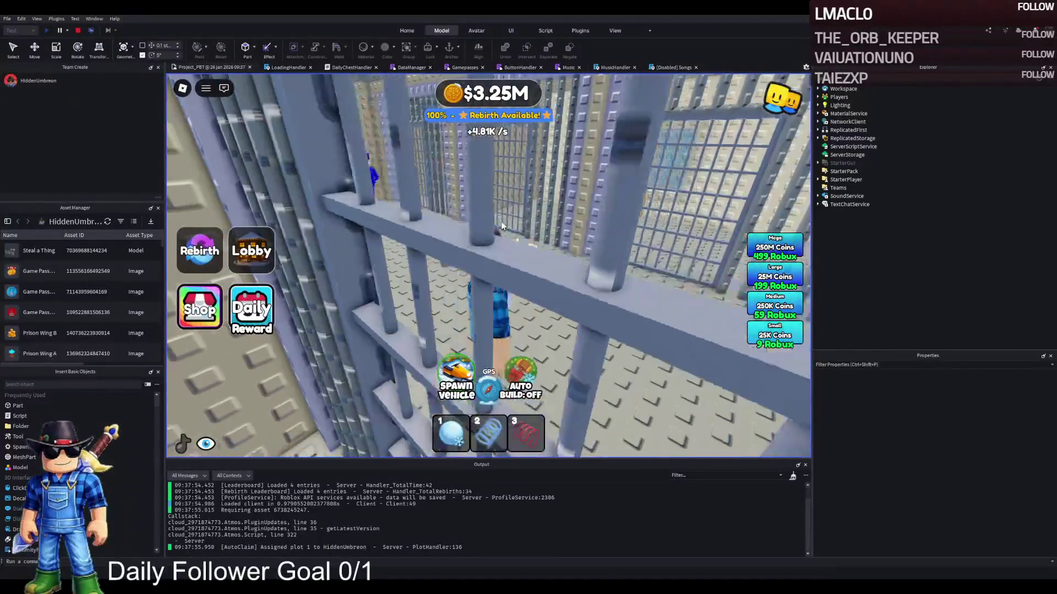
{"action": "key", "text": "w"}
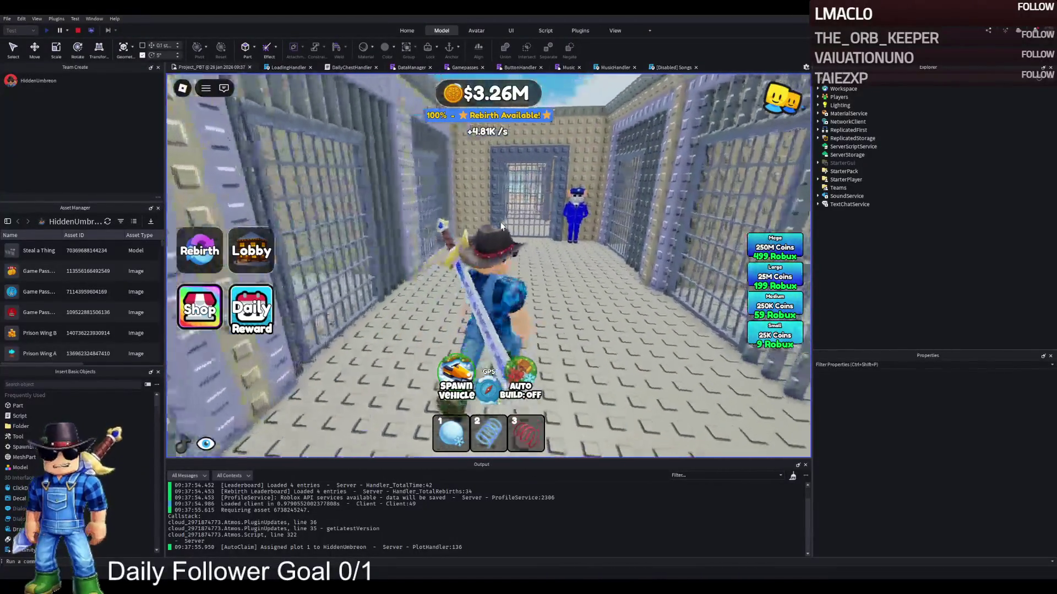
{"action": "key", "text": "w"}
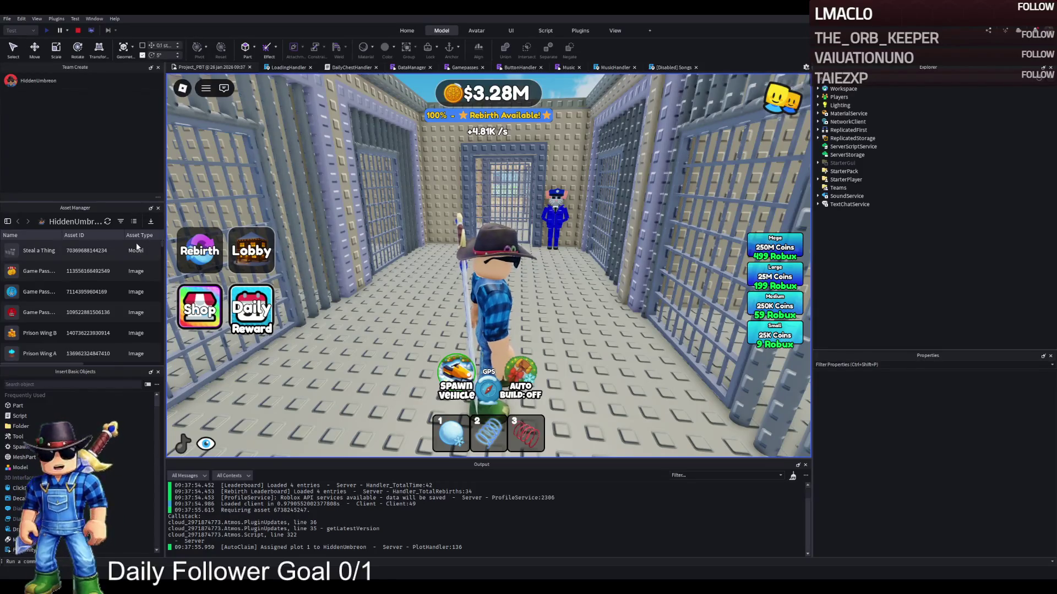
Approach the cell door and walk out through it.
{"action": "key", "text": "w"}
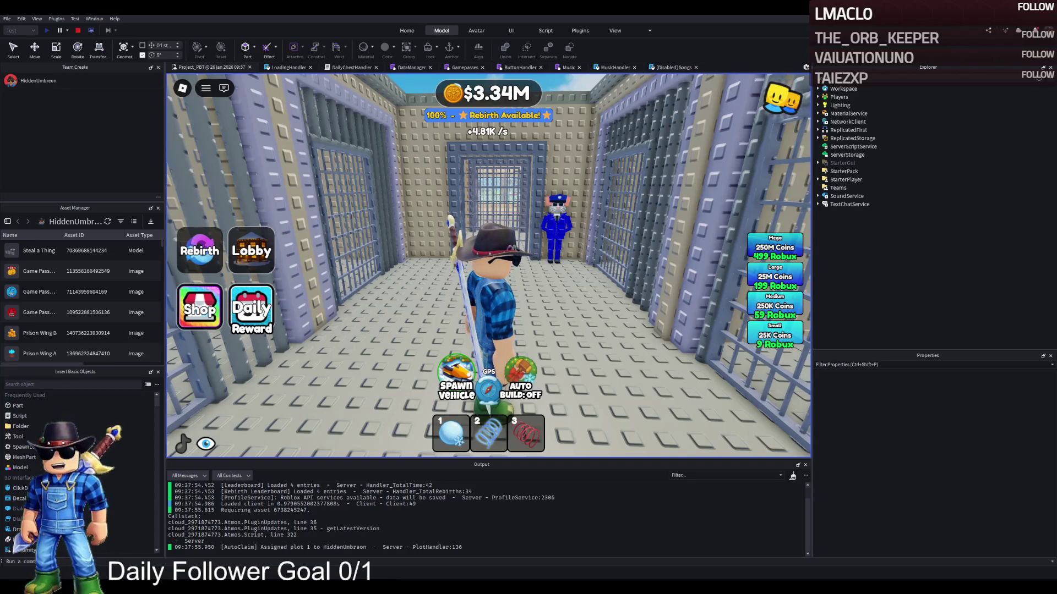
{"action": "key", "text": "w"}
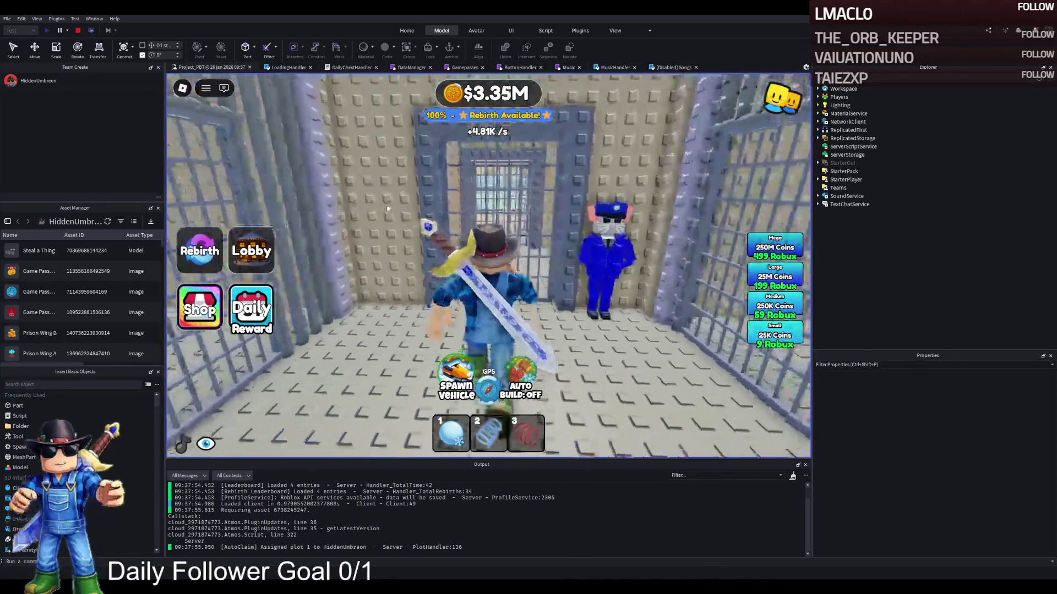
{"action": "key", "text": "w"}
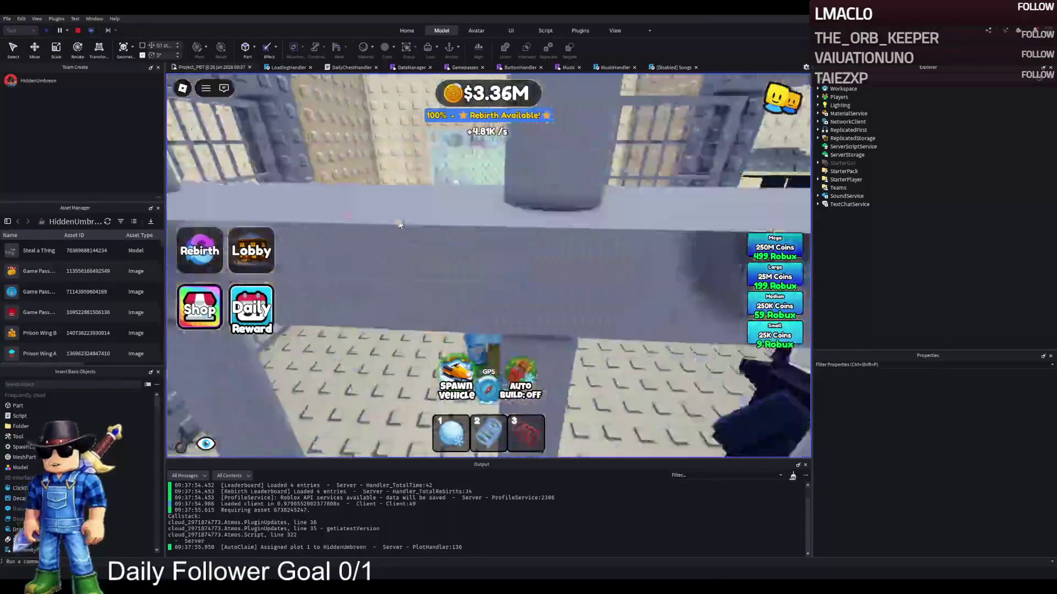
{"action": "key", "text": "w"}
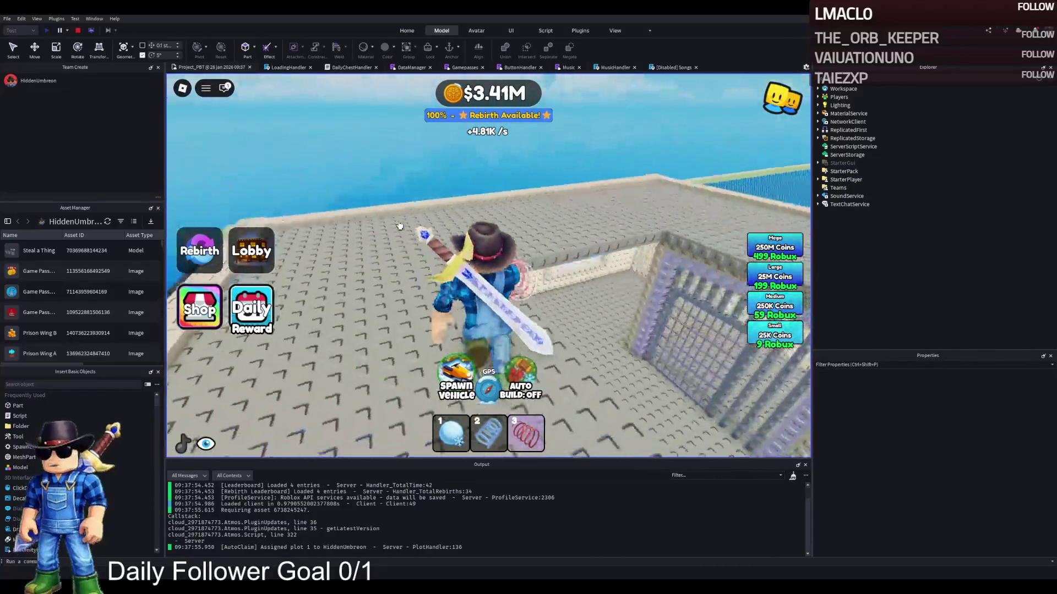
Walk across the roof and tree blocks, over the orange plot, into the grey building's corridor.
{"action": "key", "text": "w"}
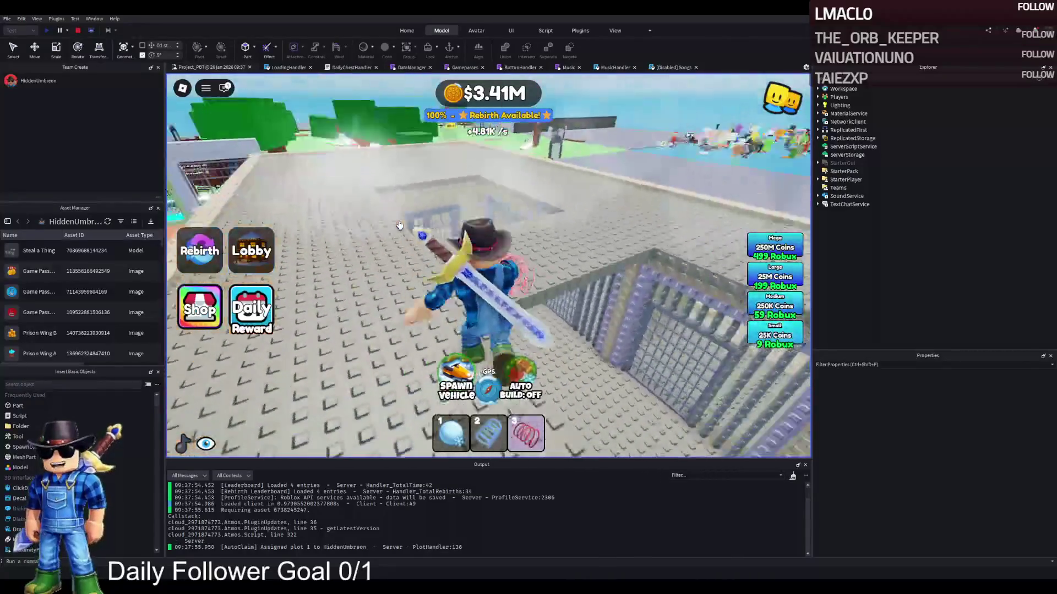
{"action": "key", "text": "w"}
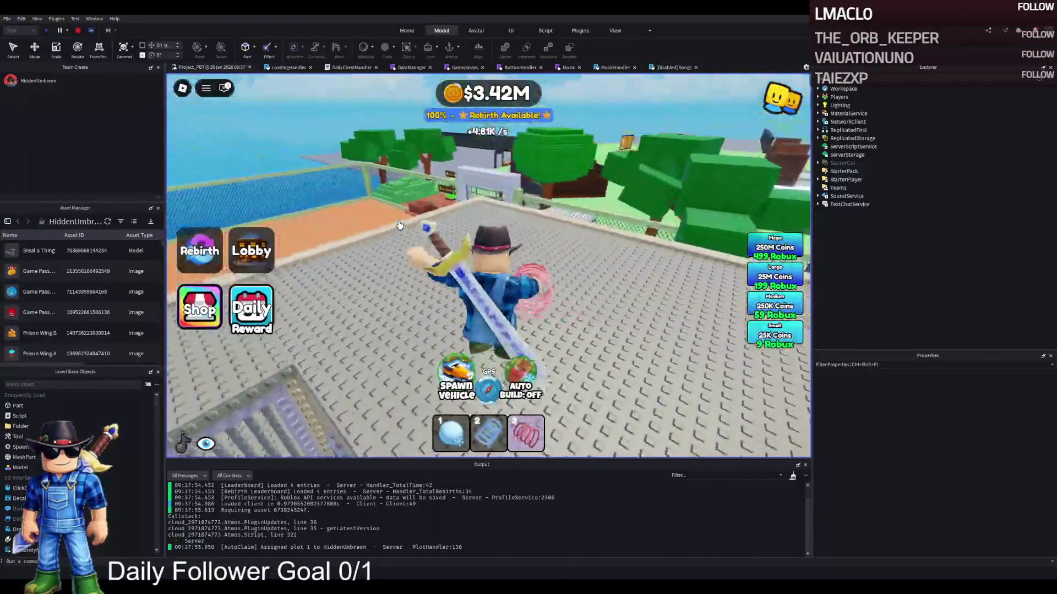
{"action": "key", "text": "w"}
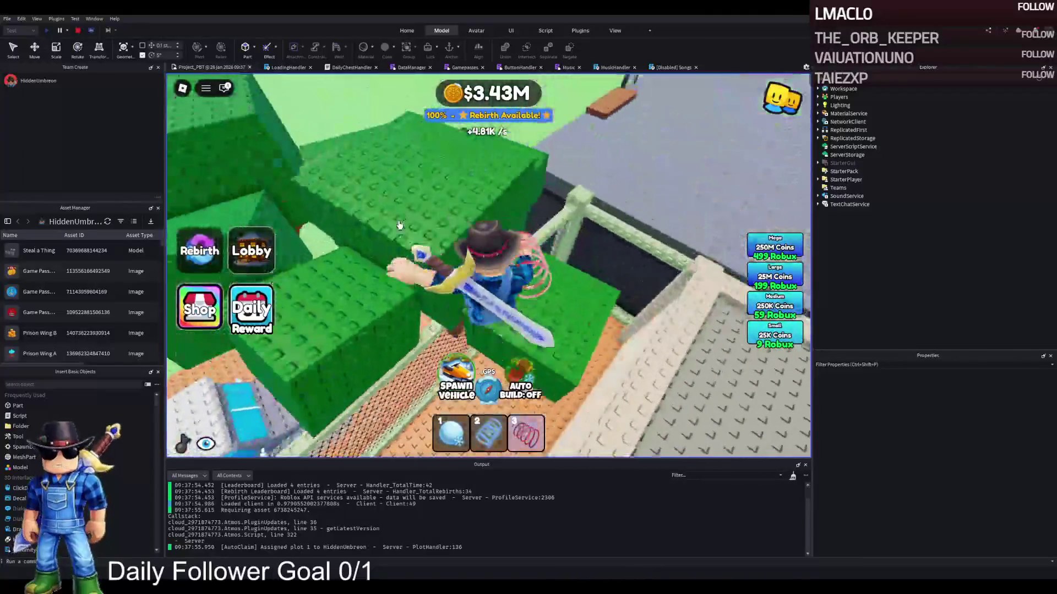
{"action": "key", "text": "w"}
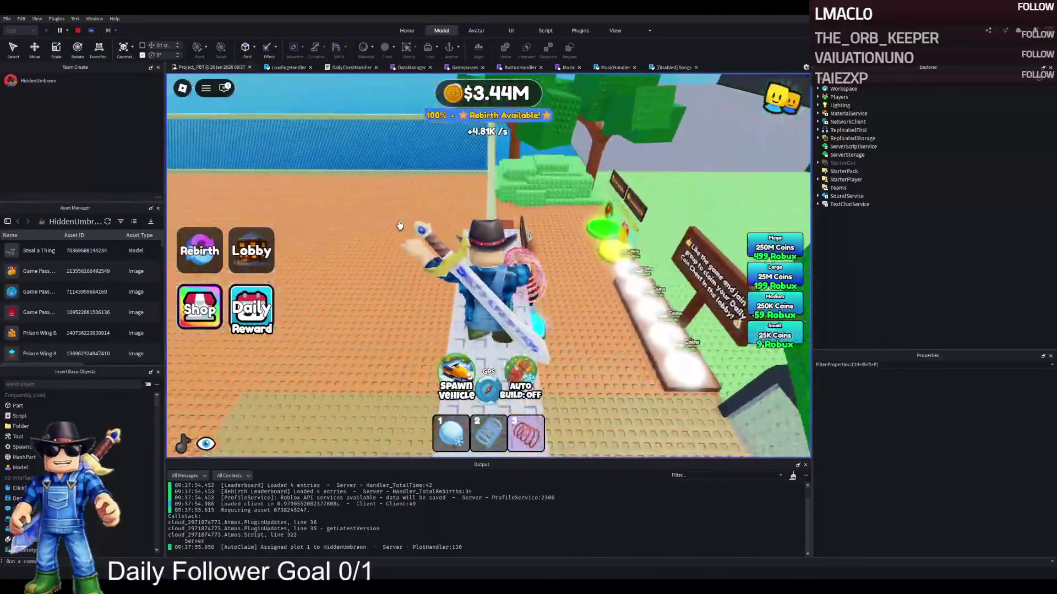
{"action": "key", "text": "w"}
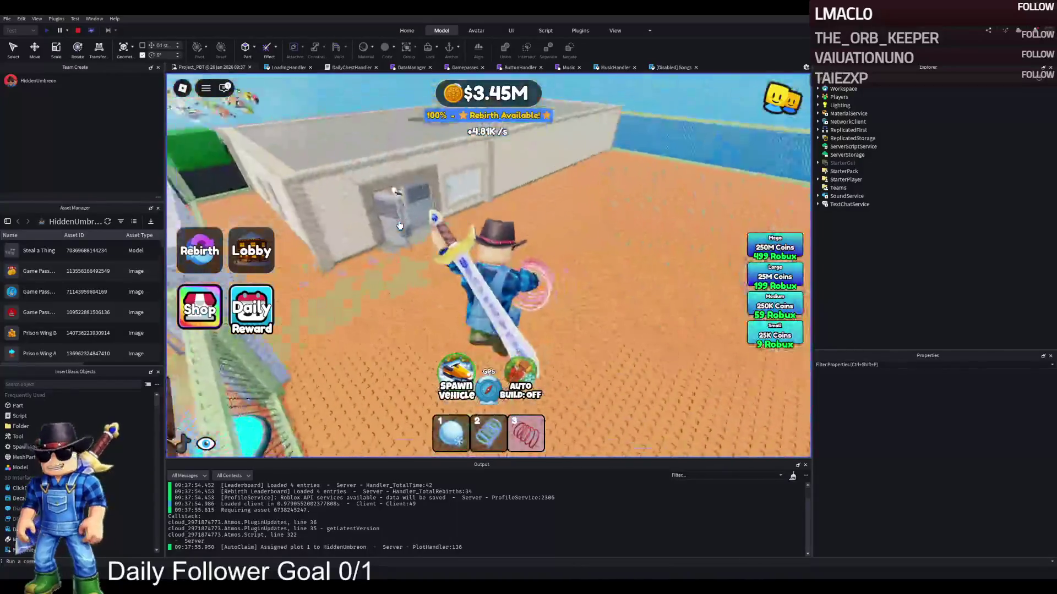
{"action": "key", "text": "w"}
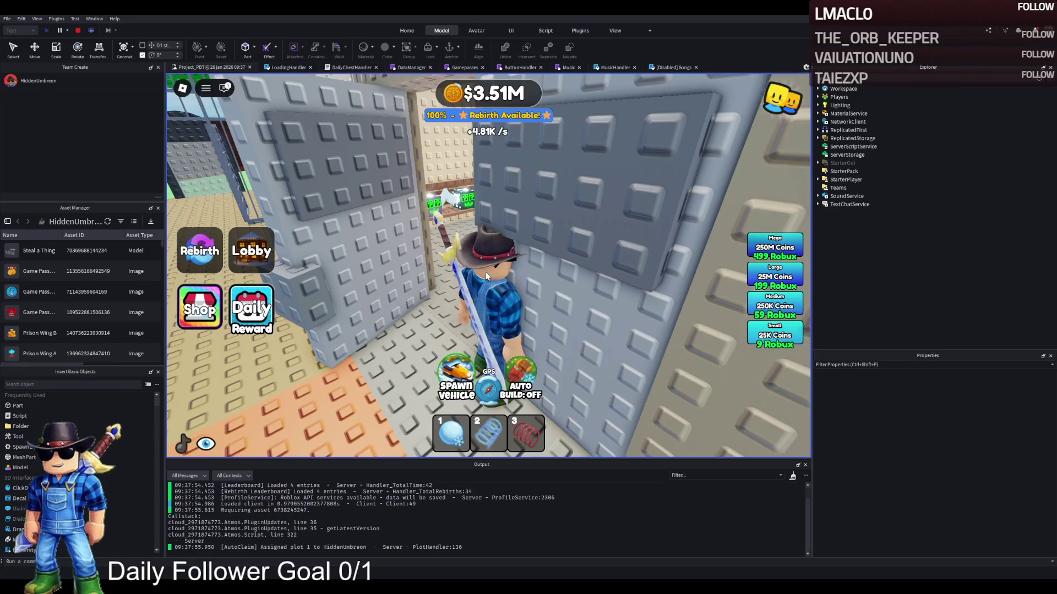
Walk up the alley to the jail bars and down the corridor between cells.
{"action": "key", "text": "w"}
{"action": "key", "text": "s"}
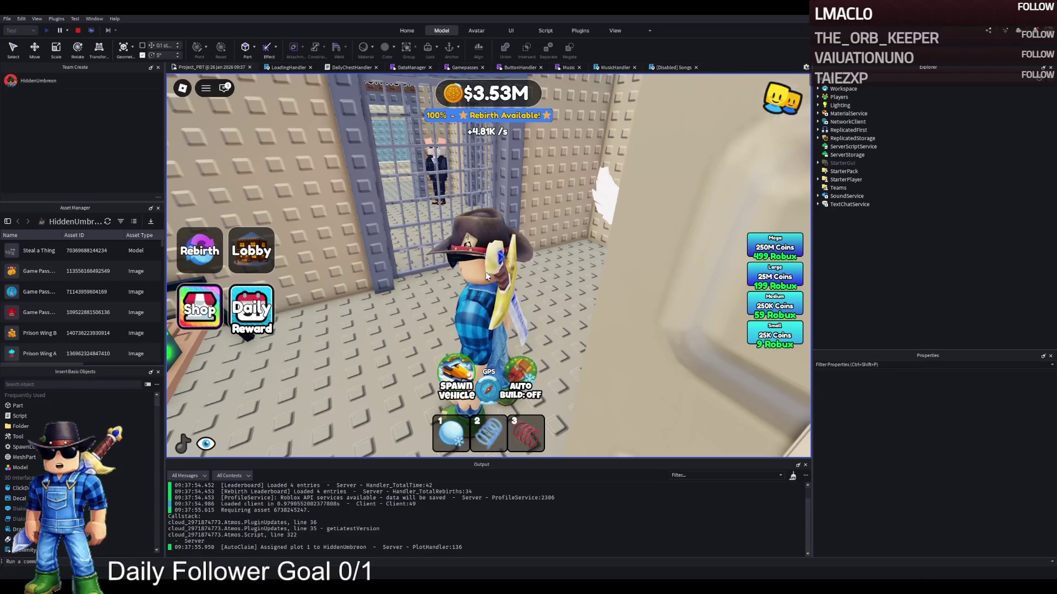
{"action": "key", "text": "s"}
{"action": "key", "text": "w"}
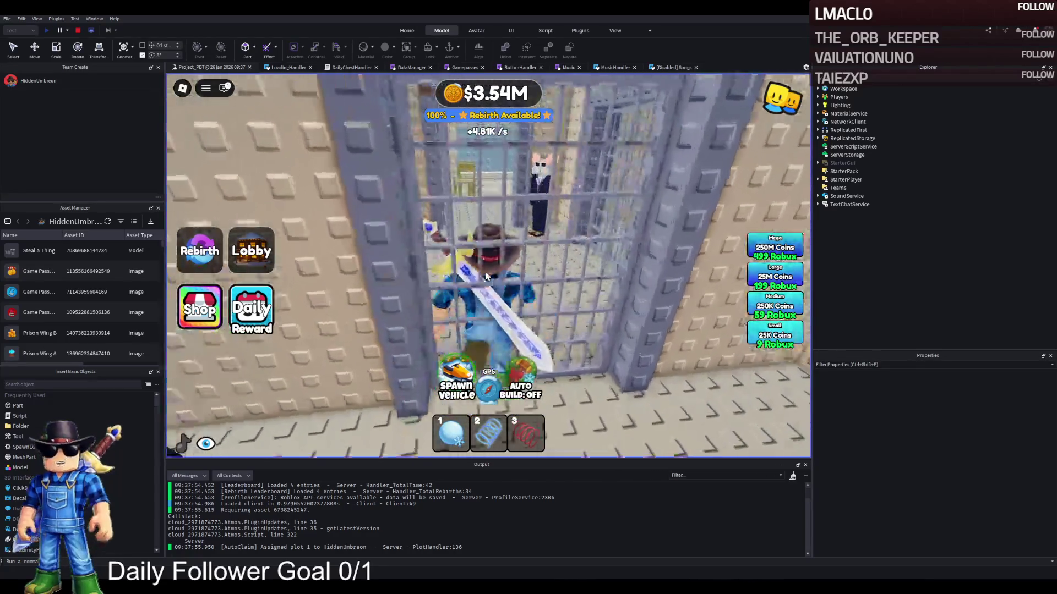
{"action": "key", "text": "w"}
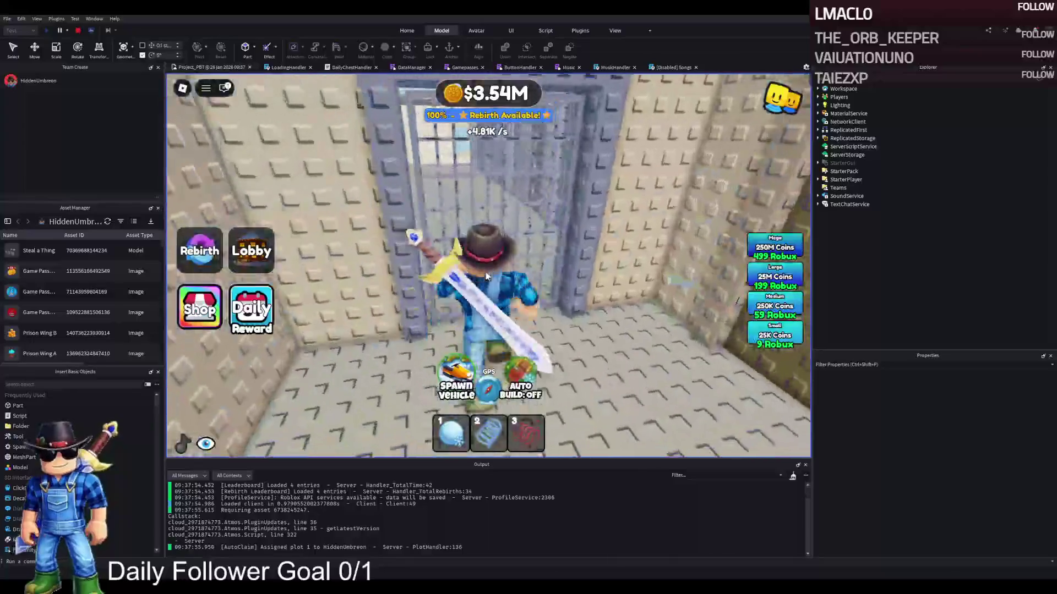
{"action": "key", "text": "w"}
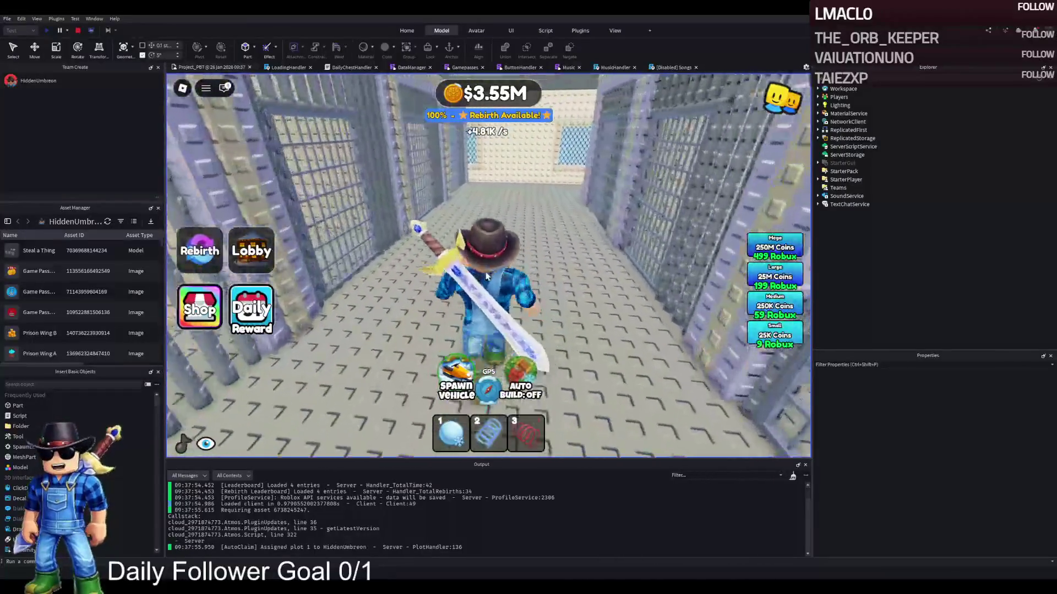
{"action": "key", "text": "w"}
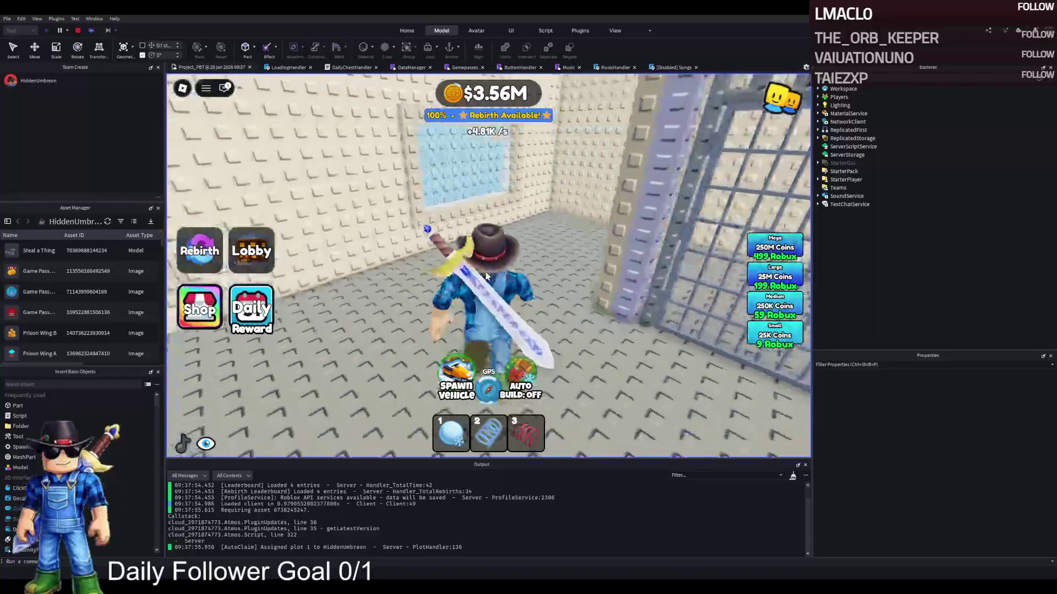
Walk into the side cell corridor toward the guard's cell door, then stop the playtest.
{"action": "key", "text": "a"}
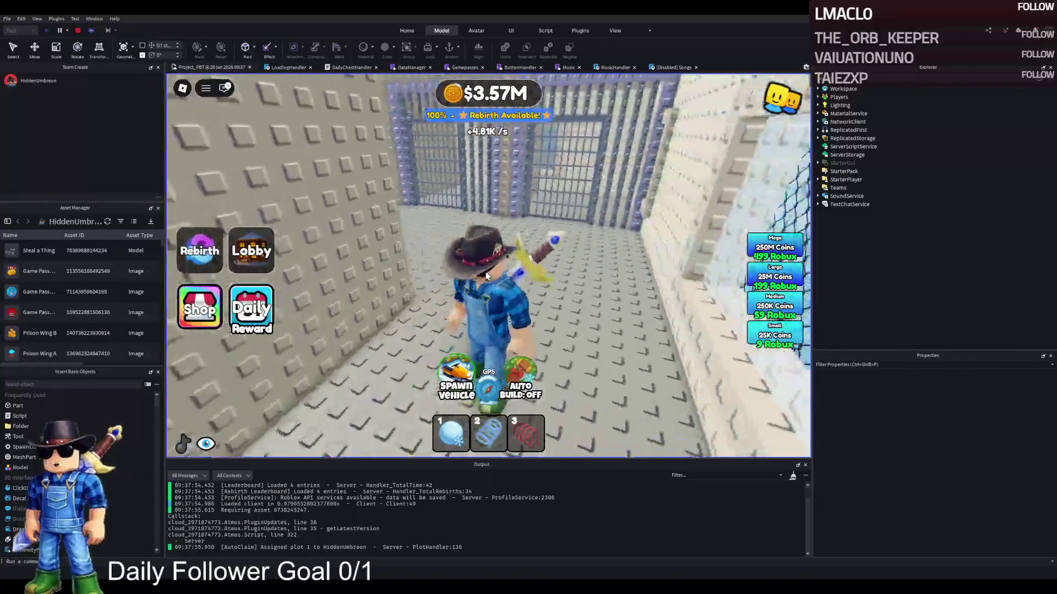
{"action": "key", "text": "w"}
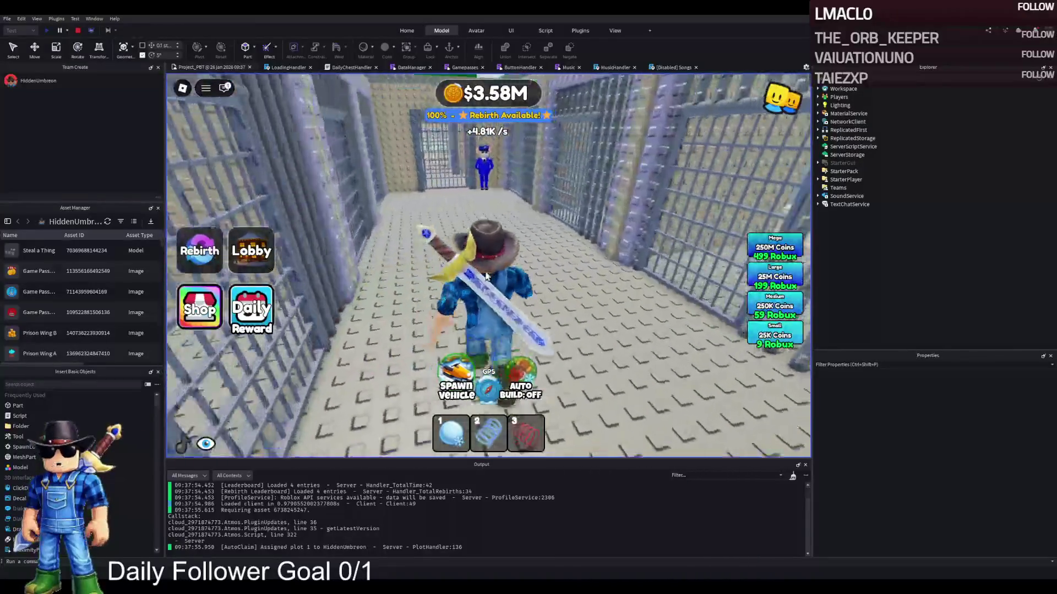
{"action": "key", "text": "w"}
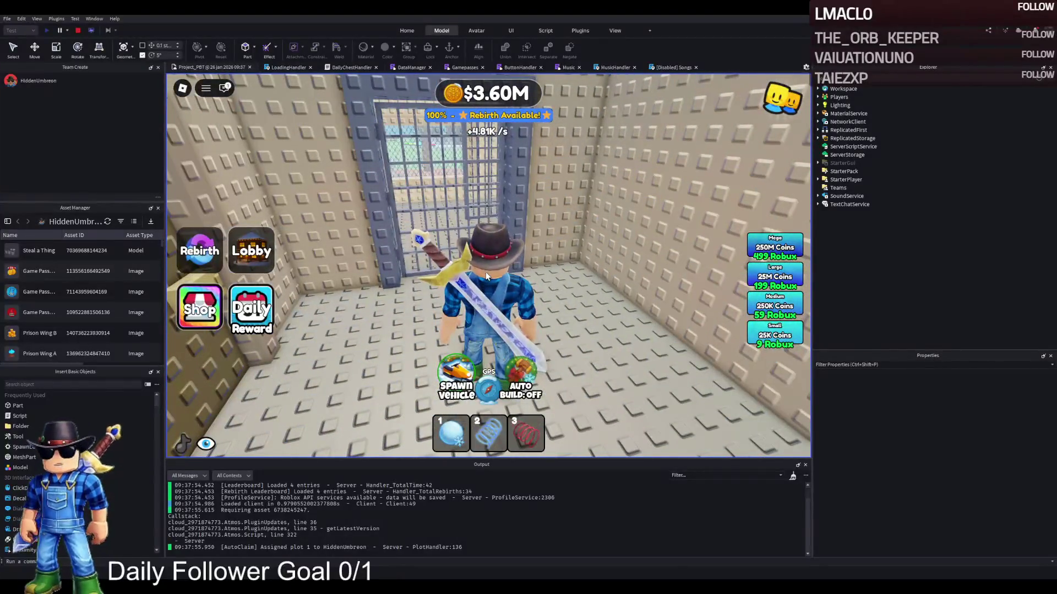
{"action": "key", "text": "shift+F5"}
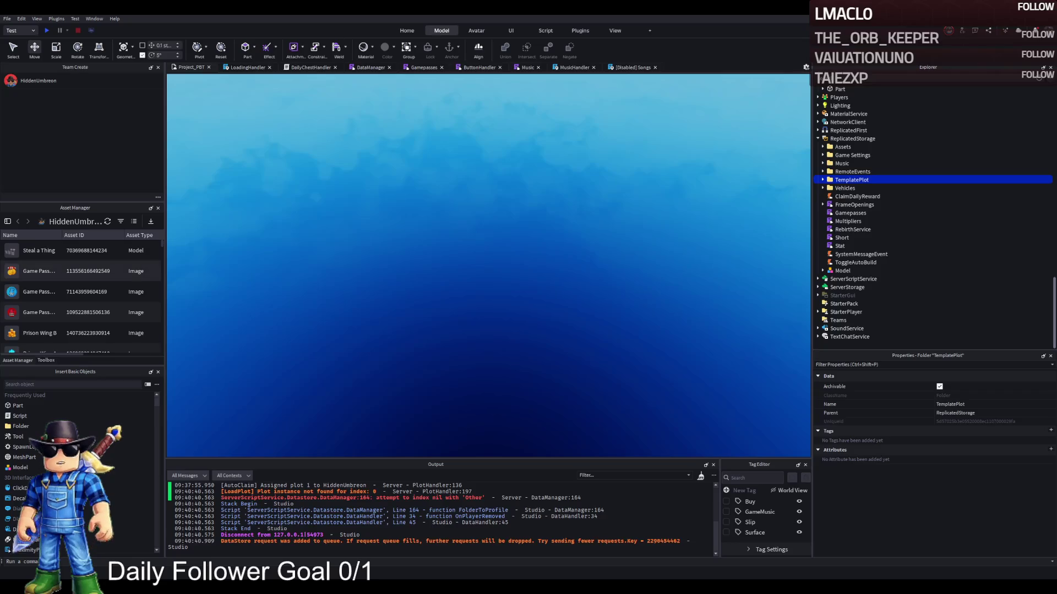
Move TemplatePlot from ReplicatedStorage into Workspace and fly the view into the cell.
{"action": "left_click_drag", "start_coordinate": [852, 180], "coordinate": [837, 81]}
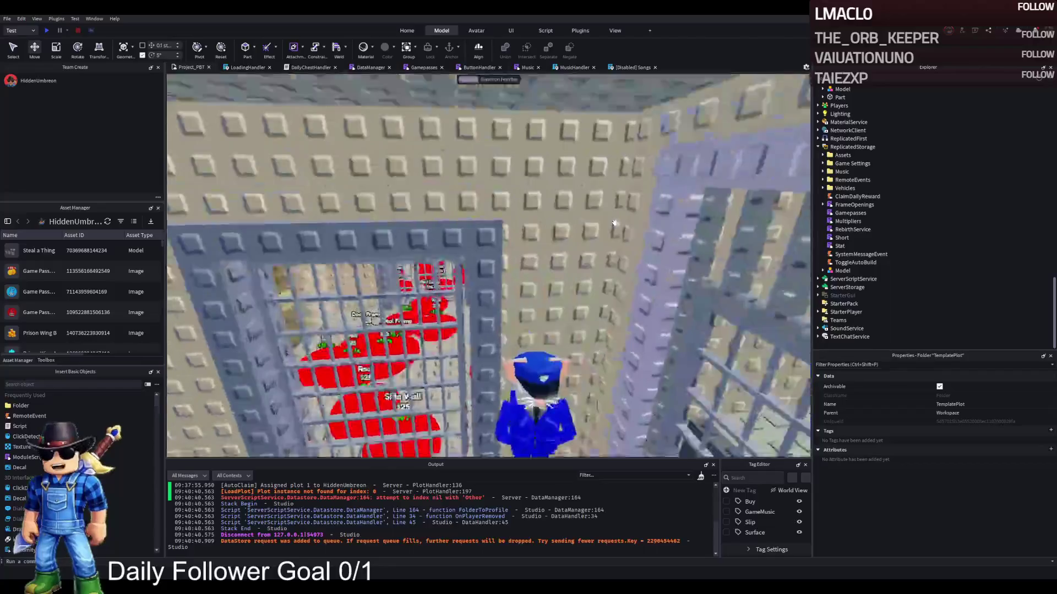
{"action": "key", "text": "w"}
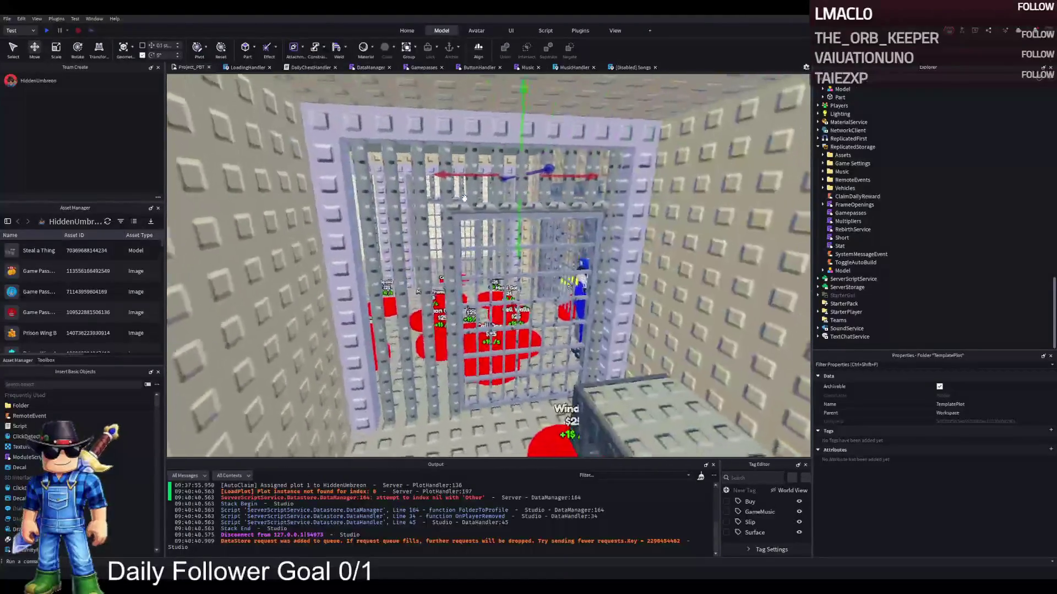
{"action": "key", "text": "w"}
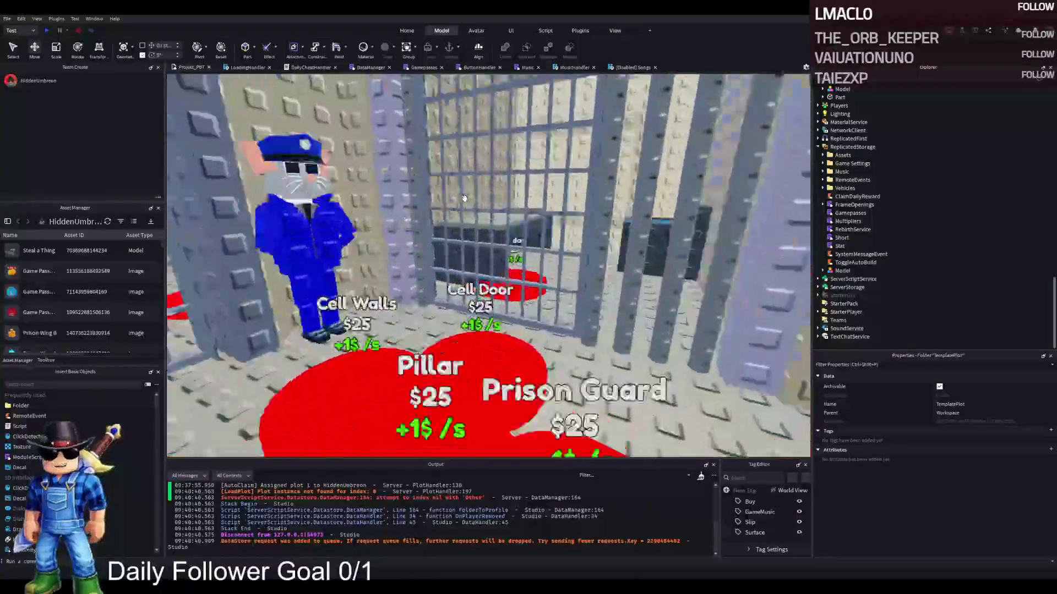
{"action": "key", "text": "w"}
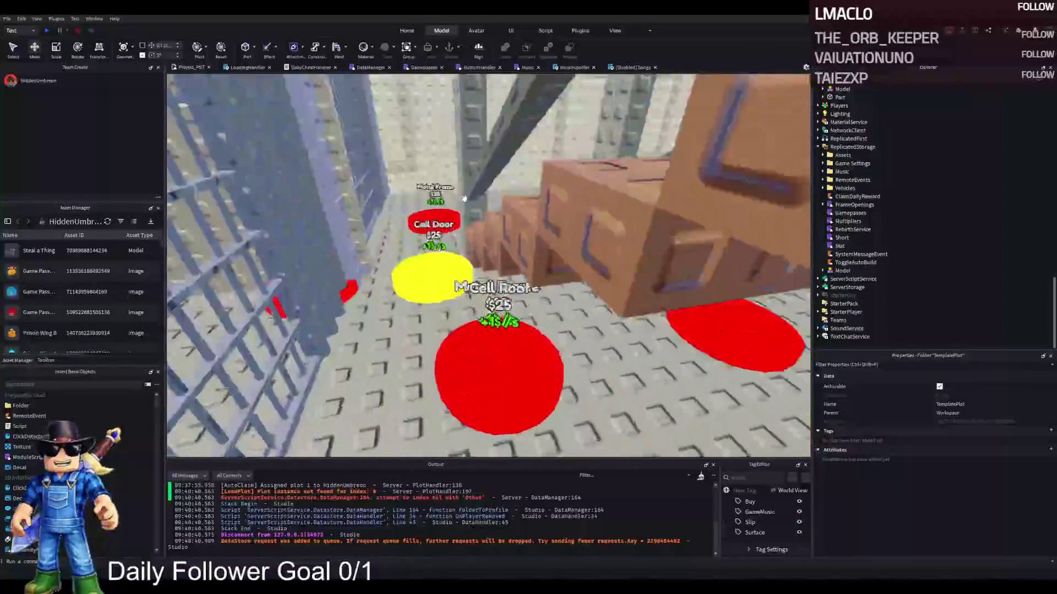
Duplicate the yellow Cell Door button part 109 and start renaming the copy.
{"action": "left_click", "coordinate": [516, 297]}
{"action": "key", "text": "ctrl+d"}
{"action": "key", "text": "F2"}
{"action": "type", "text": "110"}
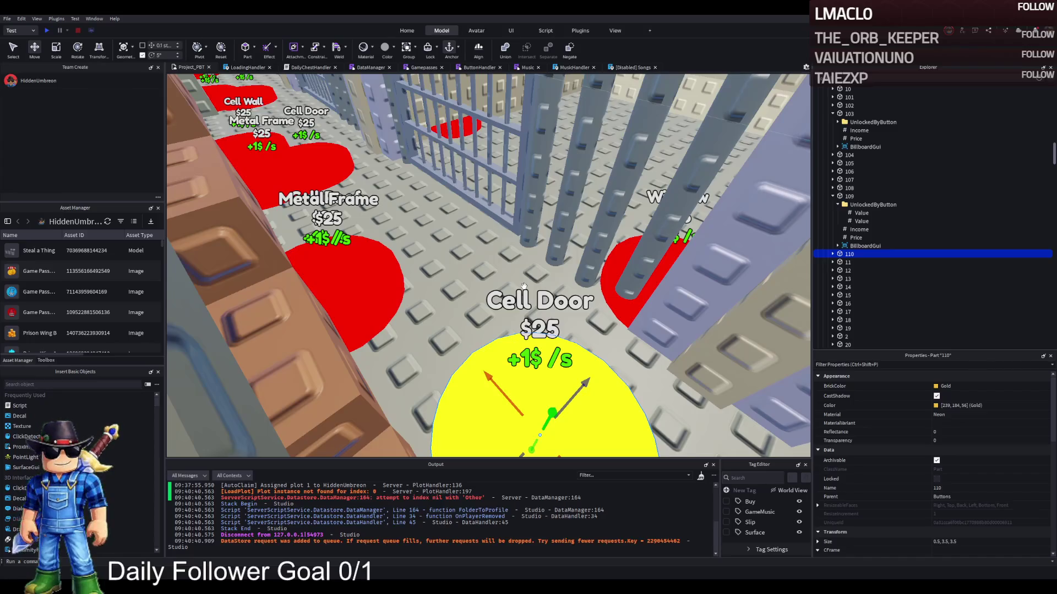
Place button 110 beside the Pillar button and replace its UnlockedByButton folder with a single value.
{"action": "mouse_move", "coordinate": [498, 392]}
{"action": "left_mouse_down"}
{"action": "mouse_move", "coordinate": [523, 301]}
{"action": "mouse_move", "coordinate": [498, 336]}
{"action": "mouse_move", "coordinate": [537, 283]}
{"action": "mouse_move", "coordinate": [543, 247]}
{"action": "mouse_move", "coordinate": [488, 219]}
{"action": "left_mouse_up"}
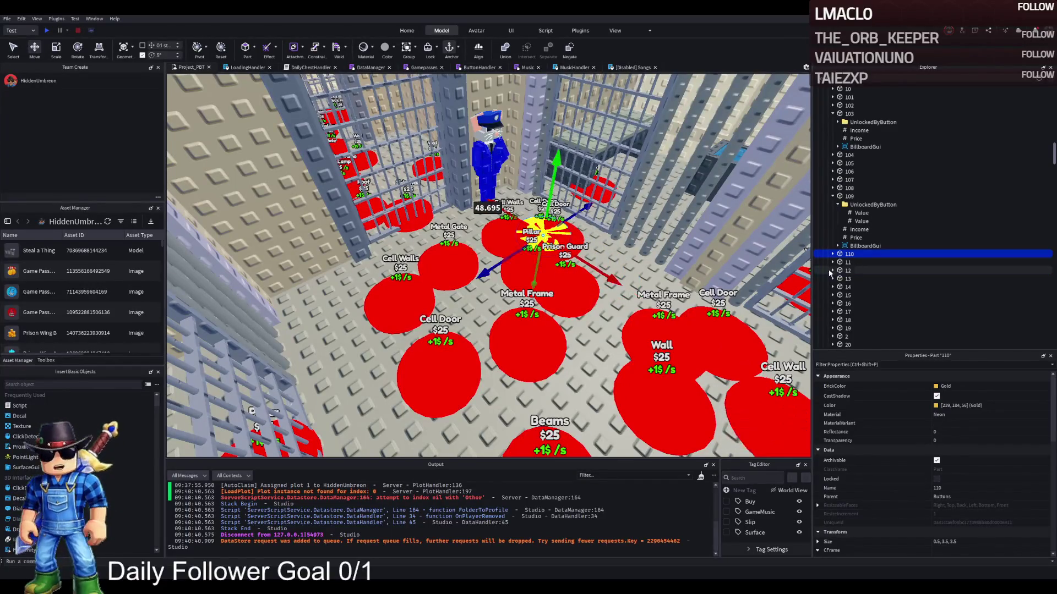
{"action": "left_click", "coordinate": [832, 254]}
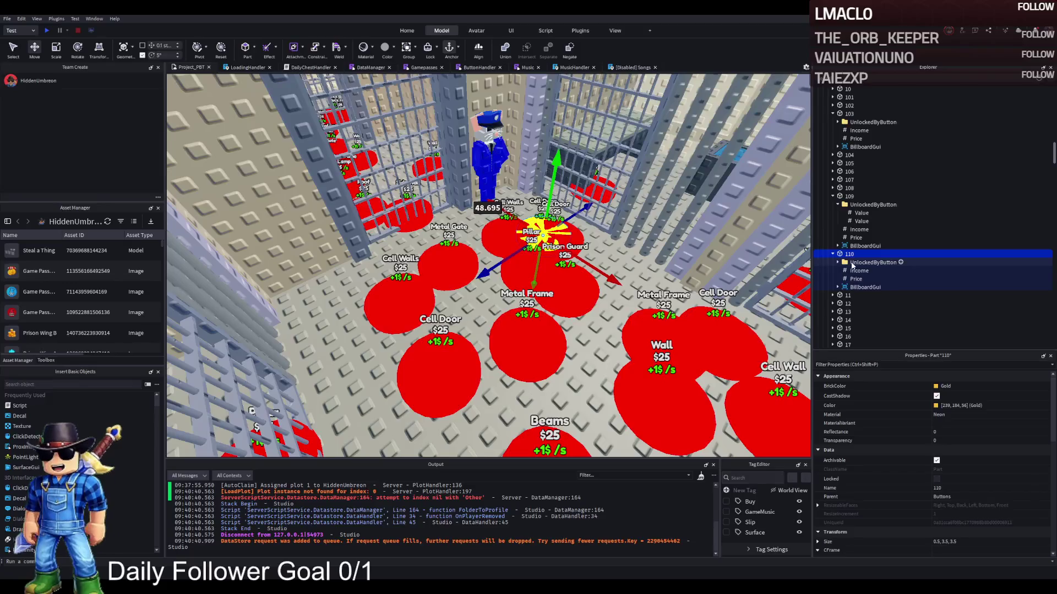
{"action": "left_click", "coordinate": [851, 263]}
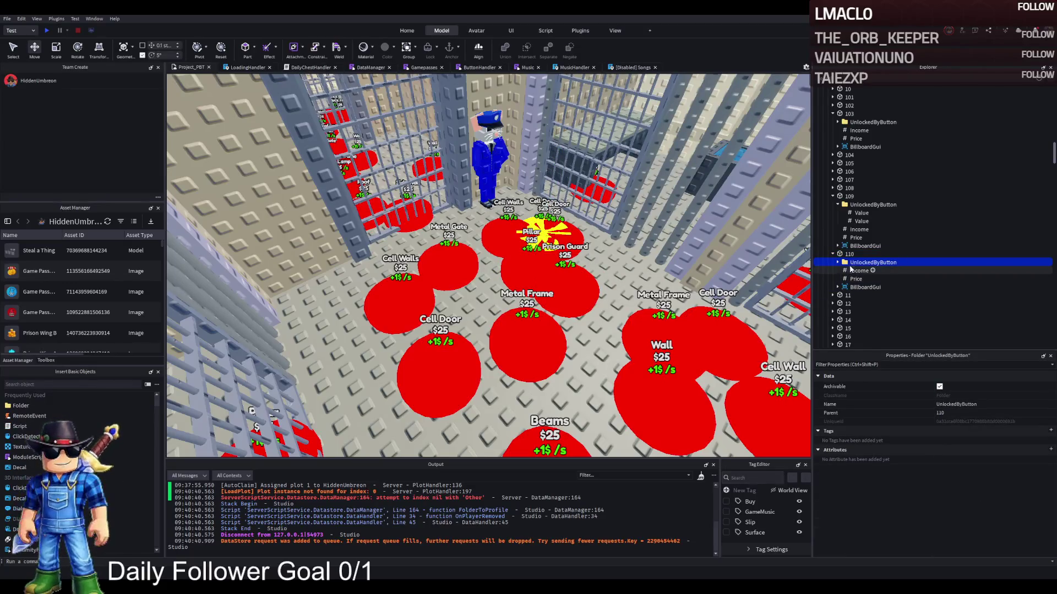
{"action": "left_click", "coordinate": [837, 263]}
{"action": "left_click", "coordinate": [860, 271]}
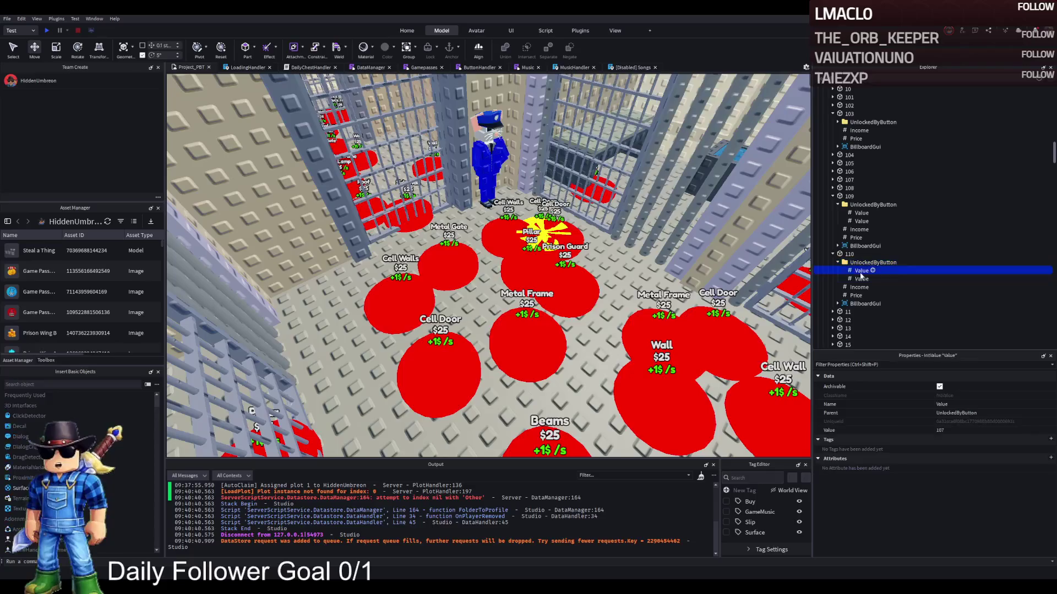
{"action": "left_click", "coordinate": [860, 287]}
{"action": "left_click_drag", "start_coordinate": [867, 272], "coordinate": [853, 256]}
{"action": "left_click", "coordinate": [870, 263]}
{"action": "key", "text": "Delete"}
Set button 110's UnlockedByButton value to 109 and its Income to 0.
{"action": "left_click", "coordinate": [864, 279]}
{"action": "left_click", "coordinate": [948, 429]}
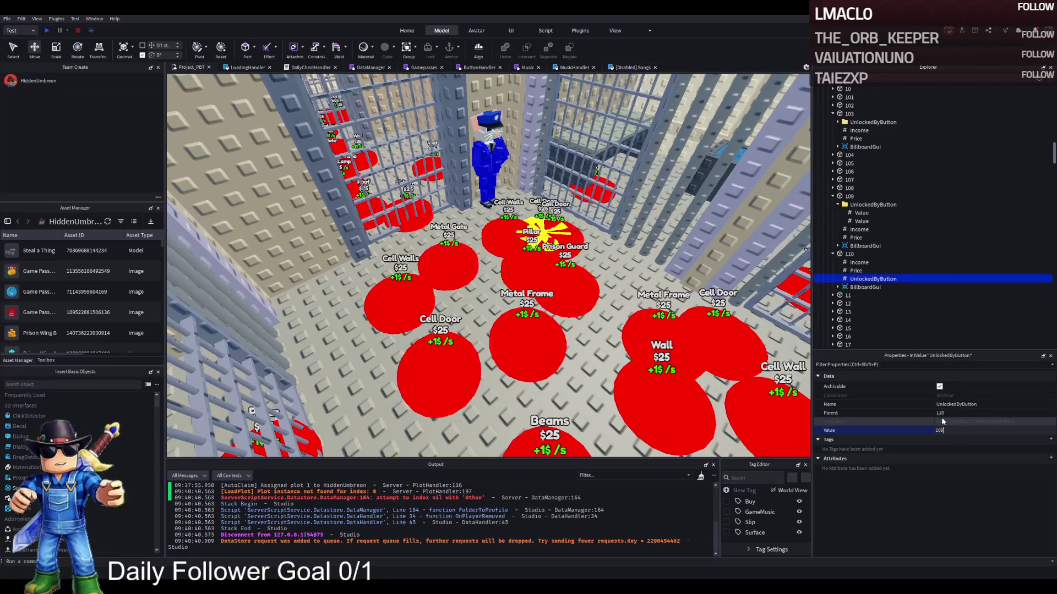
{"action": "left_click", "coordinate": [839, 263]}
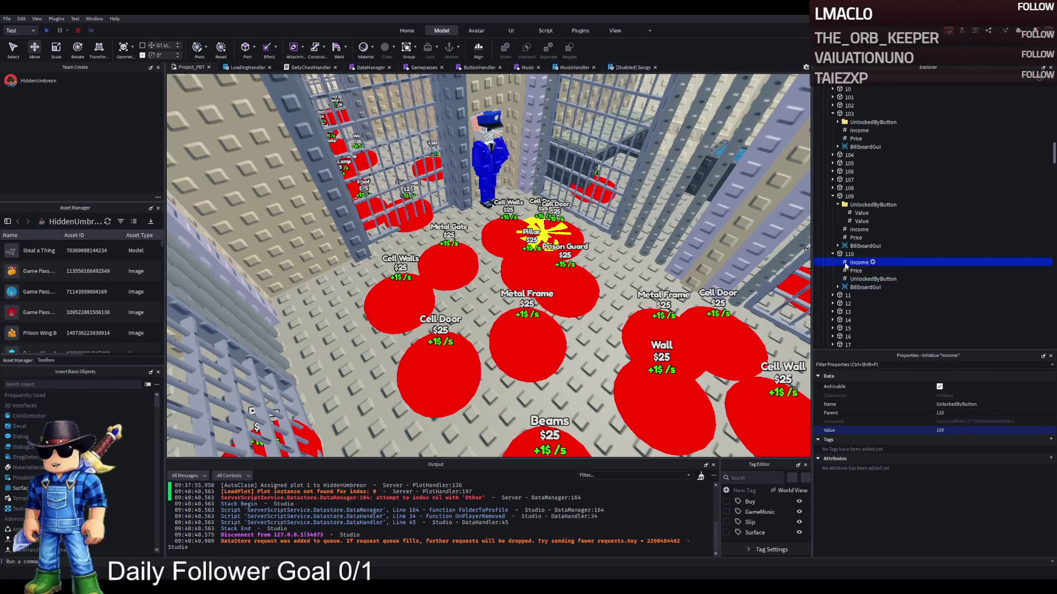
{"action": "left_click", "coordinate": [961, 428]}
{"action": "type", "text": "0"}
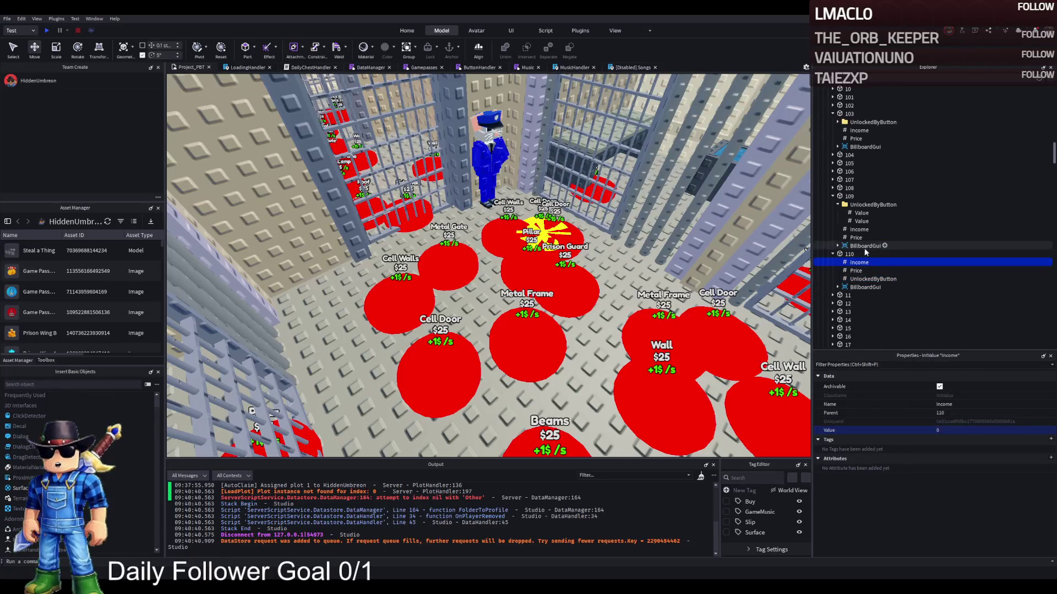
{"action": "left_click", "coordinate": [848, 255]}
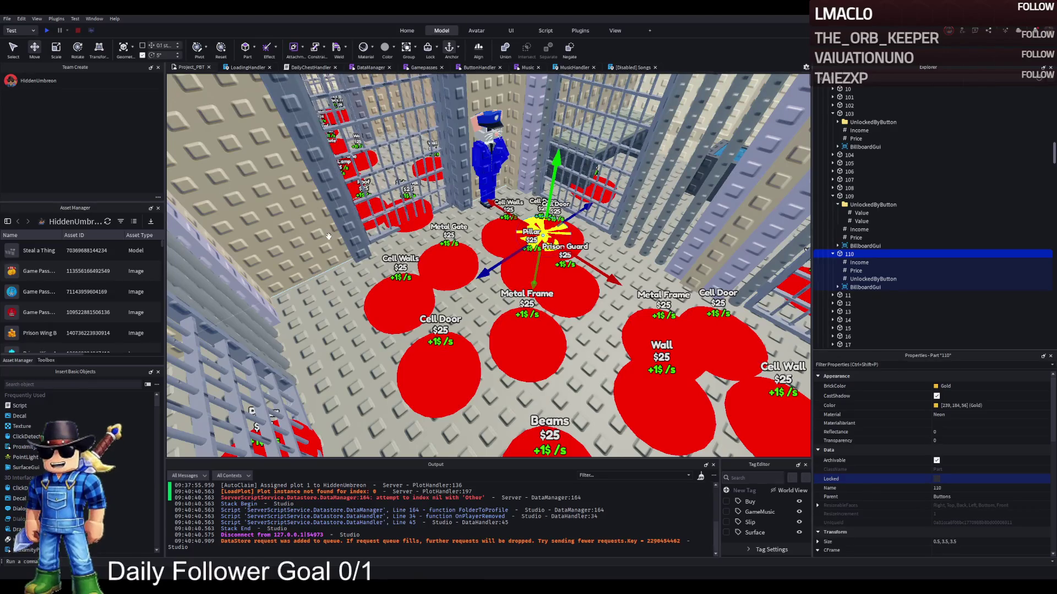
Set part 110's BrickColor to Really red.
{"action": "left_click", "coordinate": [946, 385]}
{"action": "left_click", "coordinate": [953, 454]}
{"action": "left_click", "coordinate": [948, 459]}
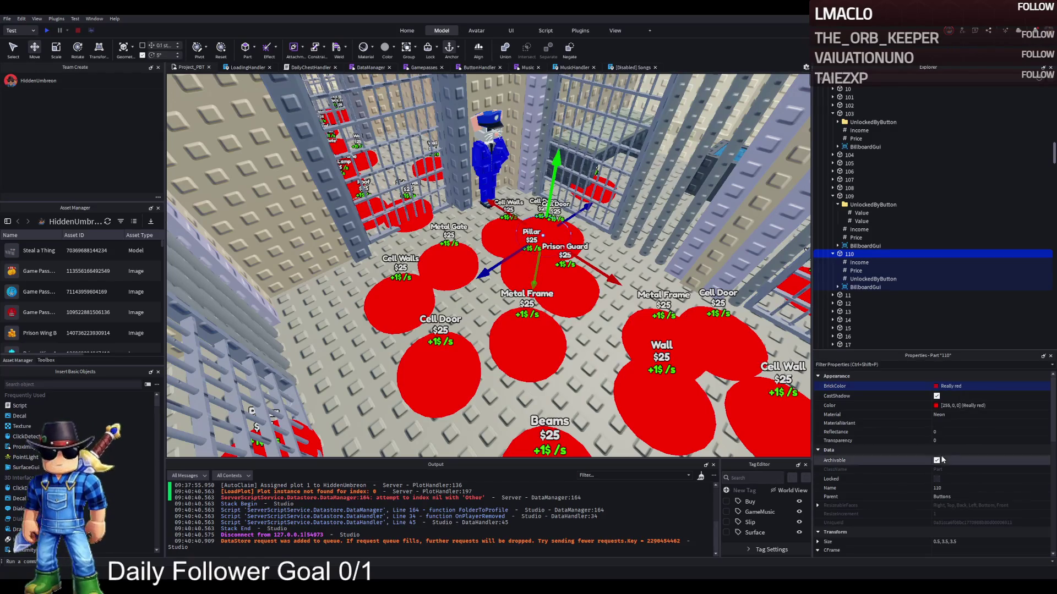
Move the red button 110 into the neighbouring cell.
{"action": "key", "text": "s"}
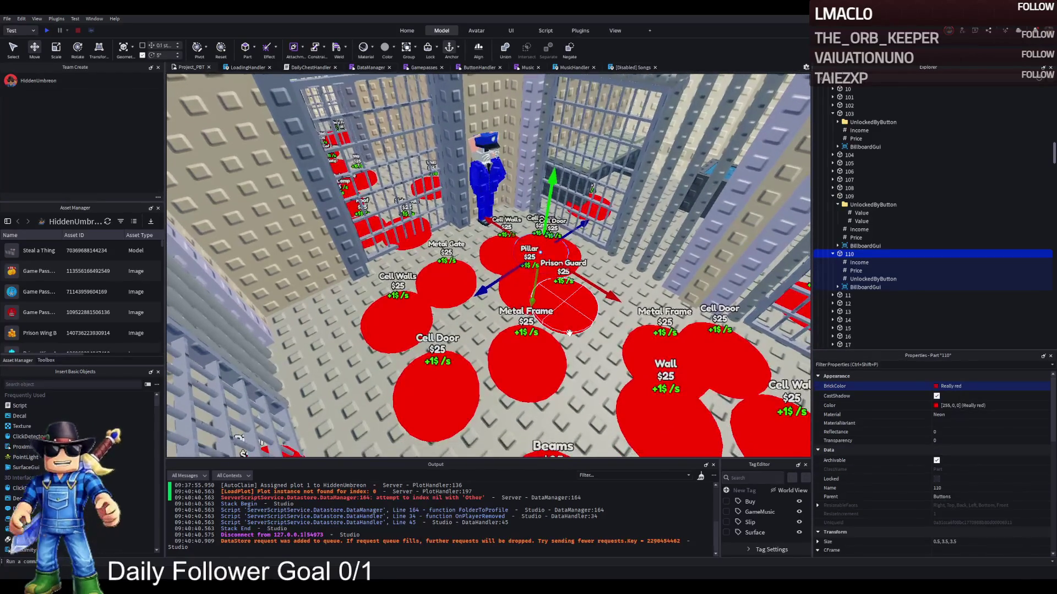
{"action": "key", "text": "s"}
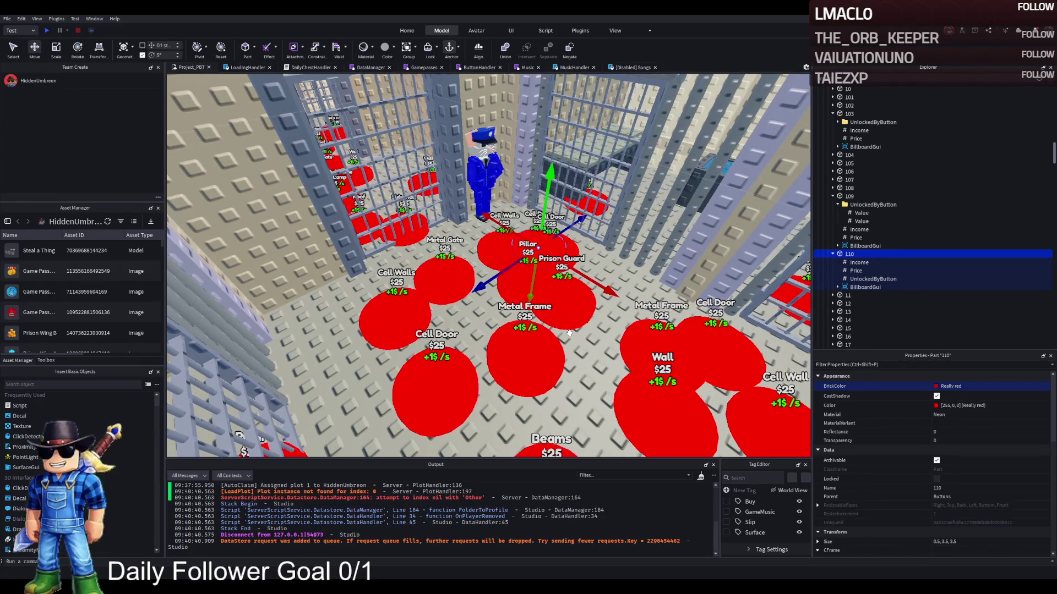
{"action": "key", "text": "s"}
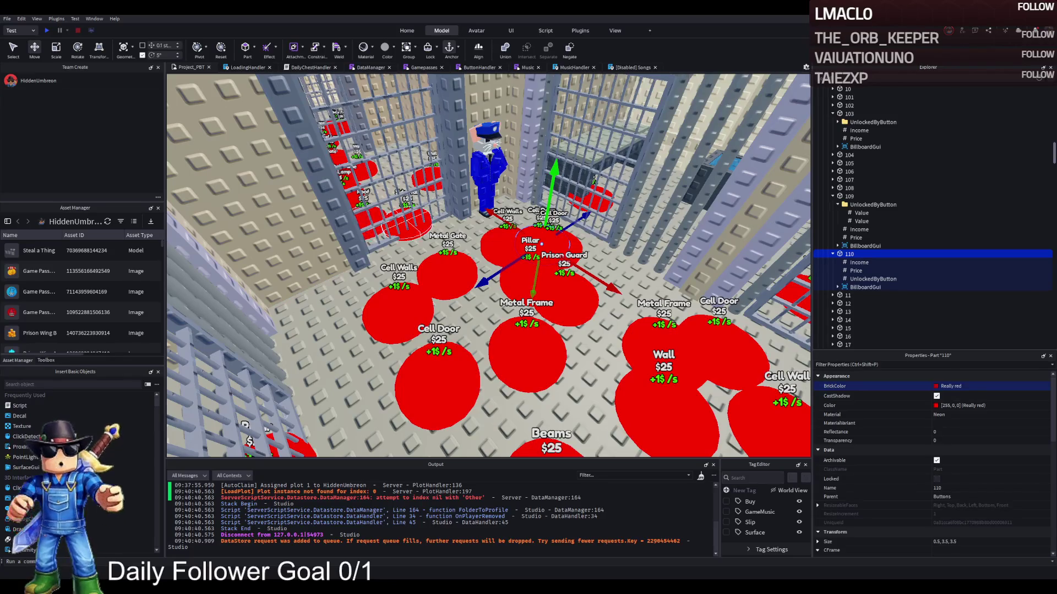
{"action": "scroll", "coordinate": [445, 206], "scroll_direction": "up", "scroll_amount": 10}
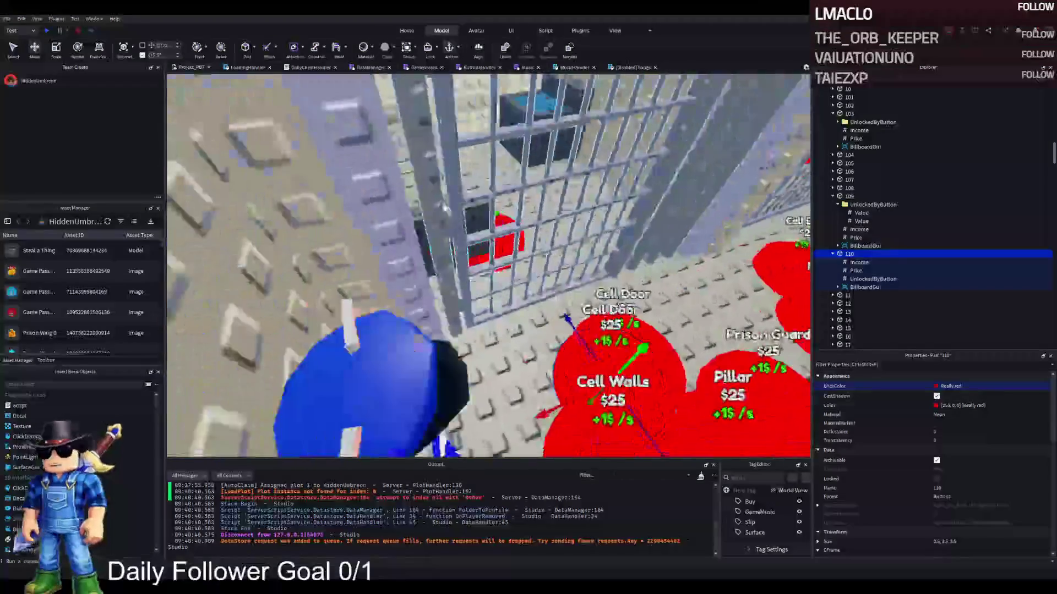
{"action": "scroll", "coordinate": [445, 207], "scroll_direction": "up", "scroll_amount": 10}
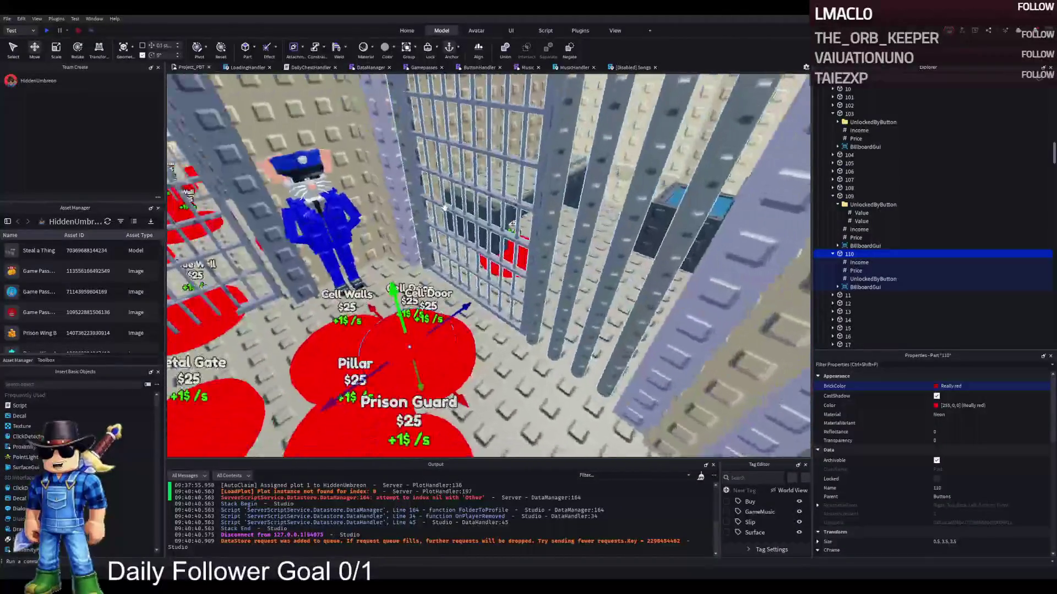
{"action": "left_click_drag", "start_coordinate": [385, 286], "coordinate": [446, 218]}
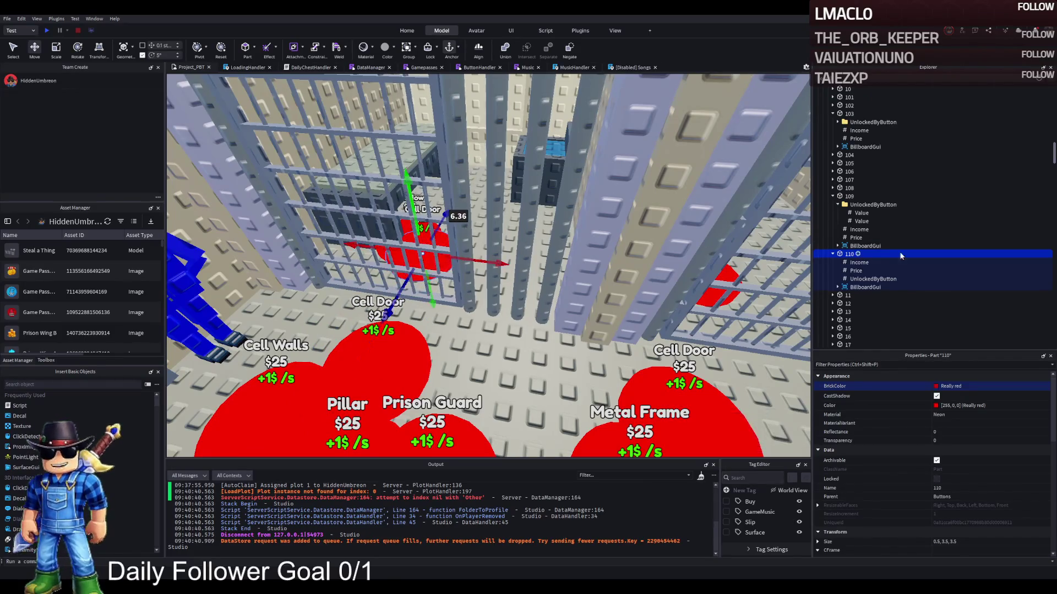
Set button 110's billboard Item label text to 'Cell Bed'.
{"action": "left_click", "coordinate": [837, 287]}
{"action": "left_click", "coordinate": [860, 303]}
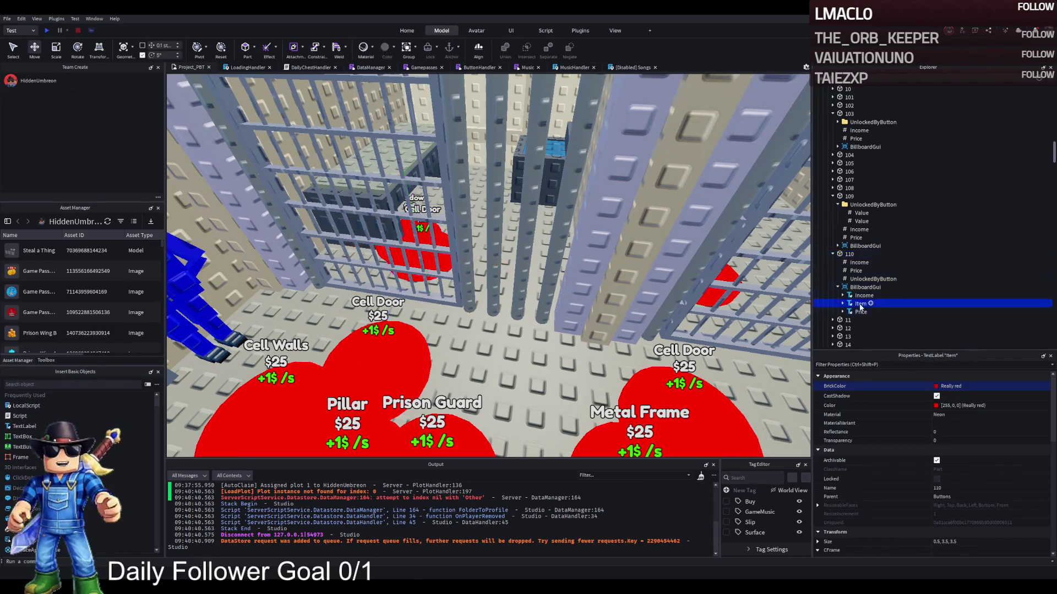
{"action": "scroll", "coordinate": [917, 432], "scroll_direction": "down", "scroll_amount": 5}
{"action": "left_click", "coordinate": [959, 489]}
{"action": "type", "text": "Bed"}
{"action": "key", "text": "Return"}
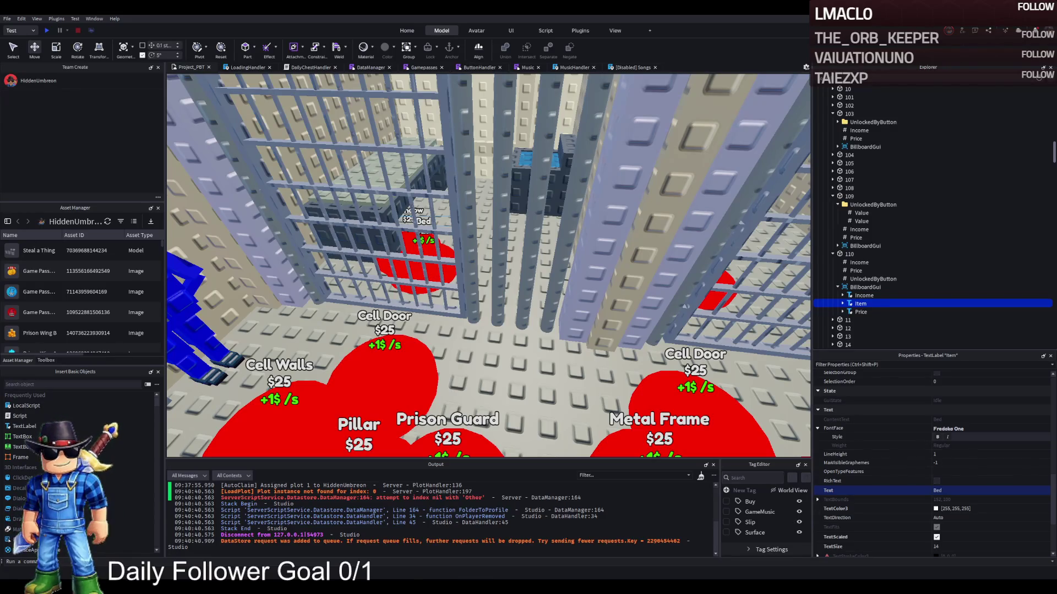
{"action": "scroll", "coordinate": [933, 462], "scroll_direction": "down", "scroll_amount": 2}
{"action": "left_click", "coordinate": [954, 452]}
{"action": "type", "text": "Cell Sink"}
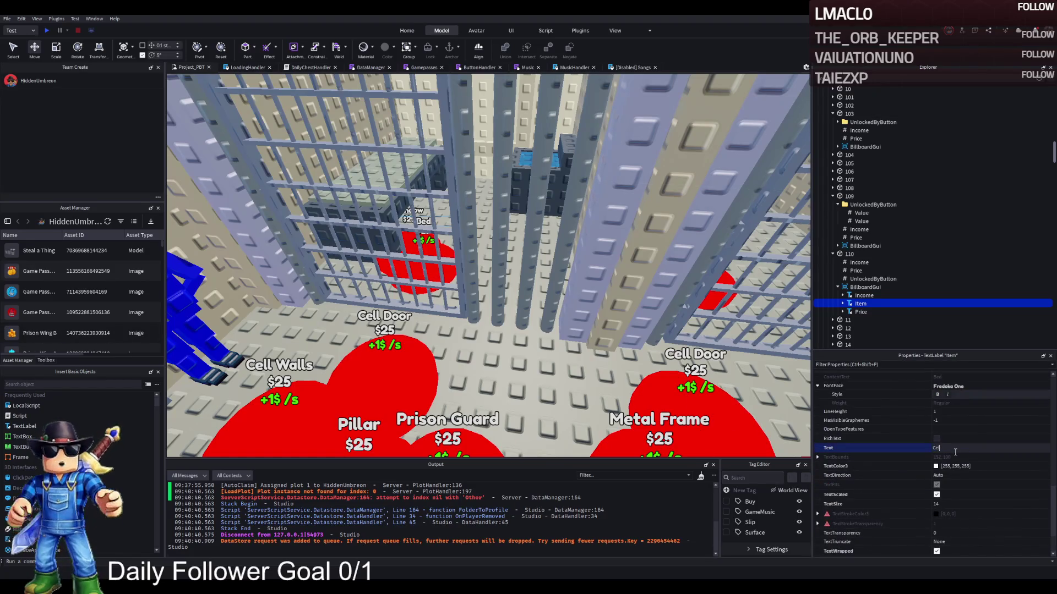
{"action": "key", "text": "Return"}
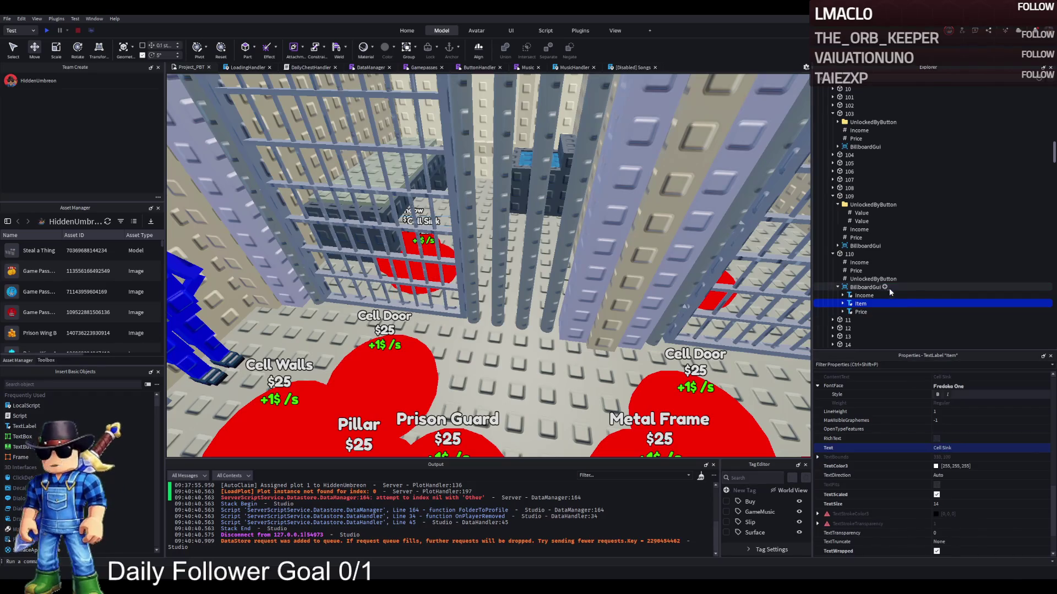
{"action": "left_click", "coordinate": [969, 450]}
{"action": "type", "text": "Cell Bed"}
{"action": "key", "text": "Return"}
Duplicate button 110, place the copy beside it, and name it 111.
{"action": "left_click", "coordinate": [845, 255]}
{"action": "key", "text": "ctrl+d"}
{"action": "key", "text": "f"}
{"action": "mouse_move", "coordinate": [448, 326]}
{"action": "left_mouse_down"}
{"action": "mouse_move", "coordinate": [401, 226]}
{"action": "mouse_move", "coordinate": [385, 220]}
{"action": "mouse_move", "coordinate": [473, 177]}
{"action": "mouse_move", "coordinate": [520, 182]}
{"action": "mouse_move", "coordinate": [547, 220]}
{"action": "left_mouse_up"}
{"action": "key", "text": "F2"}
{"action": "type", "text": "111"}
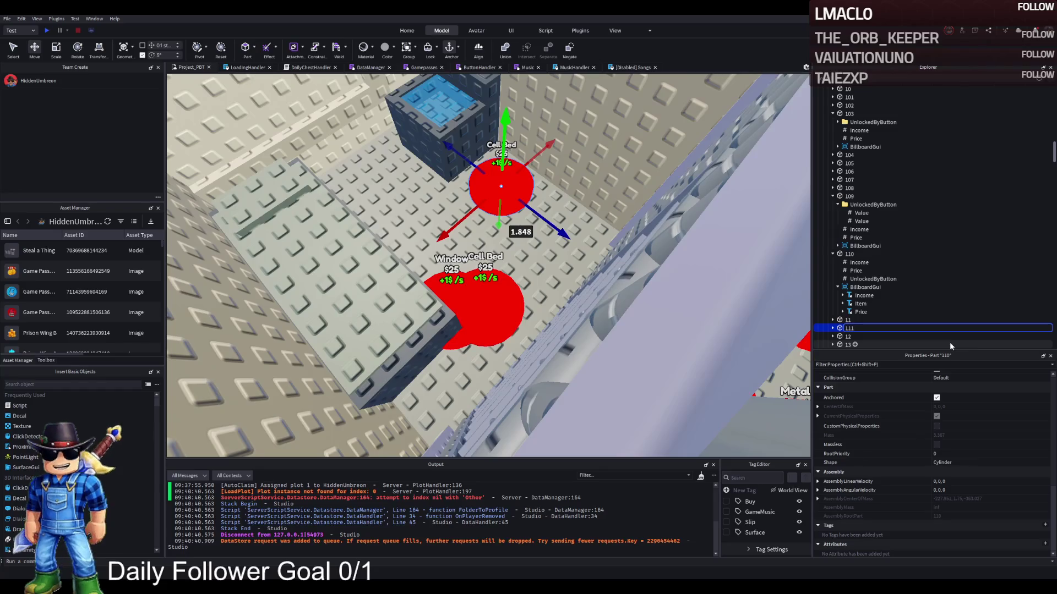
Confirm the name 111 and change the copied button's label to 'Cell Sink'.
{"action": "key", "text": "Return"}
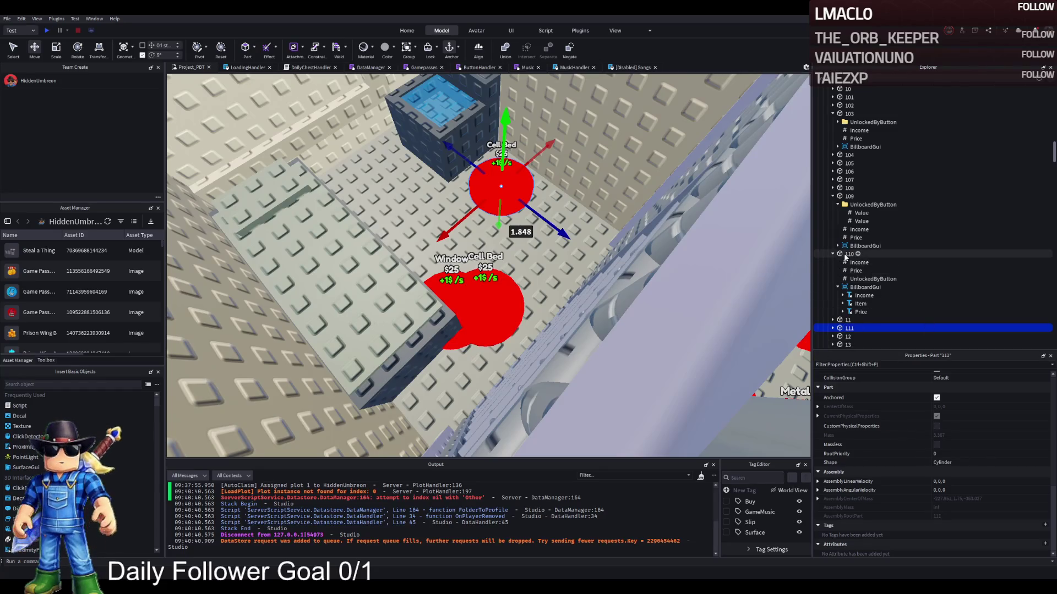
{"action": "left_click", "coordinate": [848, 254]}
{"action": "left_click", "coordinate": [860, 303]}
{"action": "scroll", "coordinate": [983, 440], "scroll_direction": "down", "scroll_amount": 3}
{"action": "left_click", "coordinate": [963, 478]}
{"action": "key", "text": "BackSpace"}
{"action": "key", "text": "BackSpace"}
{"action": "key", "text": "BackSpace"}
{"action": "type", "text": "Sink"}
{"action": "key", "text": "Return"}
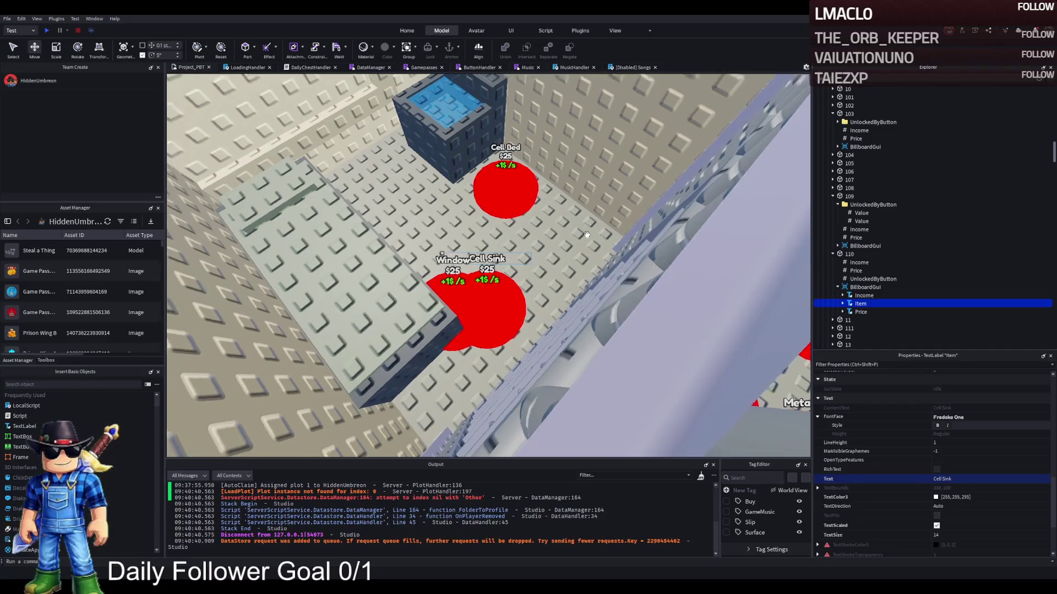
Swap the Cell Sink and Cell Bed pads so Cell Bed sits beside Window.
{"action": "left_click", "coordinate": [504, 297]}
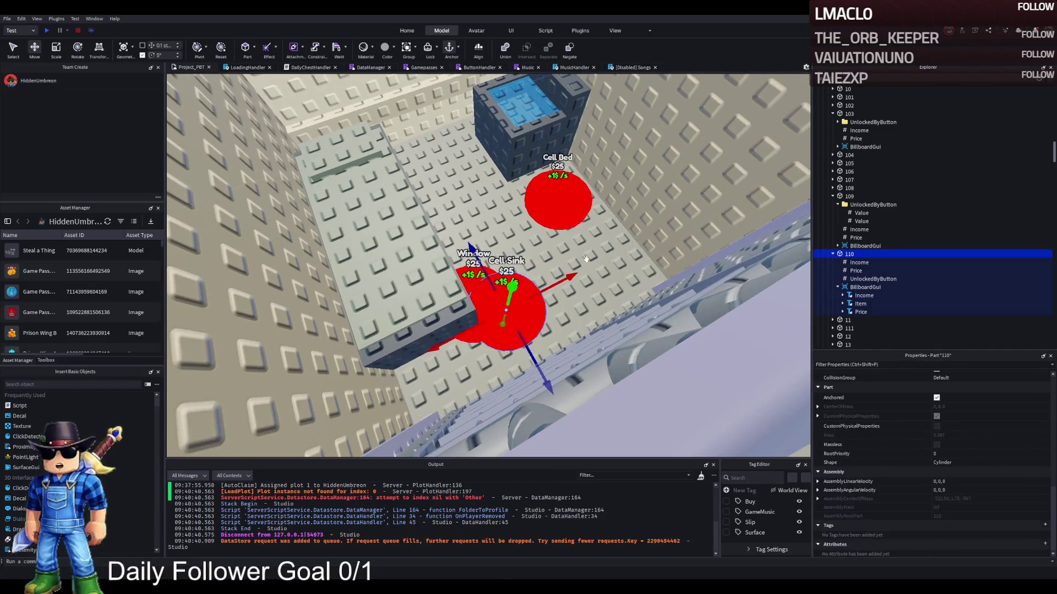
{"action": "left_click", "coordinate": [532, 313]}
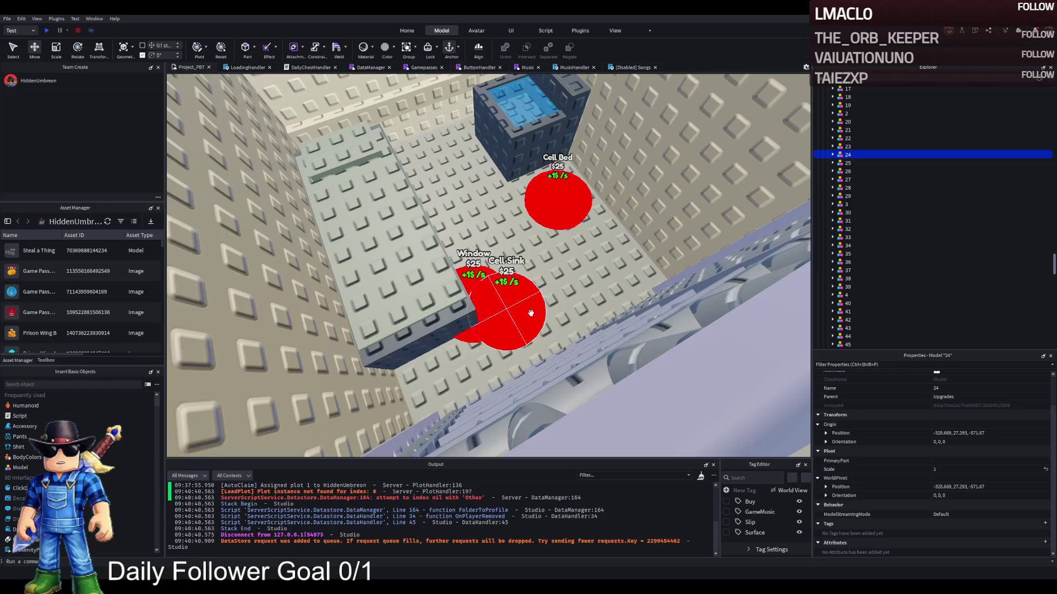
{"action": "left_click", "coordinate": [533, 312]}
{"action": "mouse_move", "coordinate": [533, 313]}
{"action": "left_mouse_down"}
{"action": "mouse_move", "coordinate": [591, 242]}
{"action": "mouse_move", "coordinate": [604, 250]}
{"action": "left_mouse_up"}
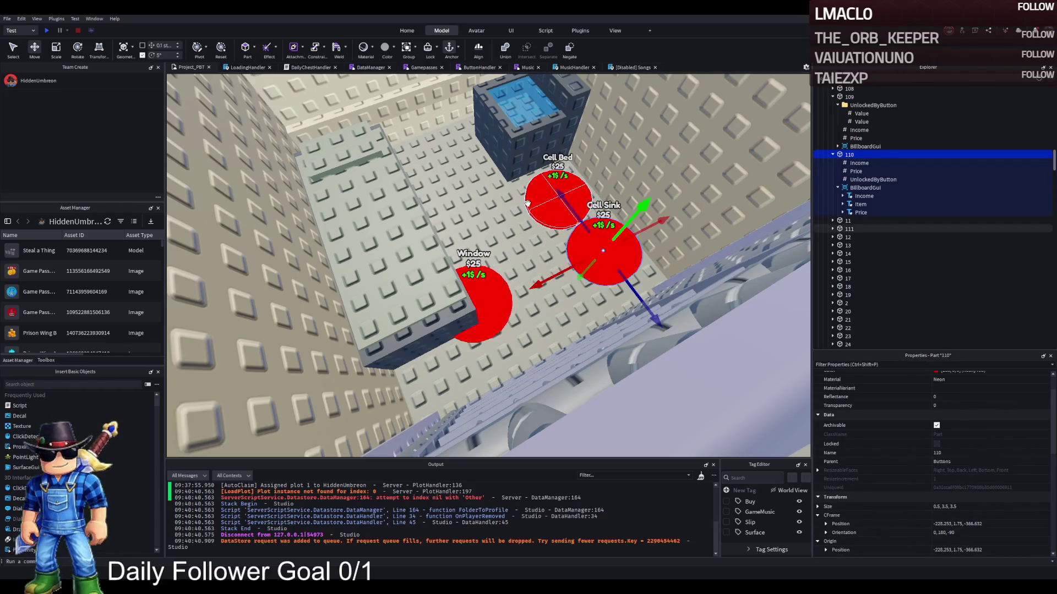
{"action": "mouse_move", "coordinate": [528, 204]}
{"action": "left_mouse_down"}
{"action": "mouse_move", "coordinate": [509, 211]}
{"action": "mouse_move", "coordinate": [511, 325]}
{"action": "left_mouse_up"}
{"action": "left_click_drag", "start_coordinate": [604, 250], "coordinate": [559, 209]}
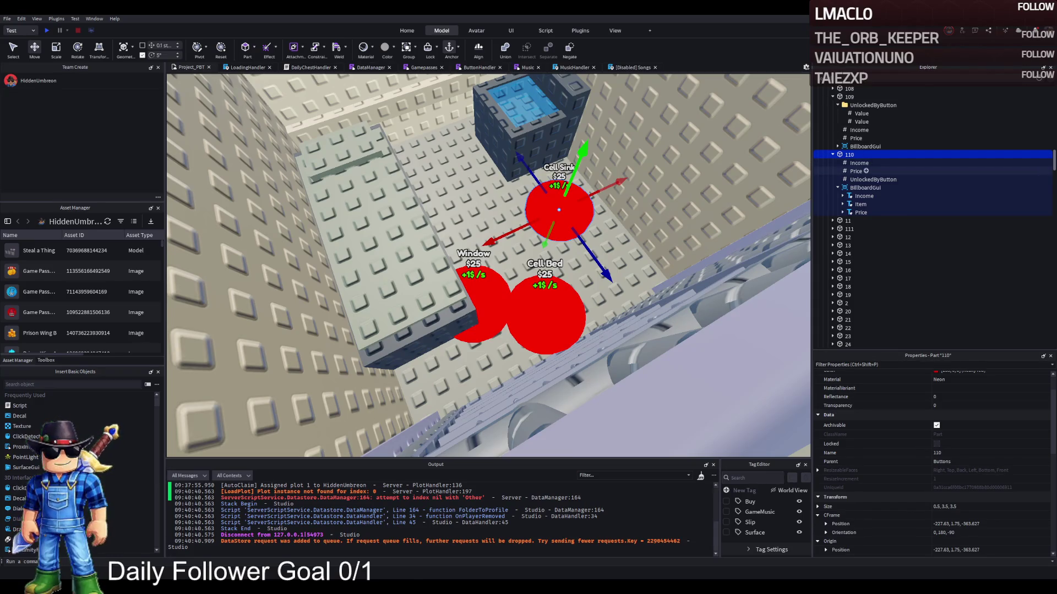
Edit the Cell Sink button's Price value, entering 780.
{"action": "left_click", "coordinate": [856, 171]}
{"action": "left_click", "coordinate": [982, 432]}
{"action": "type", "text": "780"}
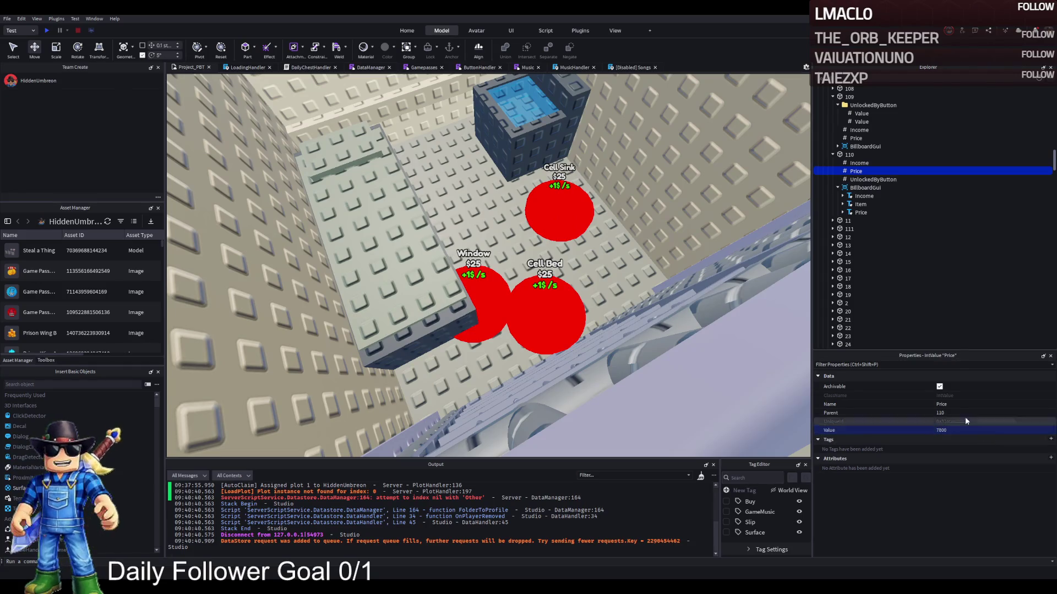
Set button 111's Price IntValue to 8050 and frame the Cell Bed button in view.
{"action": "left_click", "coordinate": [846, 154]}
{"action": "left_click", "coordinate": [836, 230]}
{"action": "left_click", "coordinate": [833, 229]}
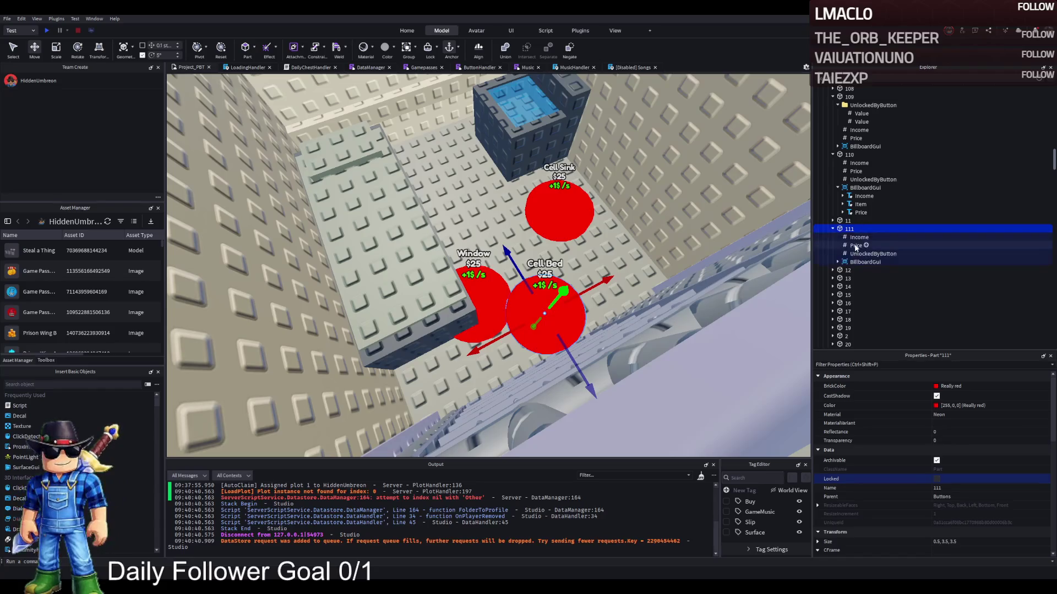
{"action": "left_click", "coordinate": [856, 245]}
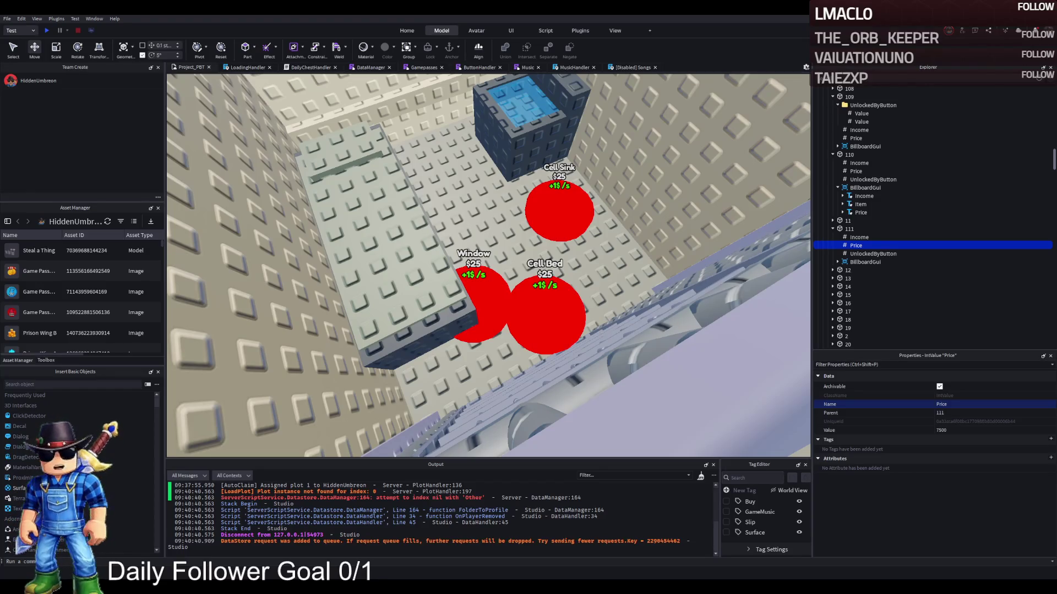
{"action": "left_click", "coordinate": [941, 430]}
{"action": "type", "text": "8000"}
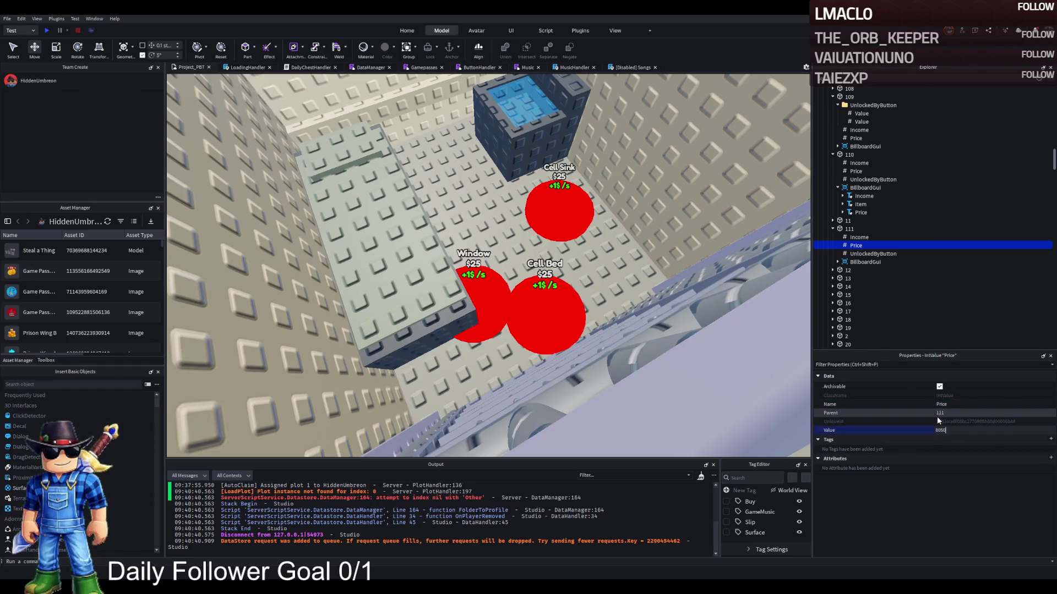
{"action": "key", "text": "Return"}
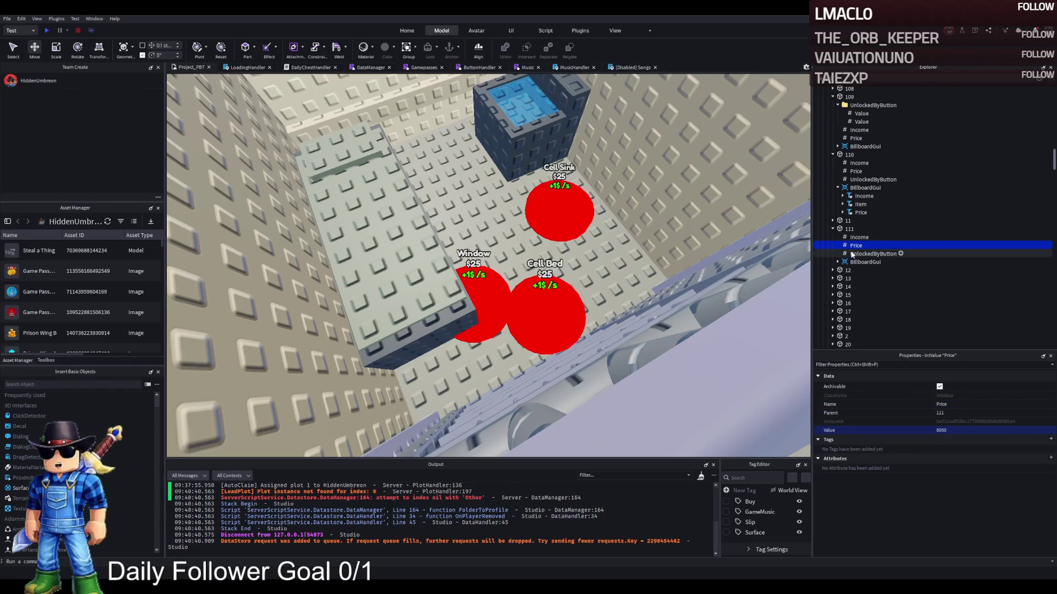
{"action": "left_click", "coordinate": [848, 228]}
{"action": "key", "text": "f"}
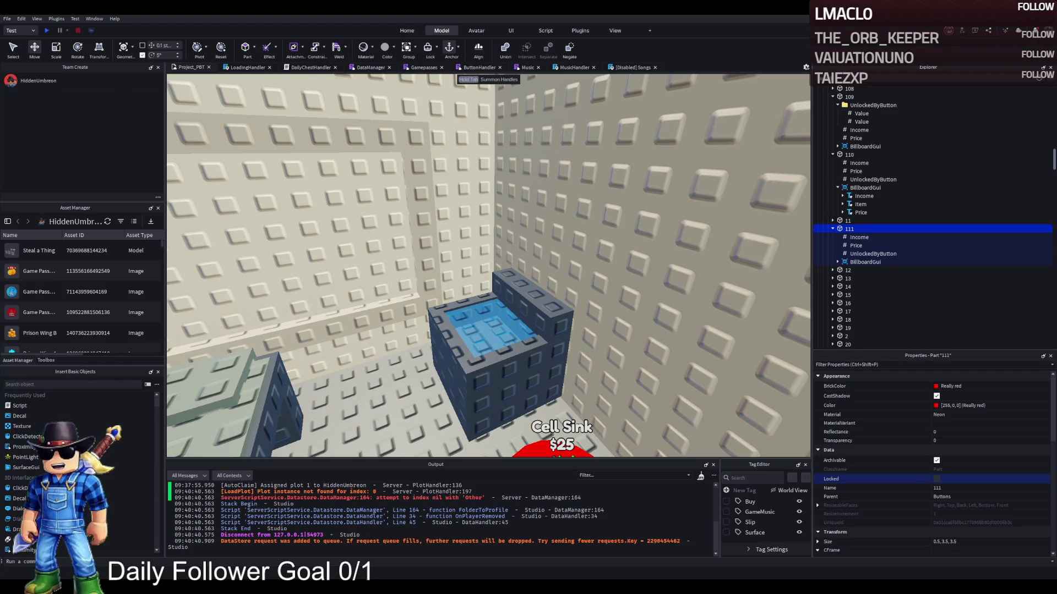
{"action": "key", "text": "f"}
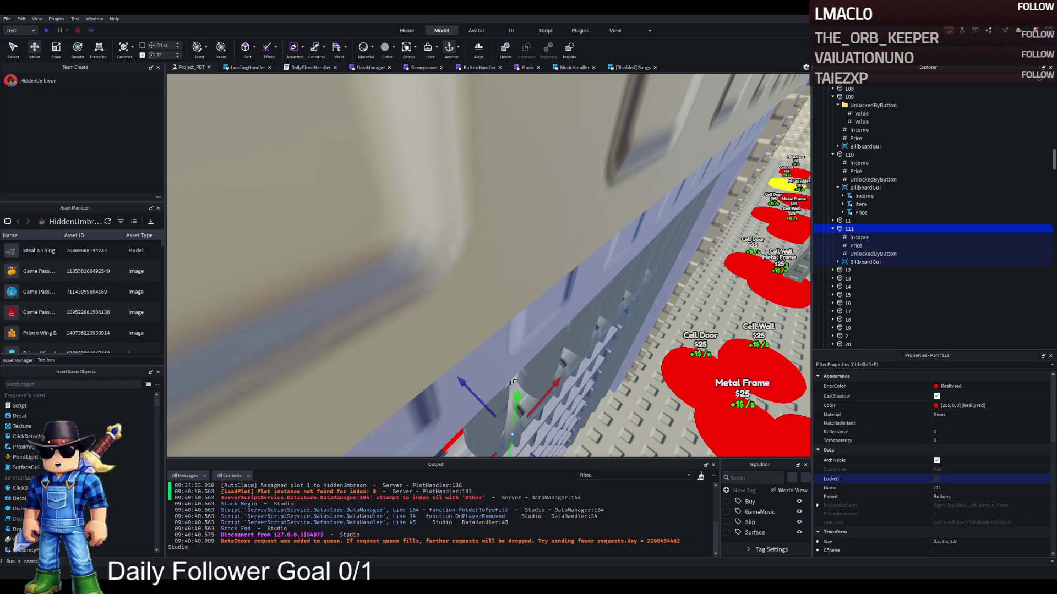
{"action": "scroll", "coordinate": [596, 347], "scroll_direction": "down", "scroll_amount": 10}
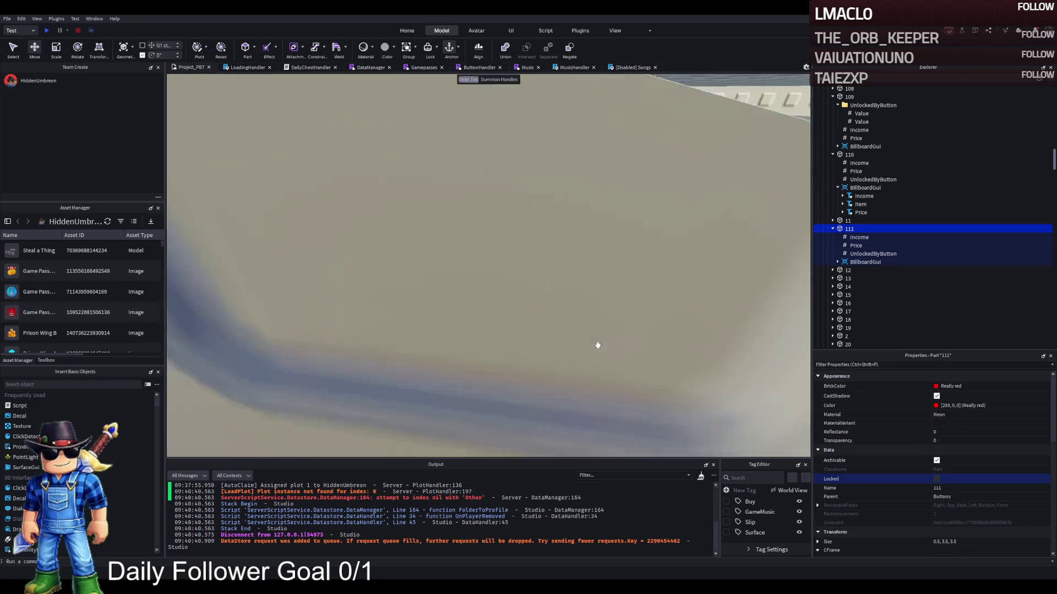
{"action": "scroll", "coordinate": [597, 345], "scroll_direction": "down", "scroll_amount": 5}
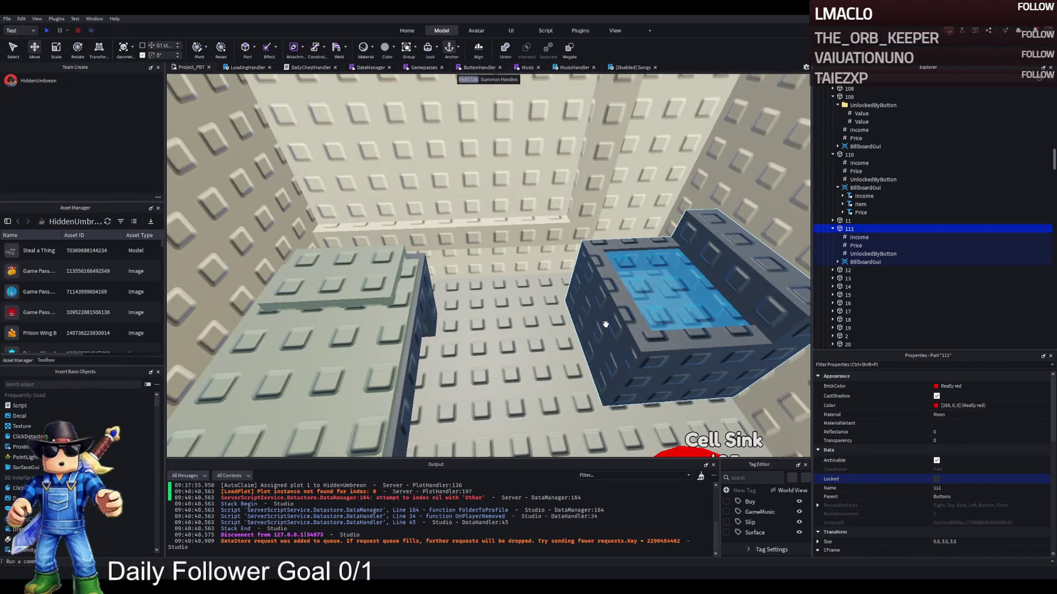
{"action": "scroll", "coordinate": [562, 301], "scroll_direction": "down", "scroll_amount": 2}
{"action": "scroll", "coordinate": [562, 302], "scroll_direction": "down", "scroll_amount": 5}
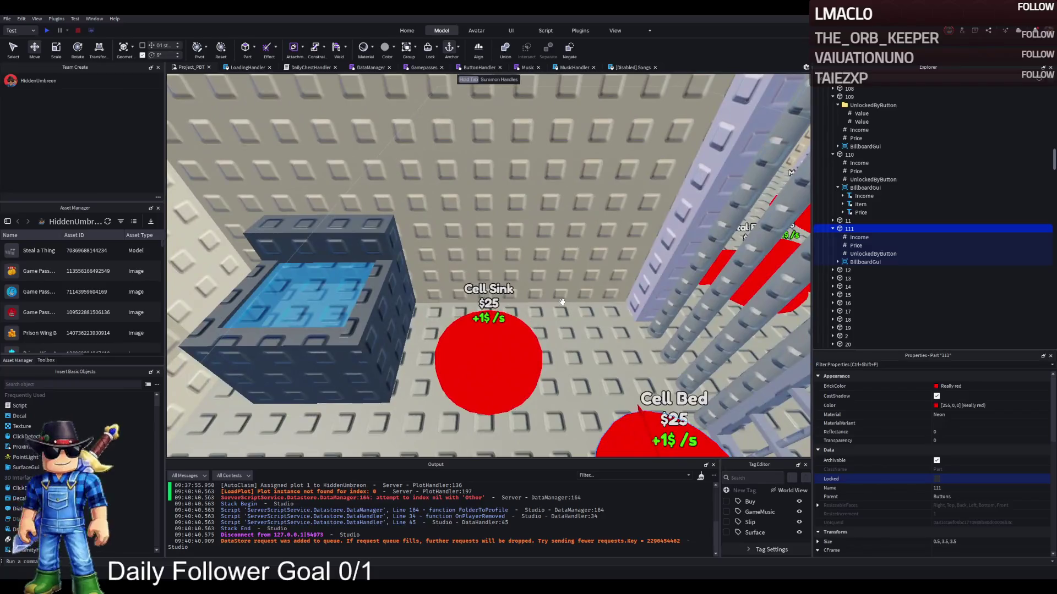
{"action": "left_click", "coordinate": [385, 275]}
{"action": "mouse_move", "coordinate": [345, 205]}
{"action": "left_mouse_down"}
{"action": "mouse_move", "coordinate": [354, 246]}
{"action": "mouse_move", "coordinate": [358, 231]}
{"action": "left_mouse_up"}
Shorten the Foundation slab, raise it up the wall, and shrink it to about 1×1×2.
{"action": "key", "text": "f"}
{"action": "key", "text": "ctrl+3"}
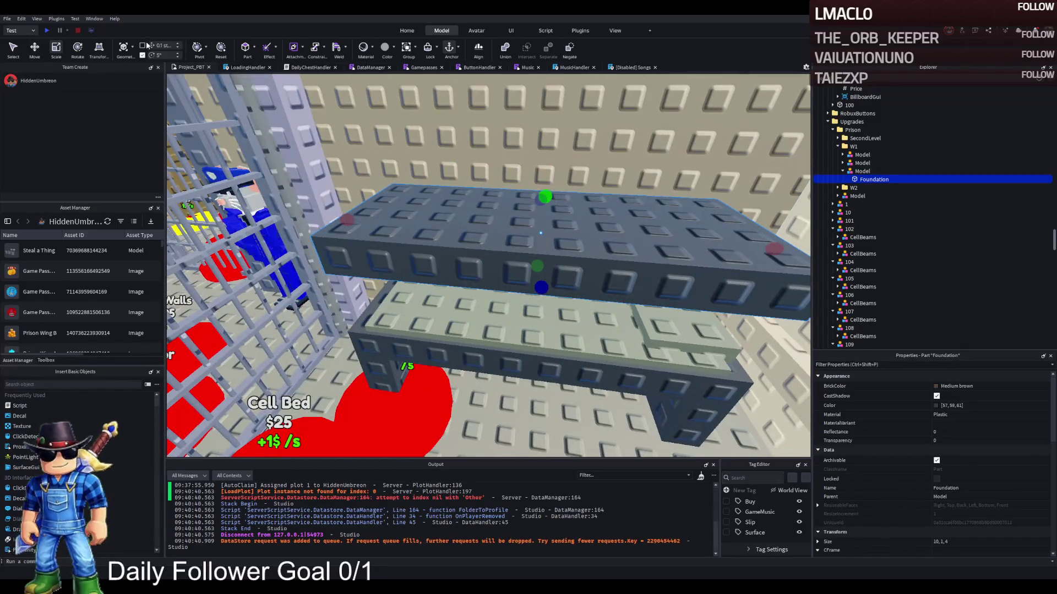
{"action": "mouse_move", "coordinate": [364, 301]}
{"action": "left_mouse_down"}
{"action": "mouse_move", "coordinate": [538, 329]}
{"action": "mouse_move", "coordinate": [642, 331]}
{"action": "left_mouse_up"}
{"action": "key", "text": "ctrl+2"}
{"action": "mouse_move", "coordinate": [708, 333]}
{"action": "left_mouse_down"}
{"action": "mouse_move", "coordinate": [721, 264]}
{"action": "mouse_move", "coordinate": [611, 225]}
{"action": "mouse_move", "coordinate": [507, 271]}
{"action": "mouse_move", "coordinate": [555, 272]}
{"action": "mouse_move", "coordinate": [354, 248]}
{"action": "mouse_move", "coordinate": [482, 283]}
{"action": "left_mouse_up"}
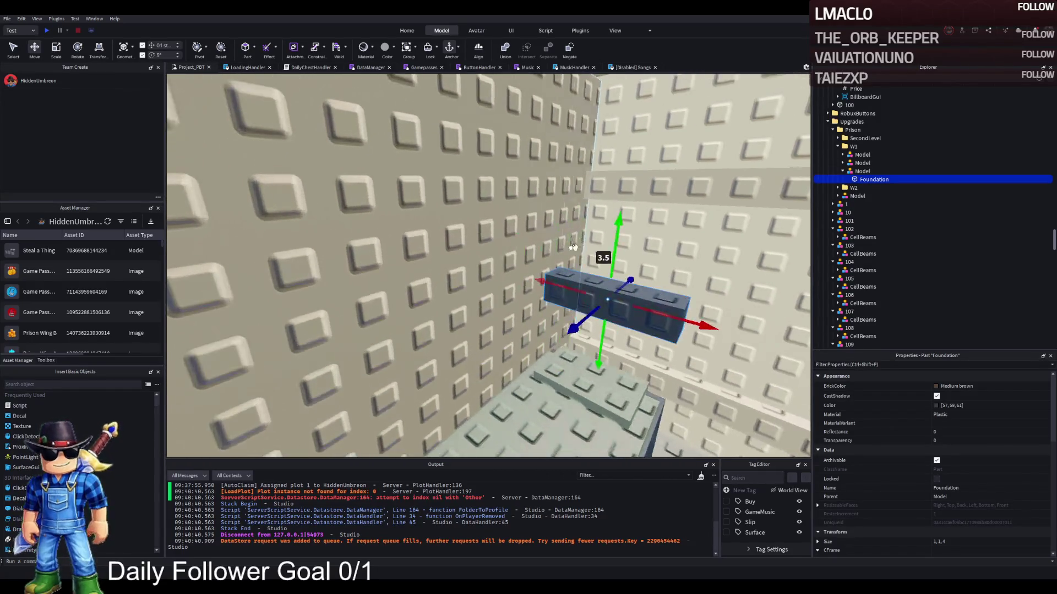
{"action": "left_click_drag", "start_coordinate": [617, 231], "coordinate": [628, 179]}
{"action": "key", "text": "ctrl+3"}
{"action": "mouse_move", "coordinate": [572, 199]}
{"action": "left_mouse_down"}
{"action": "mouse_move", "coordinate": [511, 202]}
{"action": "mouse_move", "coordinate": [533, 196]}
{"action": "mouse_move", "coordinate": [533, 212]}
{"action": "mouse_move", "coordinate": [508, 185]}
{"action": "mouse_move", "coordinate": [498, 119]}
{"action": "mouse_move", "coordinate": [489, 163]}
{"action": "mouse_move", "coordinate": [452, 134]}
{"action": "left_mouse_up"}
Duplicate the small block, rotate the copy, and resize it back to 1×1×2.
{"action": "key", "text": "ctrl+d"}
{"action": "key", "text": "ctrl+4"}
{"action": "key", "text": "ctrl+2"}
{"action": "key", "text": "ctrl+4"}
{"action": "key", "text": "ctrl+3"}
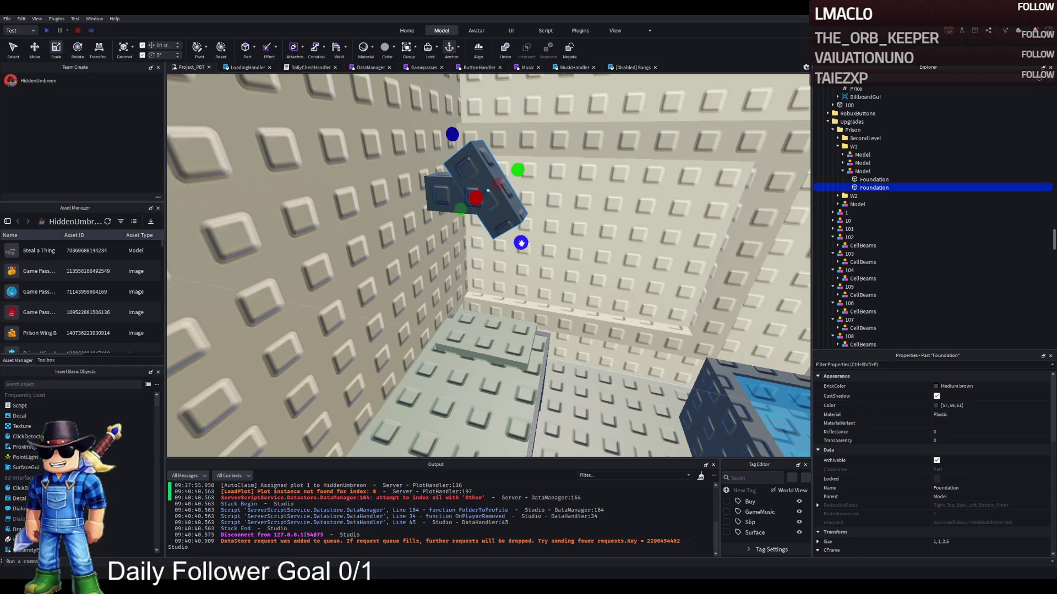
{"action": "left_click_drag", "start_coordinate": [521, 243], "coordinate": [510, 230]}
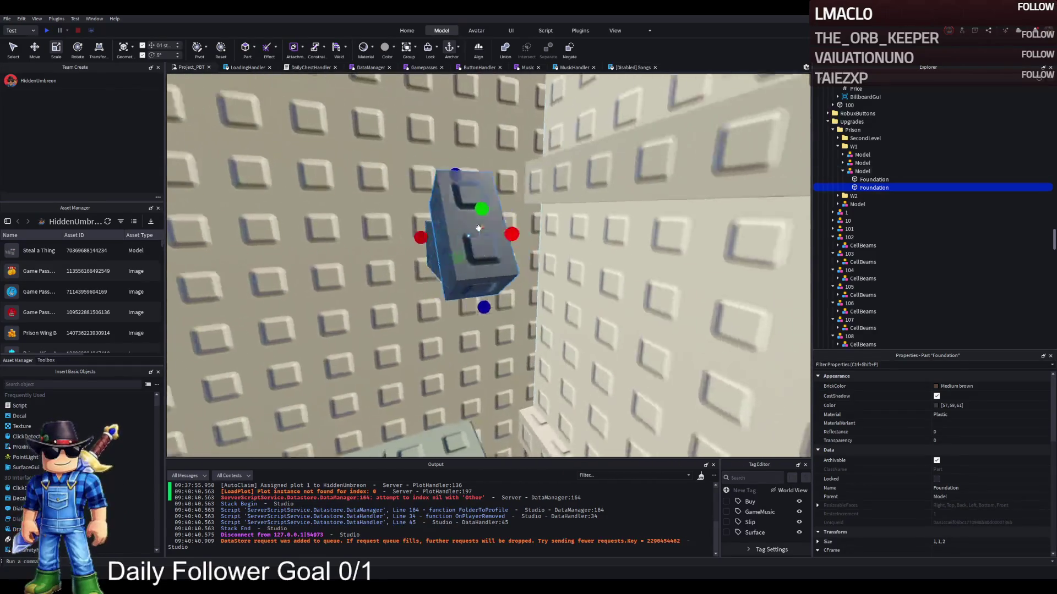
Nudge the angled copy into place on the cell wall and edit its size.
{"action": "key", "text": "ctrl+2"}
{"action": "left_click_drag", "start_coordinate": [387, 243], "coordinate": [407, 266]}
{"action": "mouse_move", "coordinate": [440, 226]}
{"action": "left_mouse_down"}
{"action": "mouse_move", "coordinate": [431, 223]}
{"action": "mouse_move", "coordinate": [448, 230]}
{"action": "left_mouse_up"}
{"action": "mouse_move", "coordinate": [401, 182]}
{"action": "left_mouse_down"}
{"action": "mouse_move", "coordinate": [409, 116]}
{"action": "mouse_move", "coordinate": [410, 196]}
{"action": "mouse_move", "coordinate": [344, 198]}
{"action": "mouse_move", "coordinate": [409, 194]}
{"action": "mouse_move", "coordinate": [388, 222]}
{"action": "mouse_move", "coordinate": [406, 221]}
{"action": "left_mouse_up"}
{"action": "key", "text": "ctrl+4"}
{"action": "key", "text": "ctrl+2"}
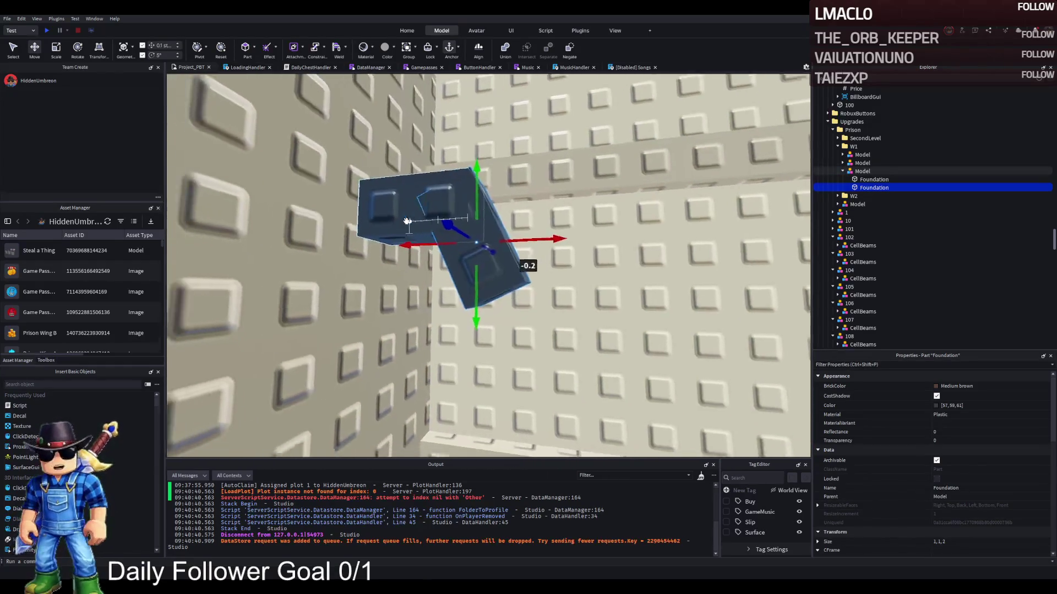
{"action": "left_click", "coordinate": [979, 542]}
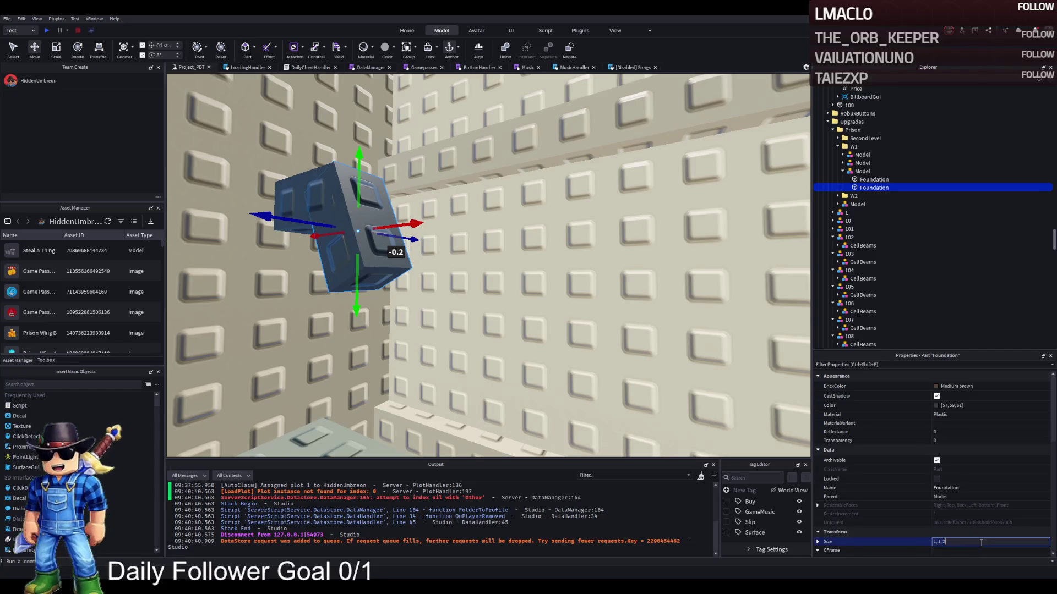
Fine-tune the block's size from 1,1,2.01 through 1.99 down to 1,1,1.98.
{"action": "type", "text": ".01"}
{"action": "key", "text": "Return"}
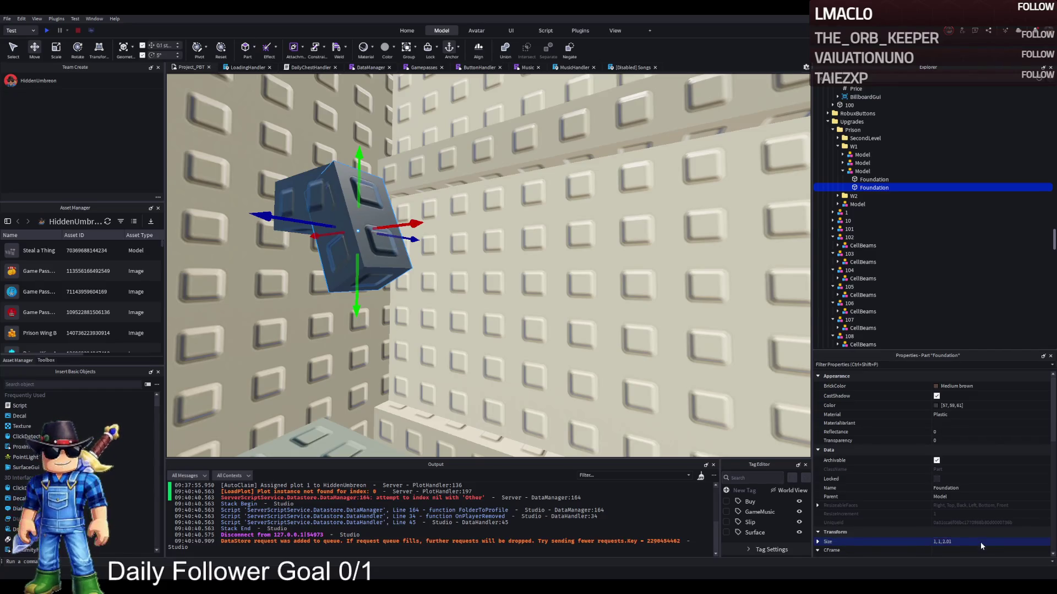
{"action": "left_click", "coordinate": [980, 543]}
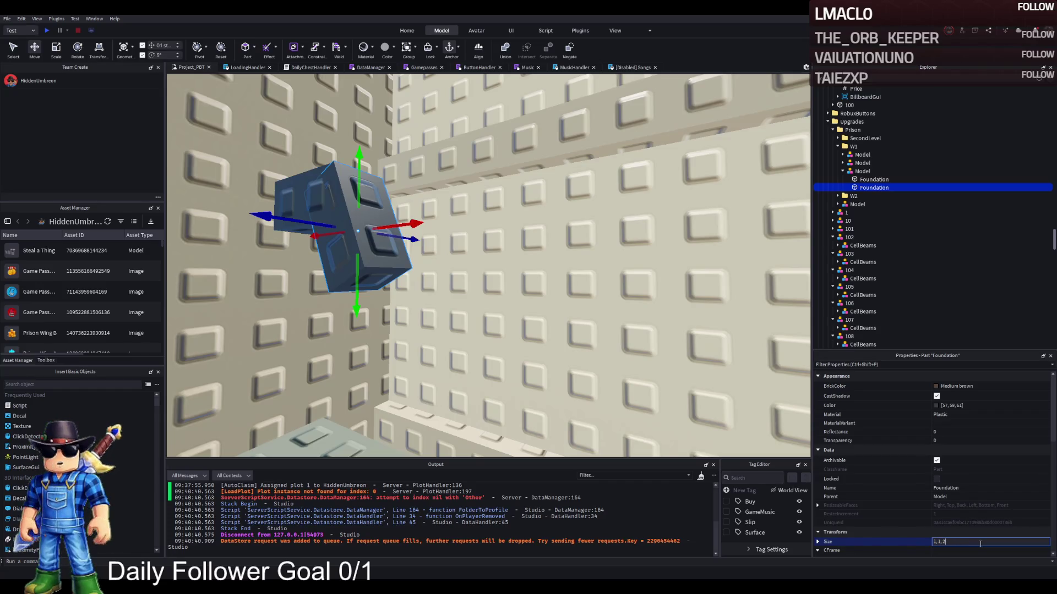
{"action": "key", "text": "BackSpace"}
{"action": "key", "text": "Return"}
{"action": "scroll", "coordinate": [769, 439], "scroll_direction": "down", "scroll_amount": 5}
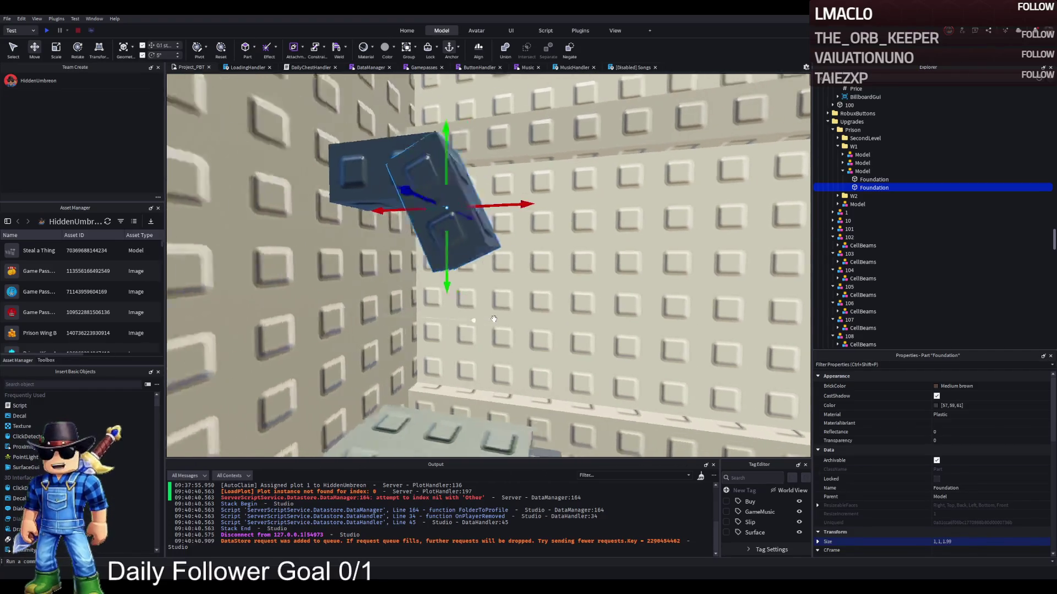
{"action": "left_click", "coordinate": [981, 542]}
{"action": "type", "text": "8"}
{"action": "key", "text": "Return"}
{"action": "scroll", "coordinate": [454, 316], "scroll_direction": "down", "scroll_amount": 5}
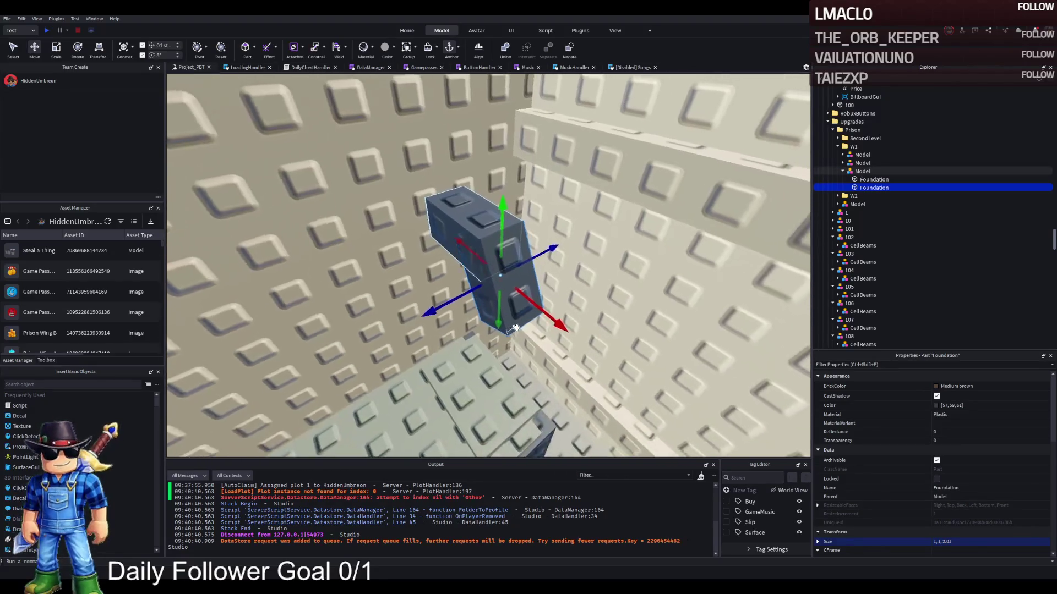
Reorient the block, place it beside the other block and set its size to 1,1,2.
{"action": "key", "text": "d"}
{"action": "key", "text": "ctrl+r"}
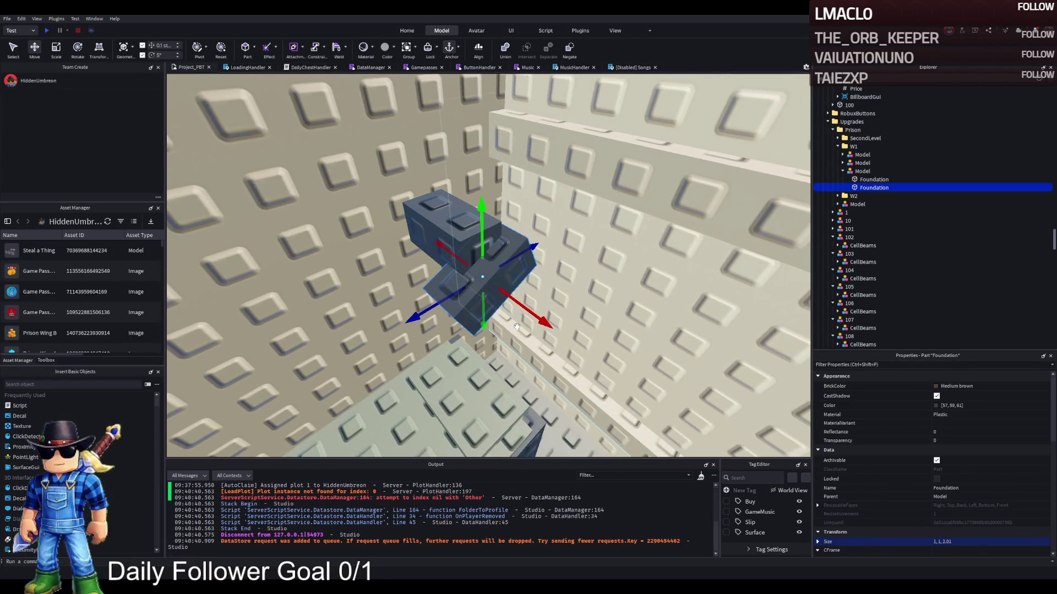
{"action": "left_click_drag", "start_coordinate": [499, 282], "coordinate": [493, 259]}
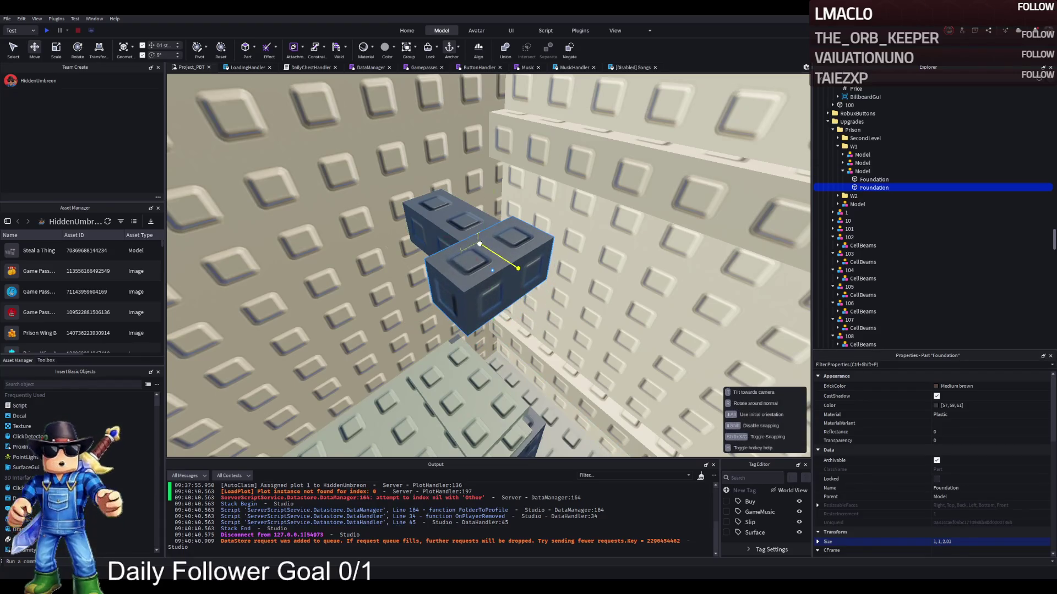
{"action": "left_click", "coordinate": [973, 542]}
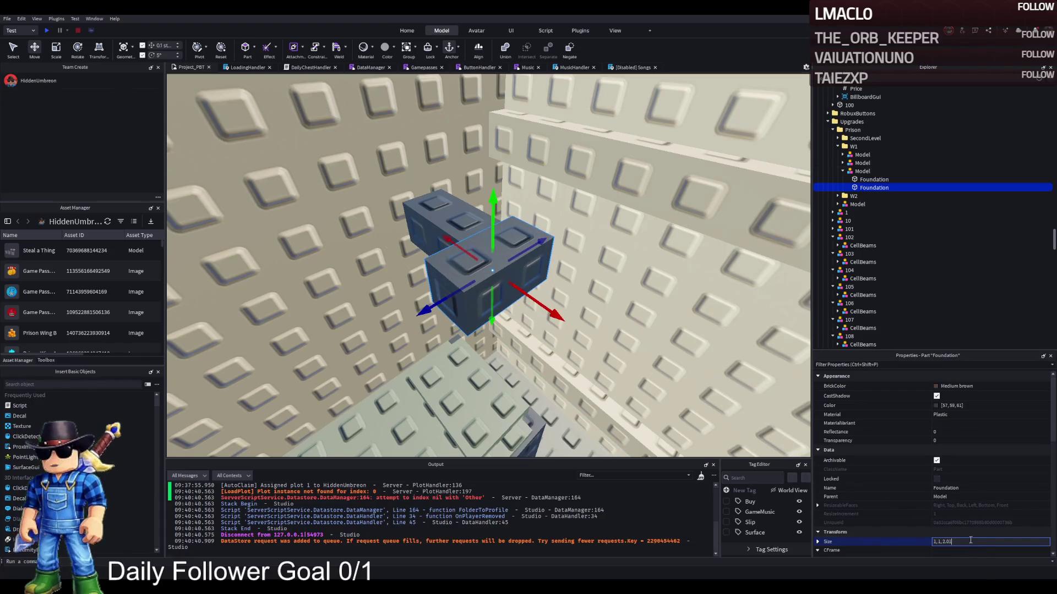
{"action": "key", "text": "Return"}
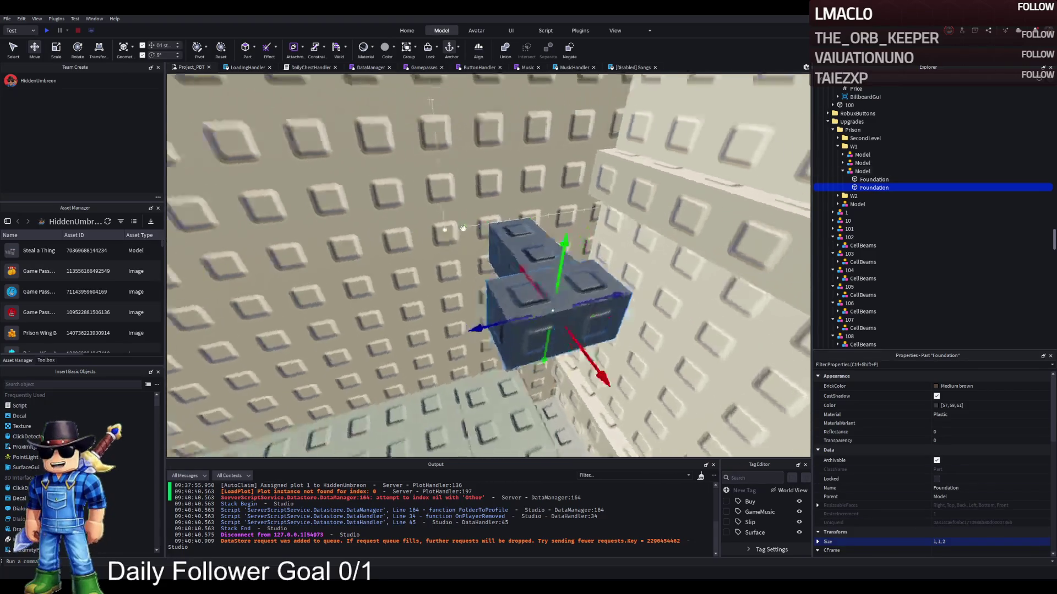
{"action": "mouse_move", "coordinate": [573, 302]}
{"action": "left_mouse_down"}
{"action": "mouse_move", "coordinate": [551, 301]}
{"action": "mouse_move", "coordinate": [498, 245]}
{"action": "mouse_move", "coordinate": [492, 255]}
{"action": "left_mouse_up"}
Duplicate the lamp's Foundation part and stretch the copy slightly longer.
{"action": "key", "text": "ctrl+2"}
{"action": "key", "text": "ctrl+2"}
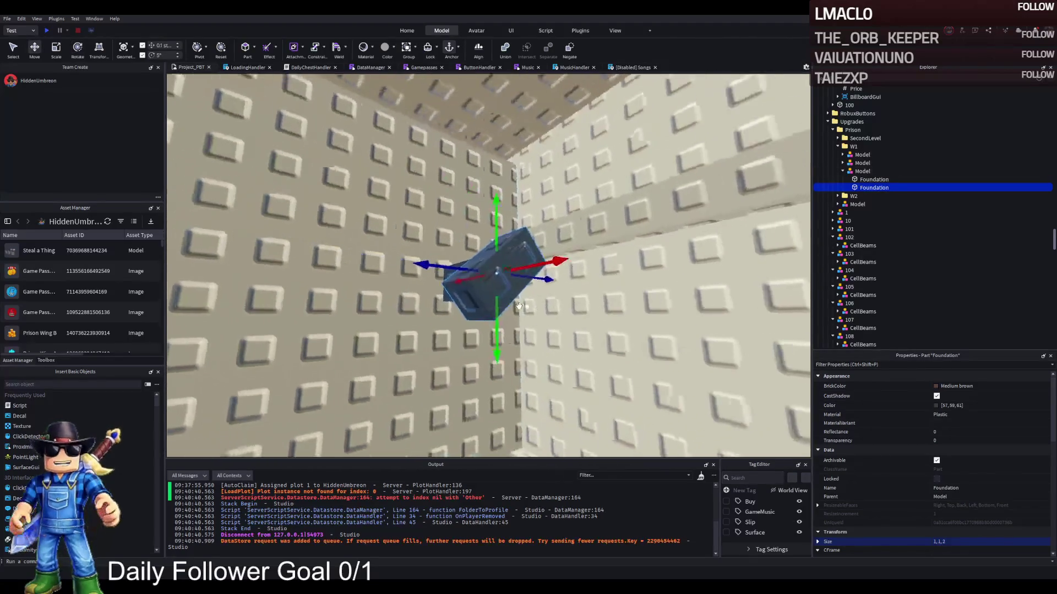
{"action": "right_click", "coordinate": [518, 305]}
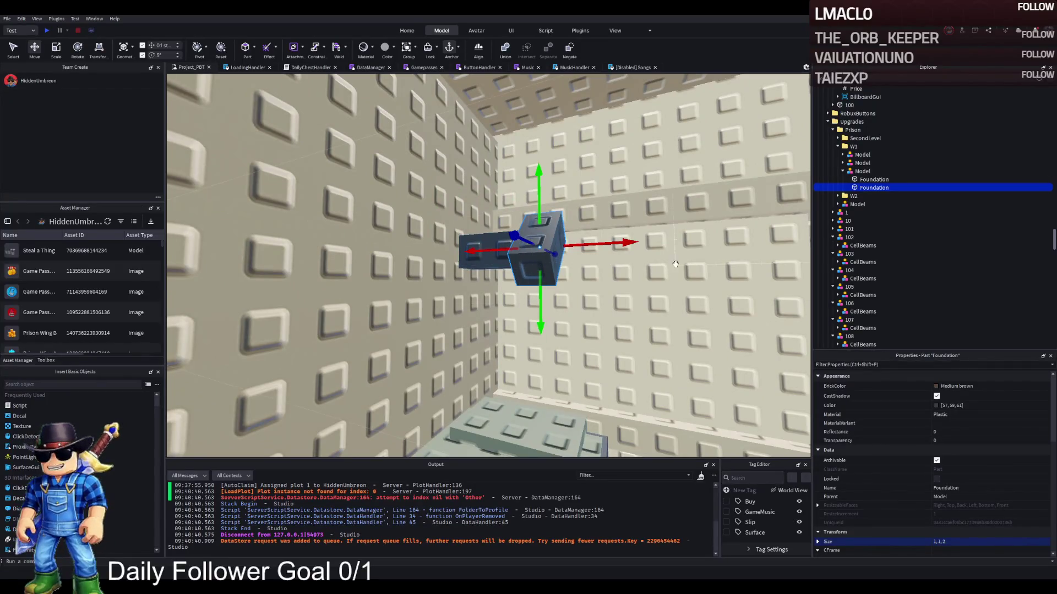
{"action": "key", "text": "ctrl+d"}
{"action": "key", "text": "ctrl+4"}
{"action": "left_click_drag", "start_coordinate": [527, 278], "coordinate": [523, 284]}
{"action": "right_click", "coordinate": [496, 276]}
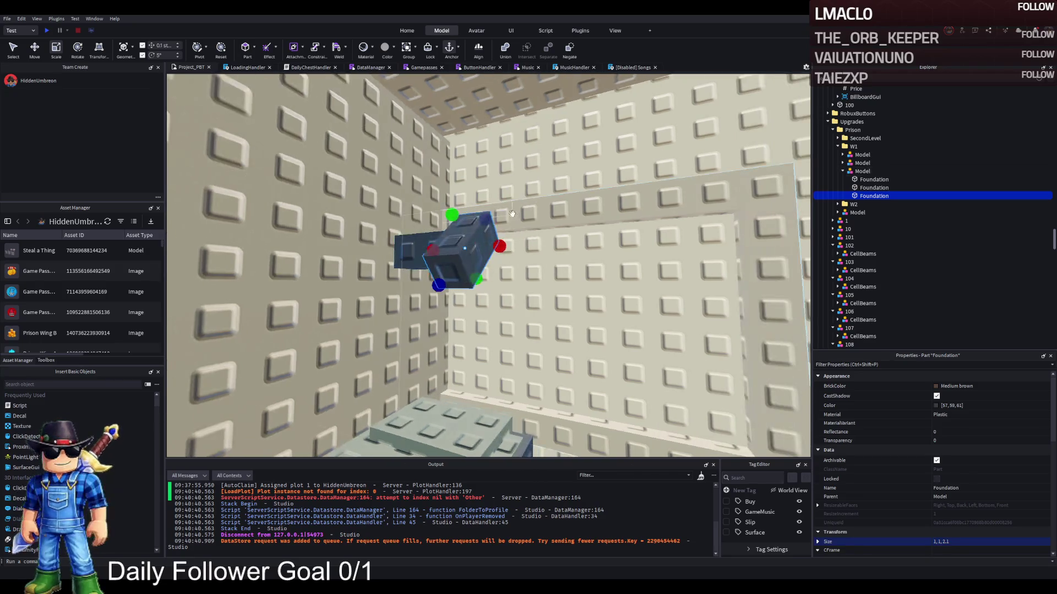
Flatten the copied part to 1,1,0.1, make it Neon and colour it Buttermilk.
{"action": "mouse_move", "coordinate": [443, 280]}
{"action": "left_mouse_down"}
{"action": "mouse_move", "coordinate": [449, 270]}
{"action": "mouse_move", "coordinate": [446, 279]}
{"action": "left_mouse_up"}
{"action": "left_click", "coordinate": [985, 423]}
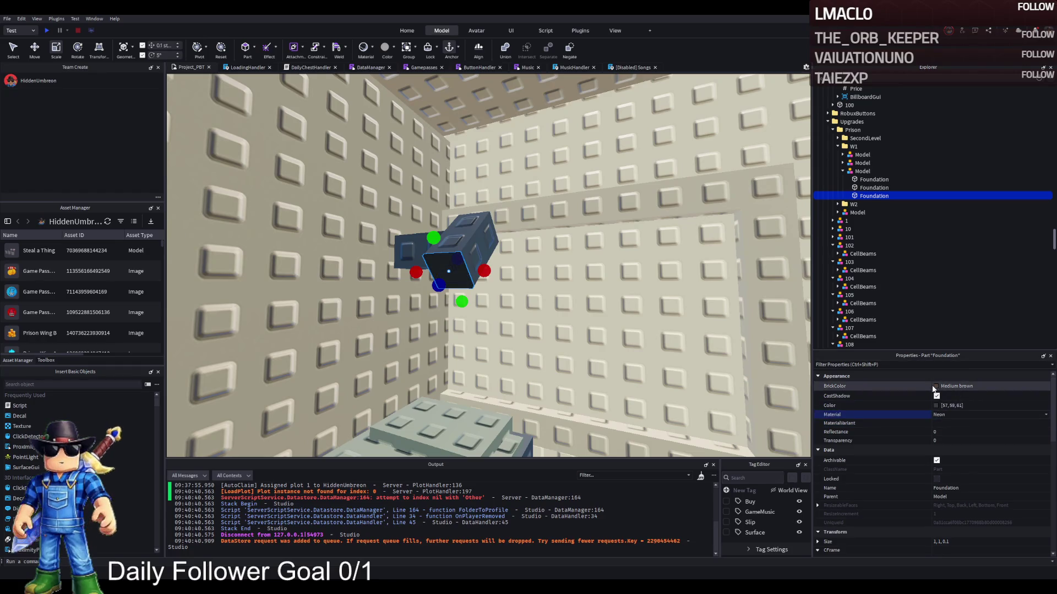
{"action": "key", "text": "Down"}
{"action": "key", "text": "Down"}
{"action": "key", "text": "Down"}
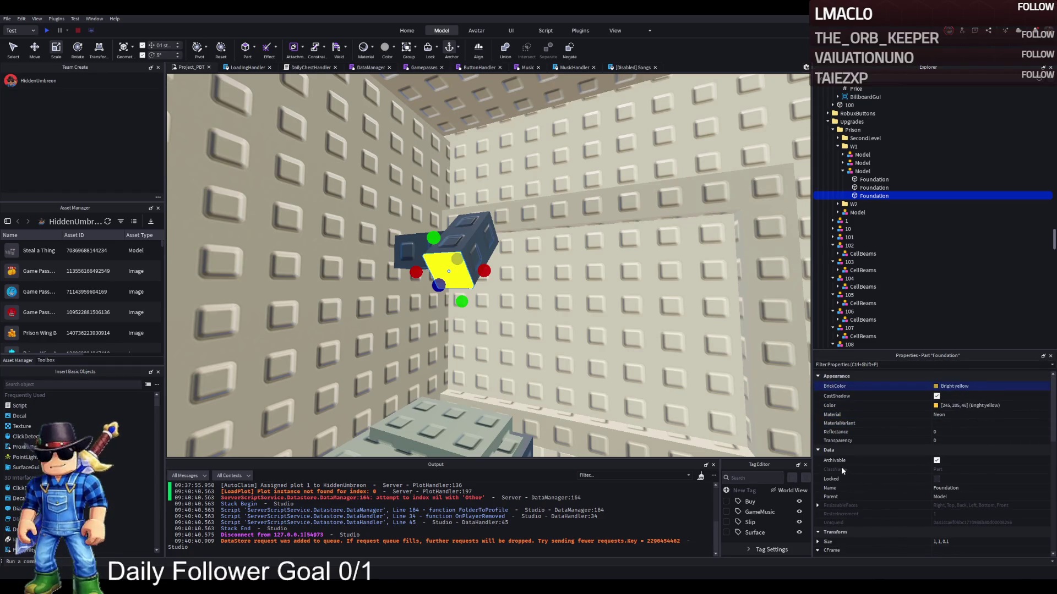
{"action": "key", "text": "Down"}
{"action": "key", "text": "Down"}
{"action": "key", "text": "Down"}
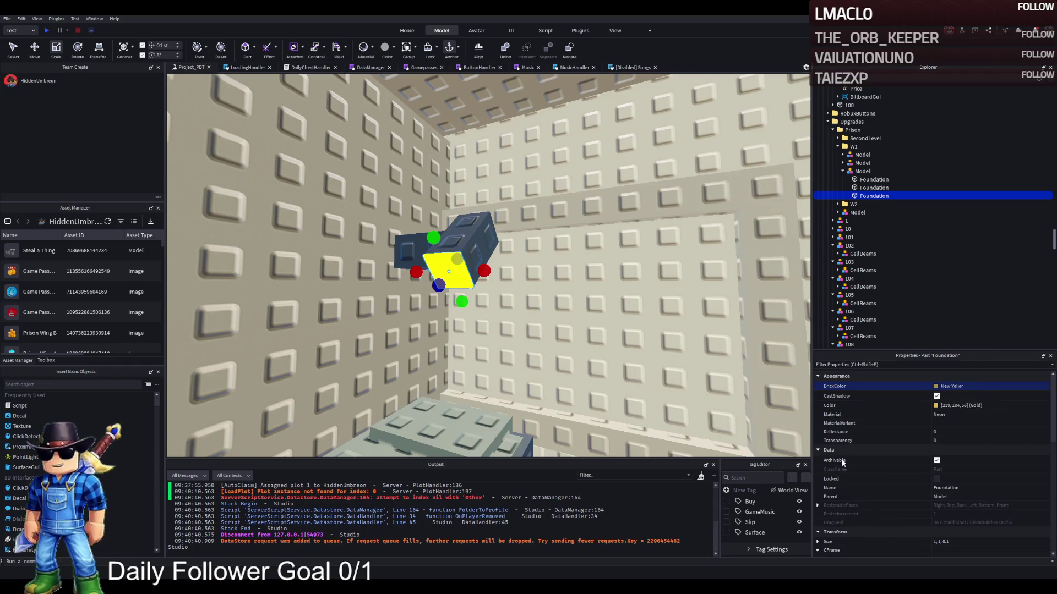
{"action": "left_click", "coordinate": [936, 405]}
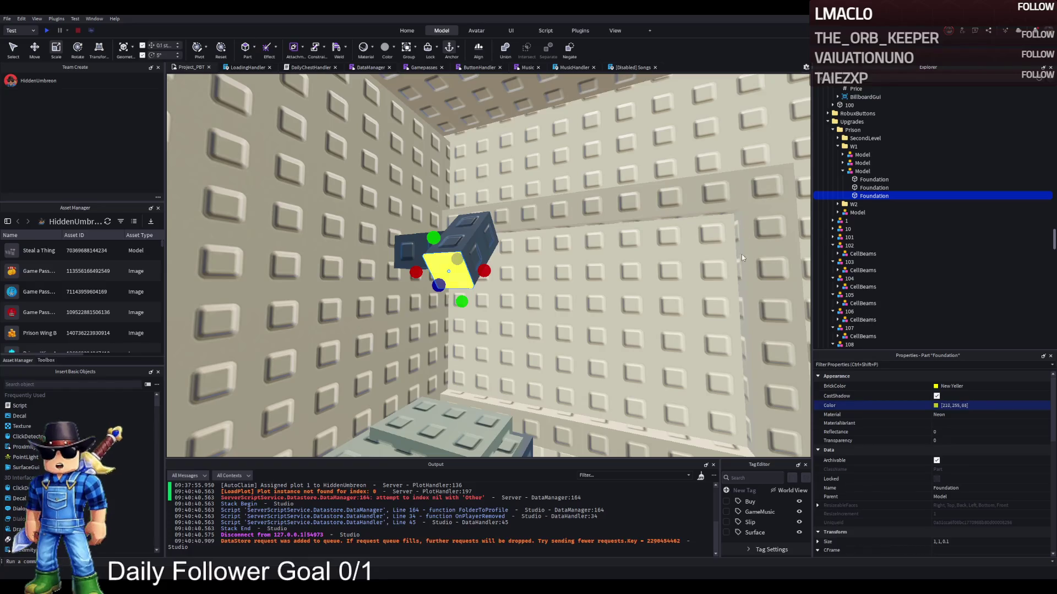
{"action": "key", "text": "Down"}
{"action": "key", "text": "Down"}
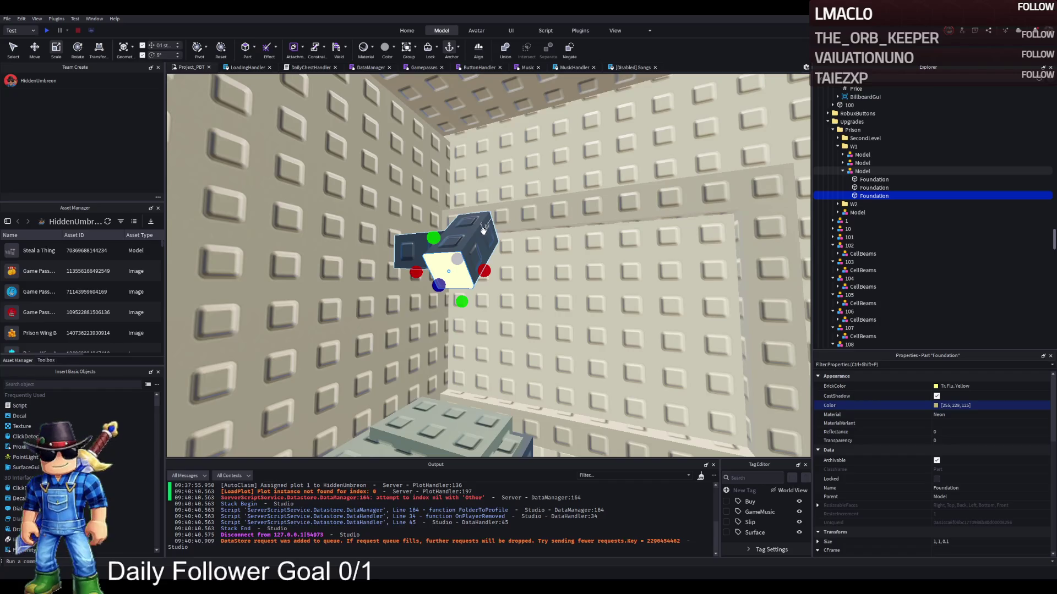
Select both Foundation parts and tilt the lamp head about 20 degrees.
{"action": "left_click", "coordinate": [908, 188], "text": "ctrl"}
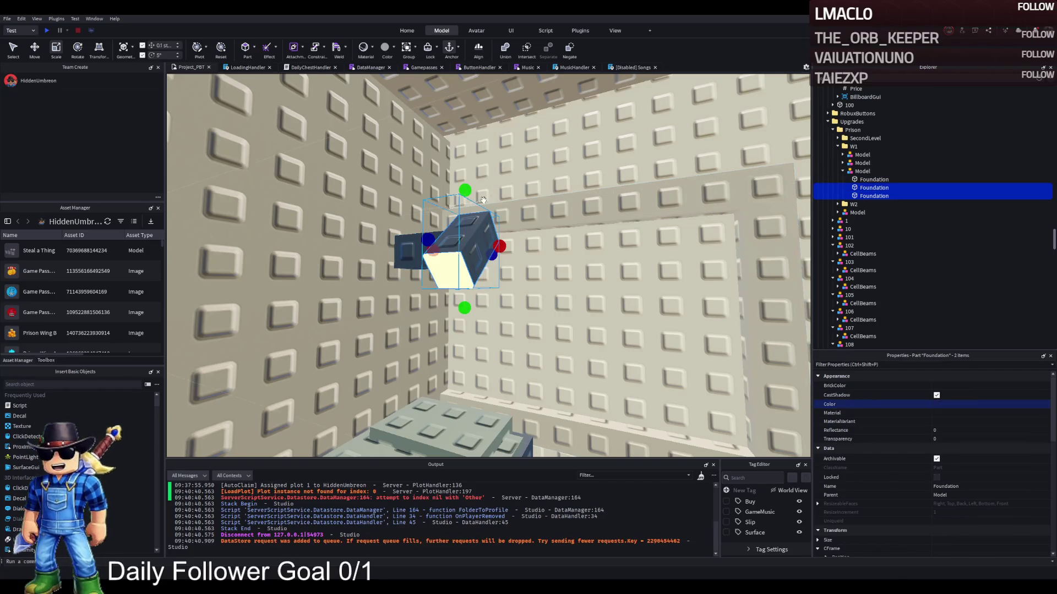
{"action": "key", "text": "ctrl+4"}
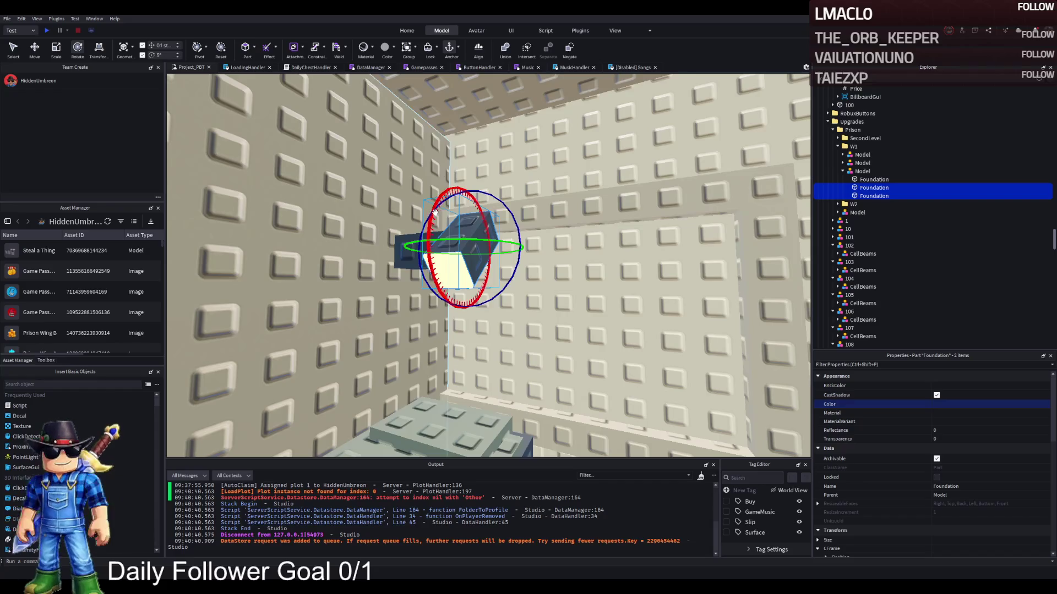
{"action": "scroll", "coordinate": [435, 213], "scroll_direction": "up", "scroll_amount": 3}
{"action": "left_click_drag", "start_coordinate": [448, 178], "coordinate": [453, 200]}
{"action": "left_click", "coordinate": [453, 200]}
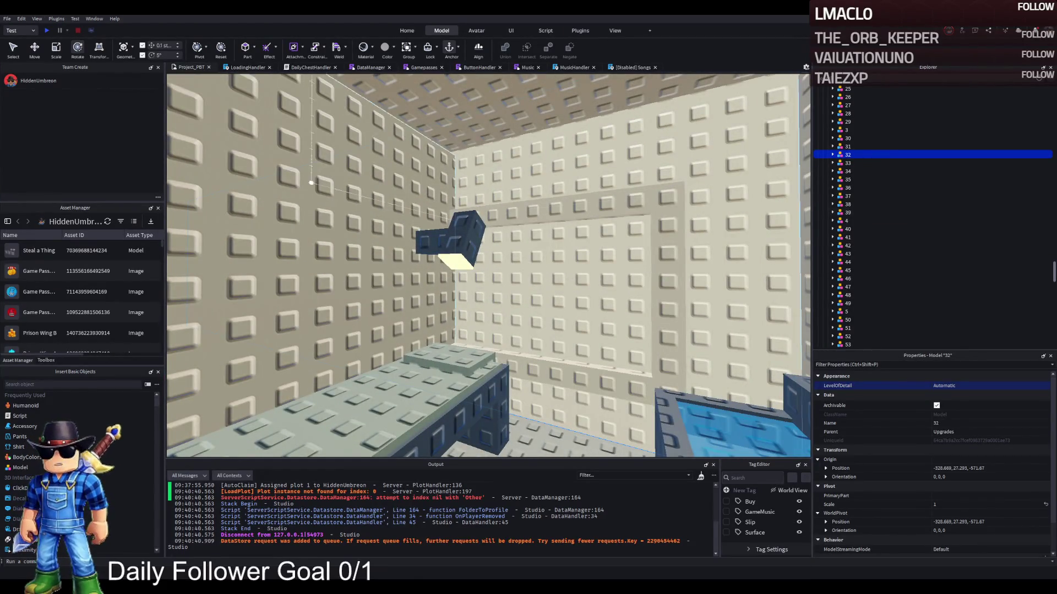
Rename the lamp's model under W1 to Lamp.
{"action": "key", "text": "f"}
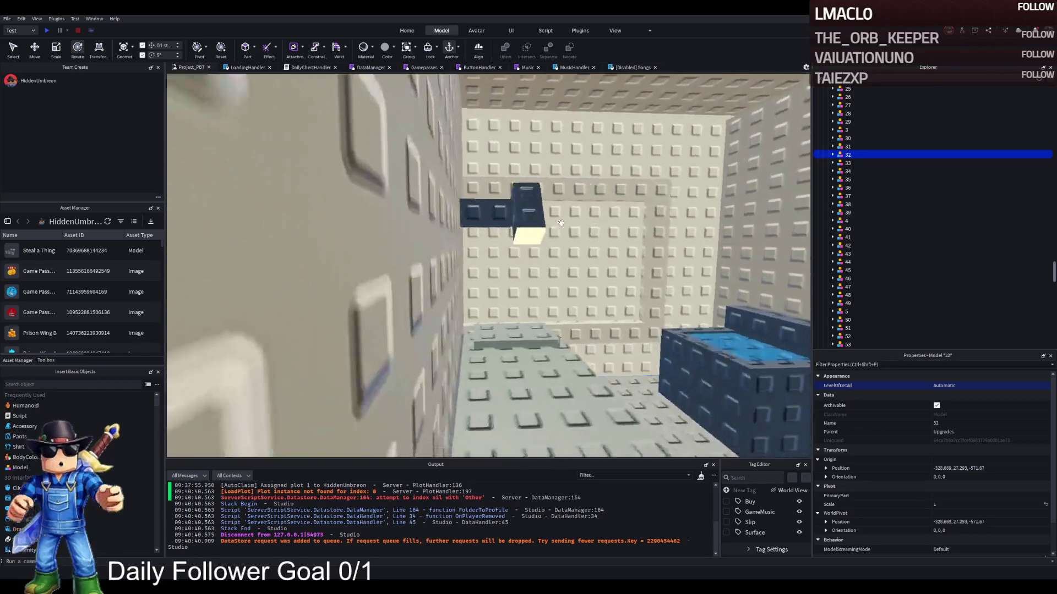
{"action": "scroll", "coordinate": [561, 222], "scroll_direction": "up", "scroll_amount": 5}
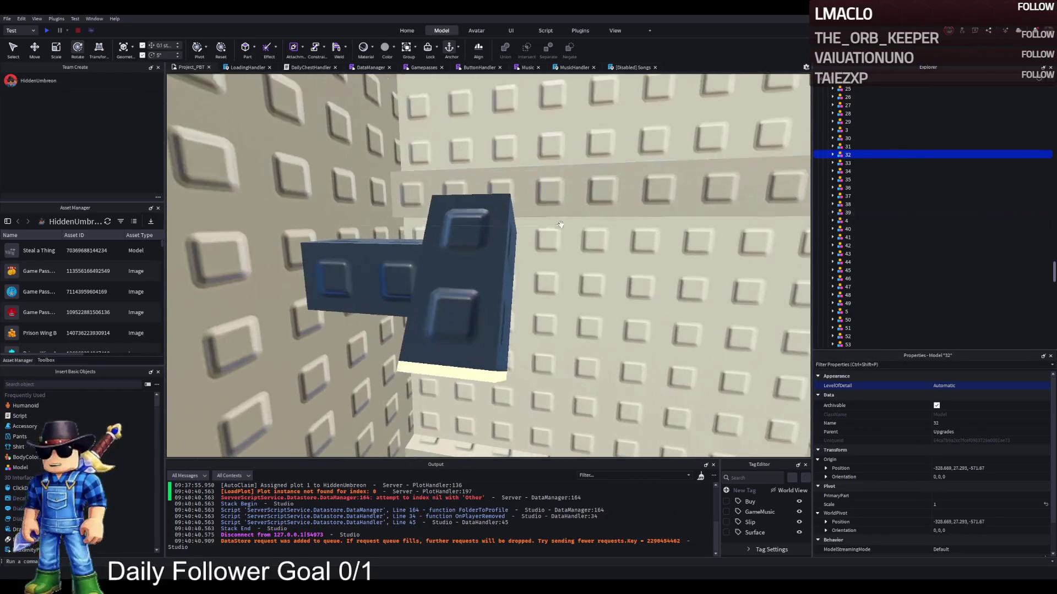
{"action": "left_click", "coordinate": [468, 275]}
{"action": "left_click", "coordinate": [909, 153]}
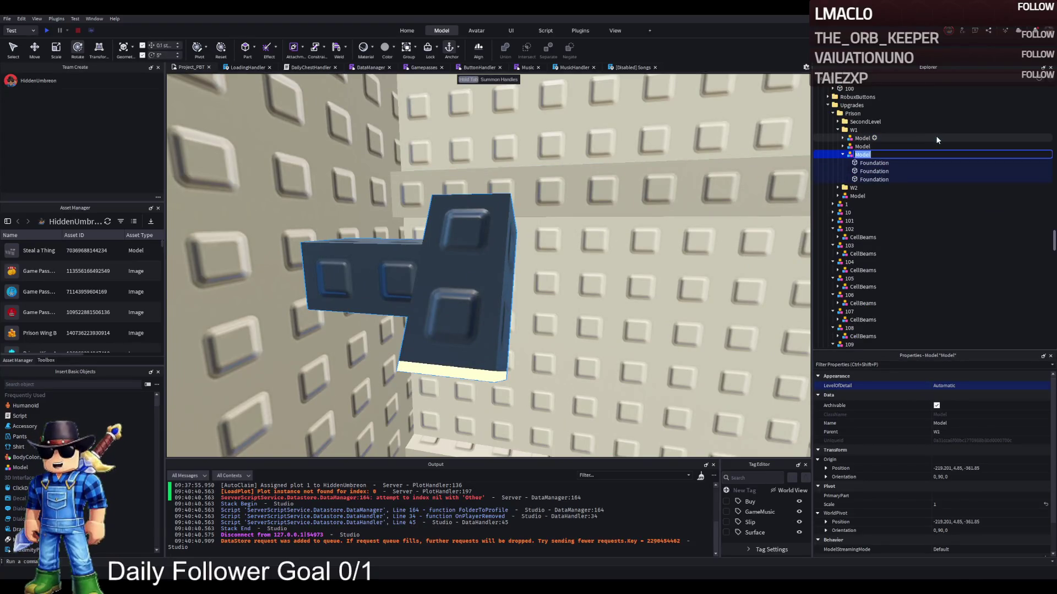
{"action": "type", "text": "Lamp"}
{"action": "key", "text": "Return"}
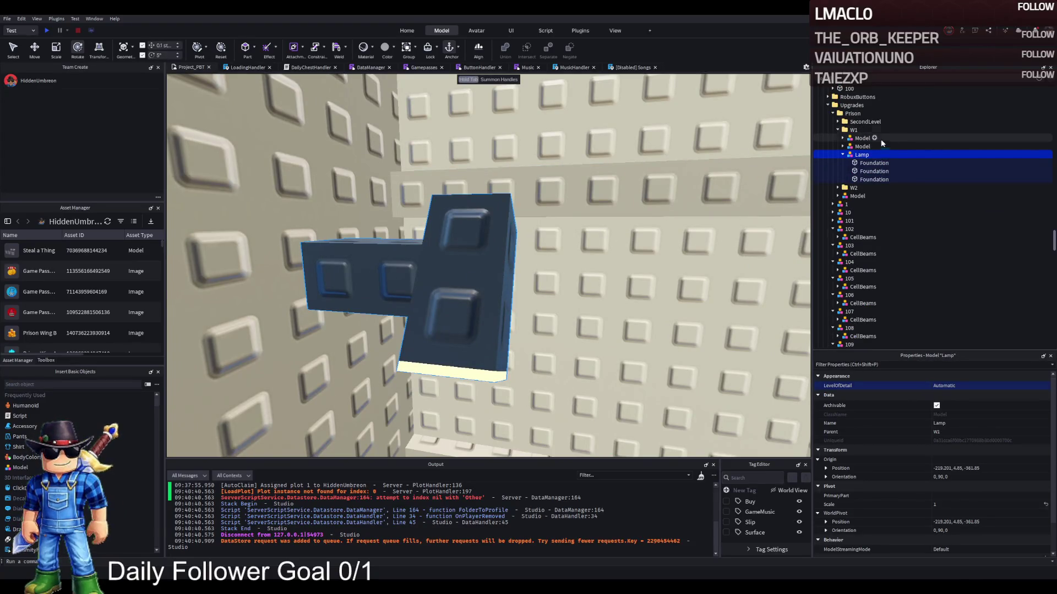
Rename the two remaining unnamed models Sink and Bed.
{"action": "left_click", "coordinate": [863, 147]}
{"action": "key", "text": "f"}
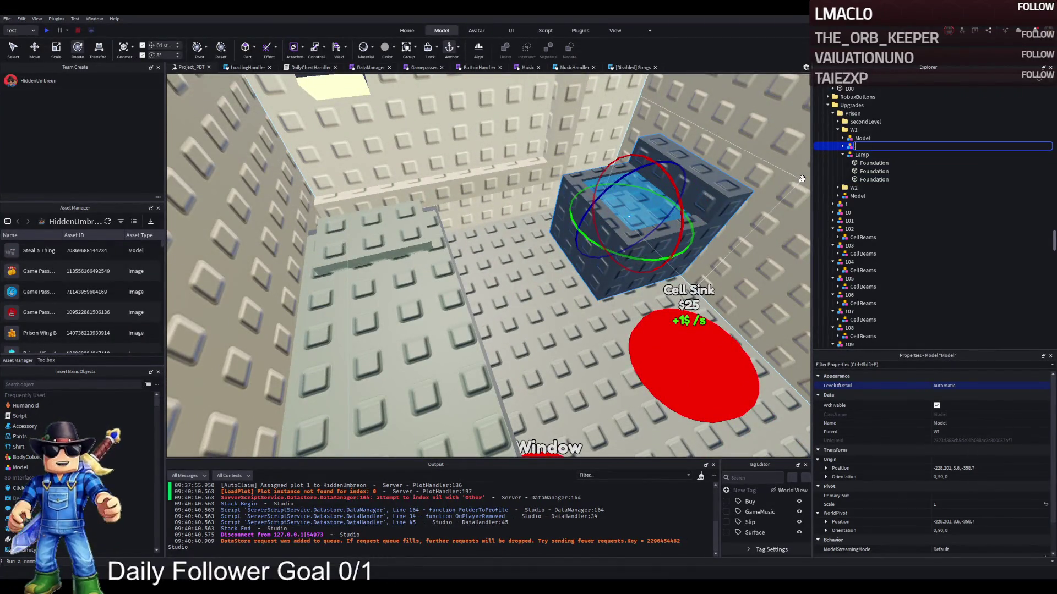
{"action": "type", "text": "Sink"}
{"action": "key", "text": "Return"}
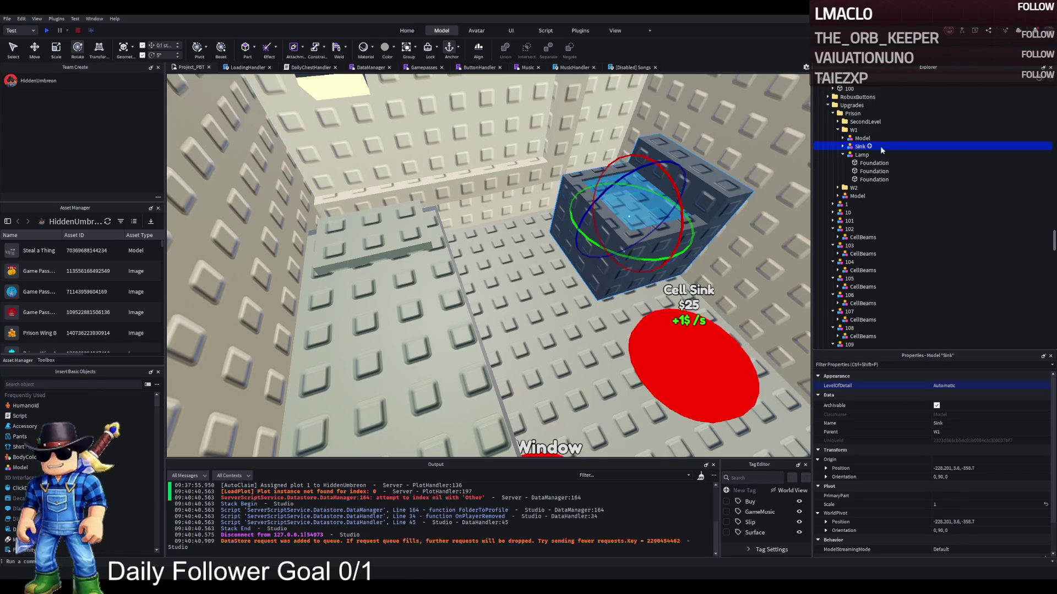
{"action": "left_click", "coordinate": [862, 139]}
{"action": "key", "text": "F2"}
{"action": "type", "text": "d"}
{"action": "key", "text": "Return"}
{"action": "key", "text": "f"}
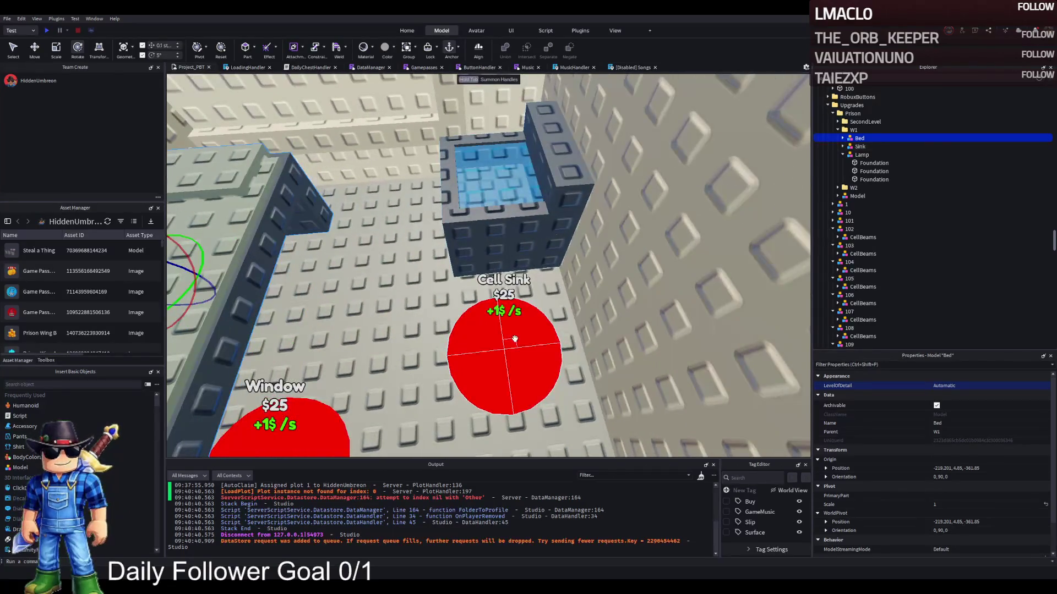
Duplicate the Cell Bed button pad and place the copy in front of the sink.
{"action": "left_click", "coordinate": [405, 393]}
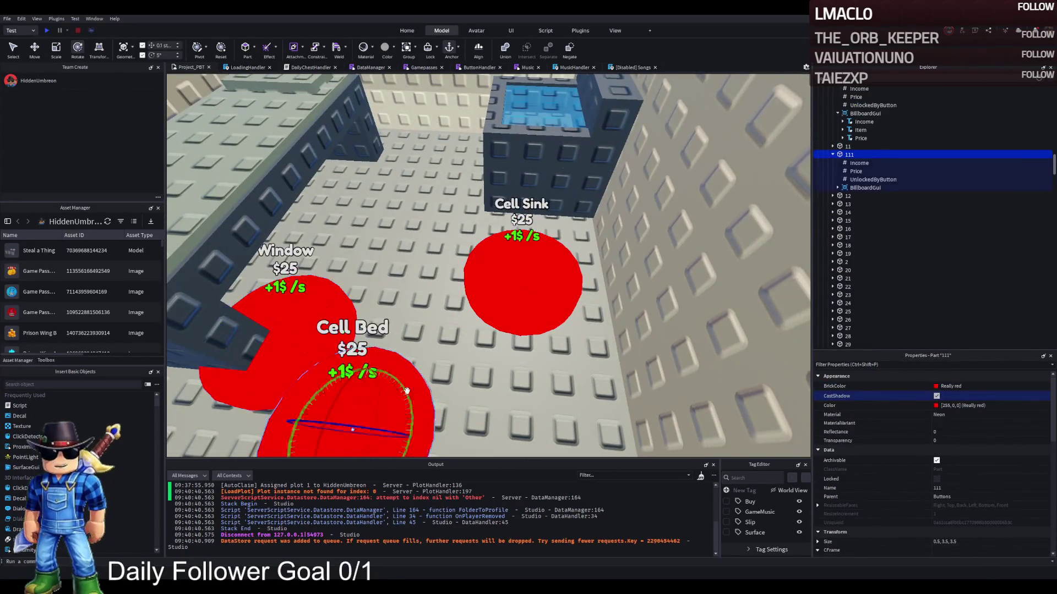
{"action": "scroll", "coordinate": [405, 393], "scroll_direction": "down", "scroll_amount": 5}
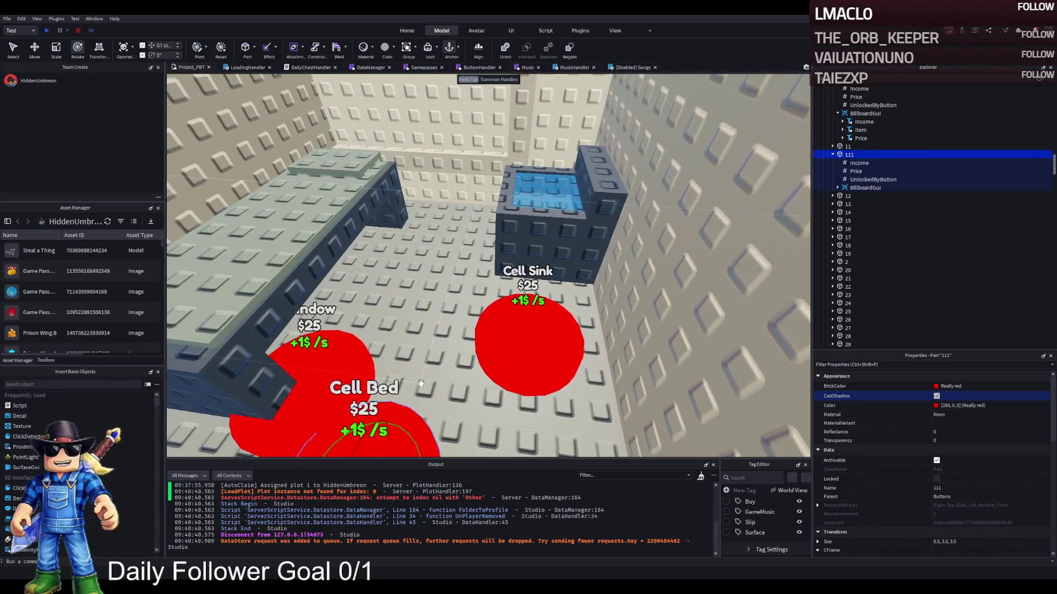
{"action": "key", "text": "w"}
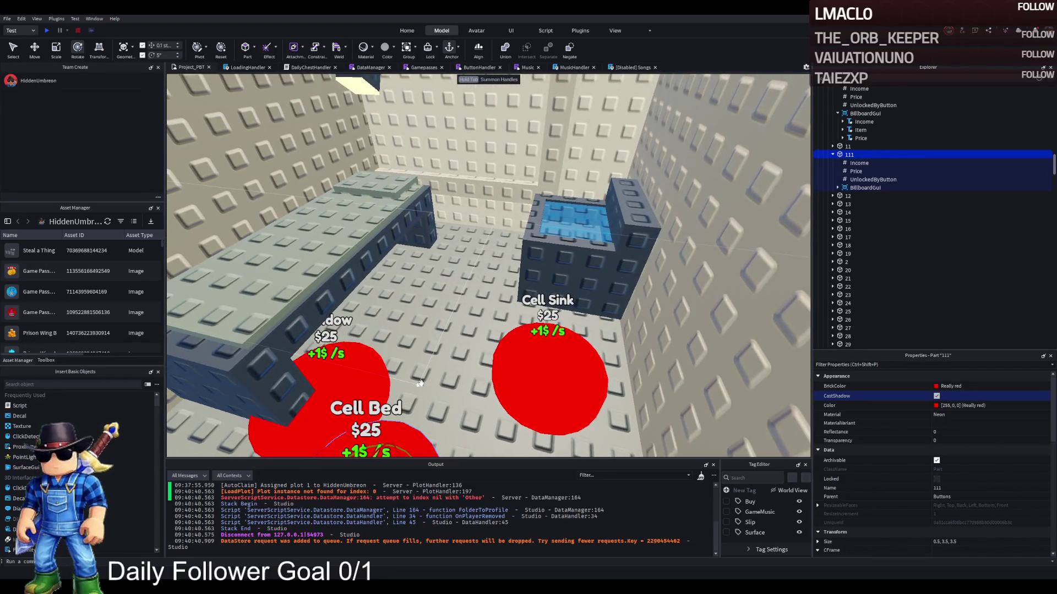
{"action": "key", "text": "w"}
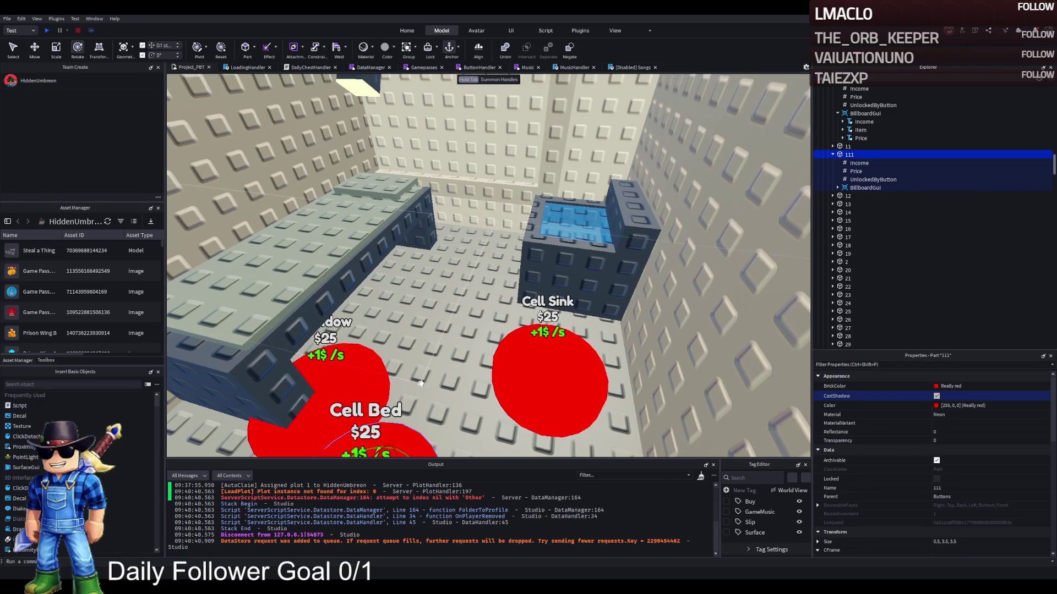
{"action": "key", "text": "s"}
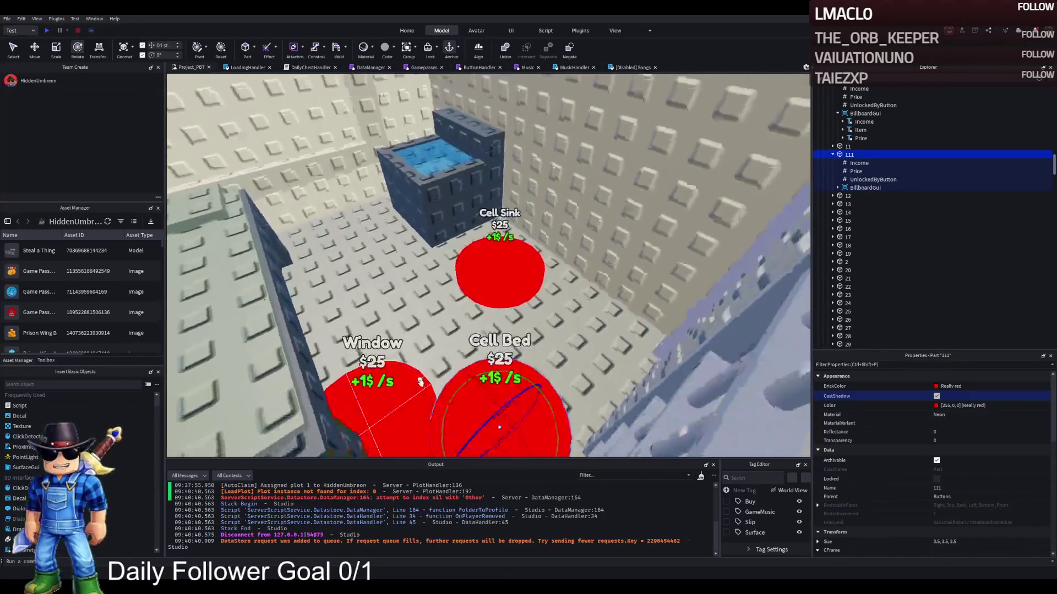
{"action": "key", "text": "ctrl+d"}
{"action": "key", "text": "ctrl+2"}
{"action": "left_click_drag", "start_coordinate": [520, 366], "coordinate": [289, 337]}
Rename the copied button to 112 and select its Price value.
{"action": "key", "text": "F2"}
{"action": "type", "text": "112"}
{"action": "key", "text": "Return"}
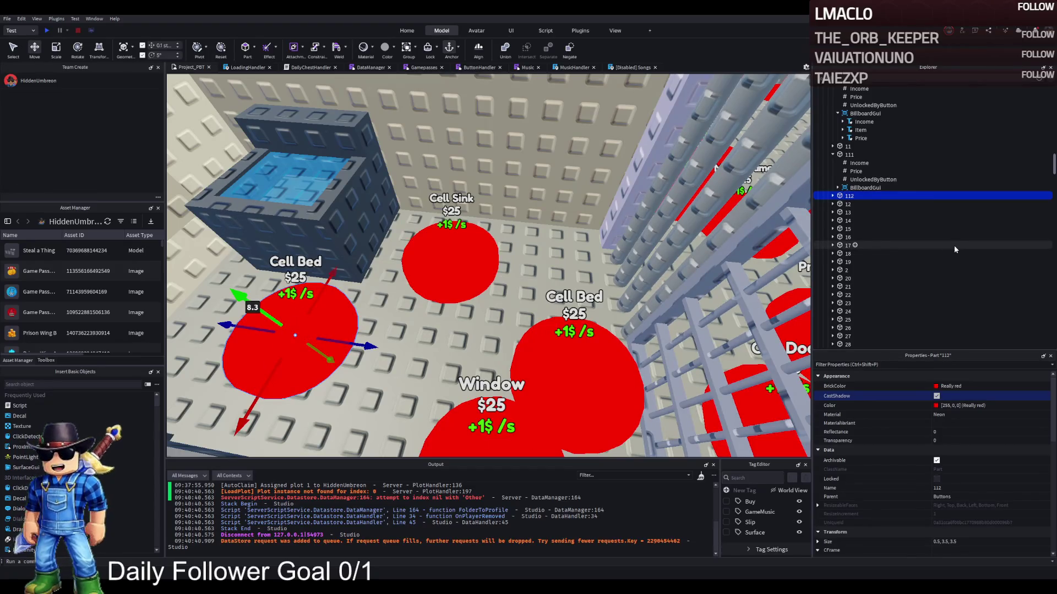
{"action": "key", "text": "Right"}
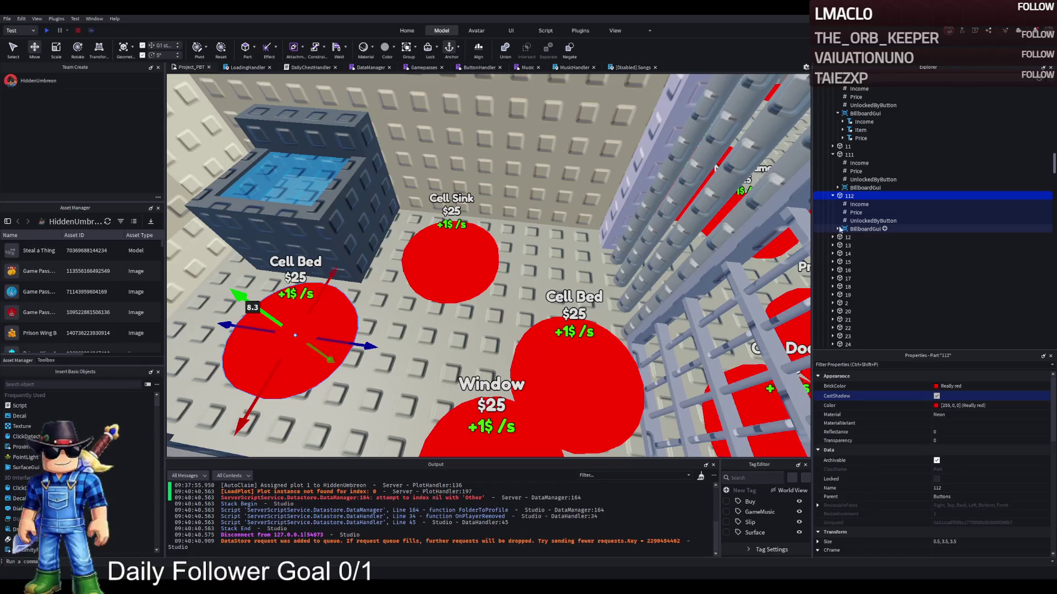
{"action": "left_click", "coordinate": [850, 213]}
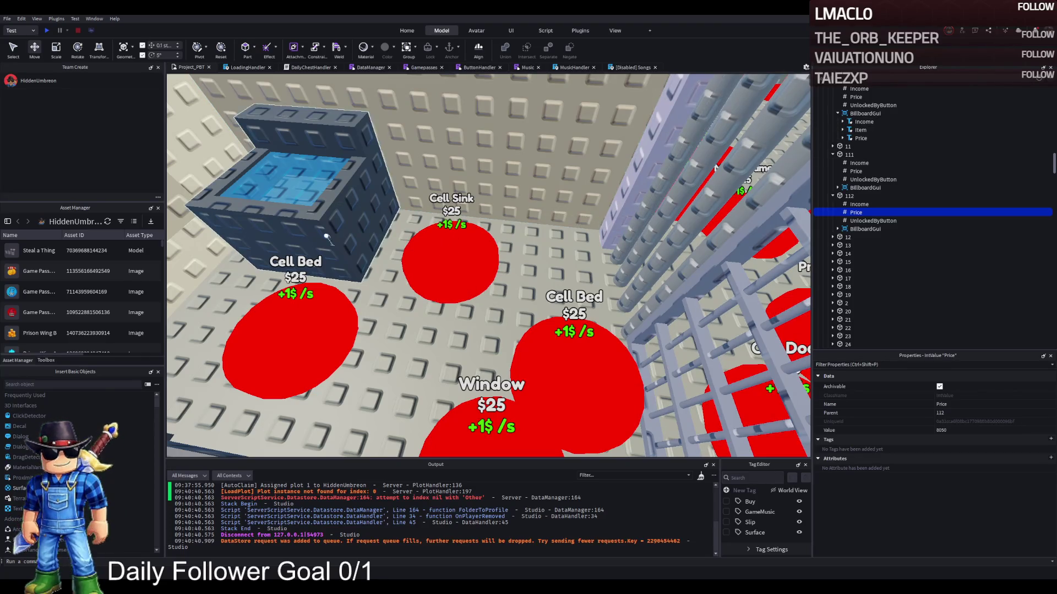
{"action": "scroll", "coordinate": [880, 182], "scroll_direction": "up", "scroll_amount": 3}
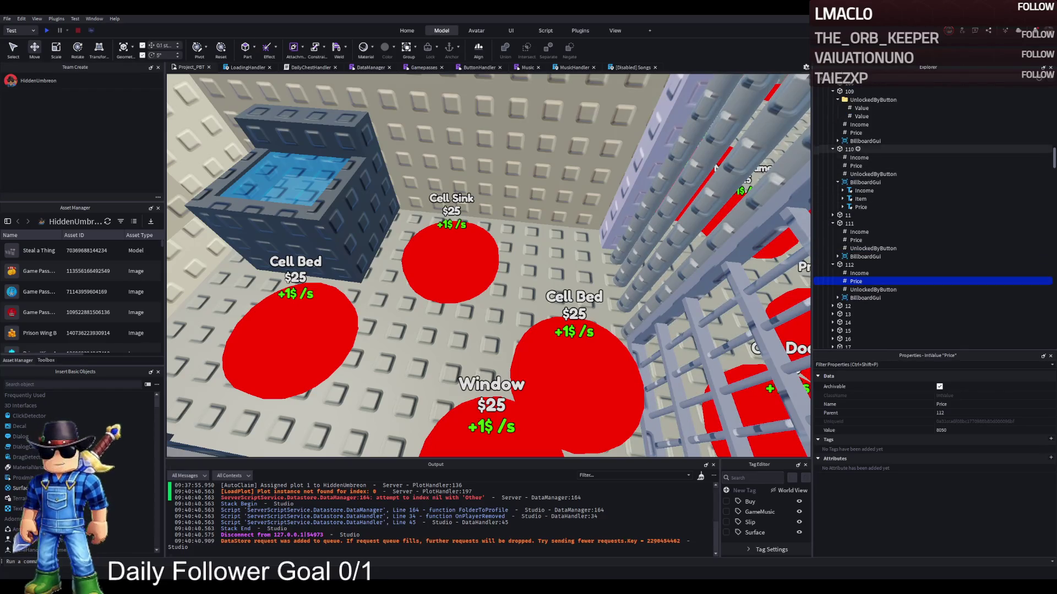
{"action": "left_click", "coordinate": [848, 149]}
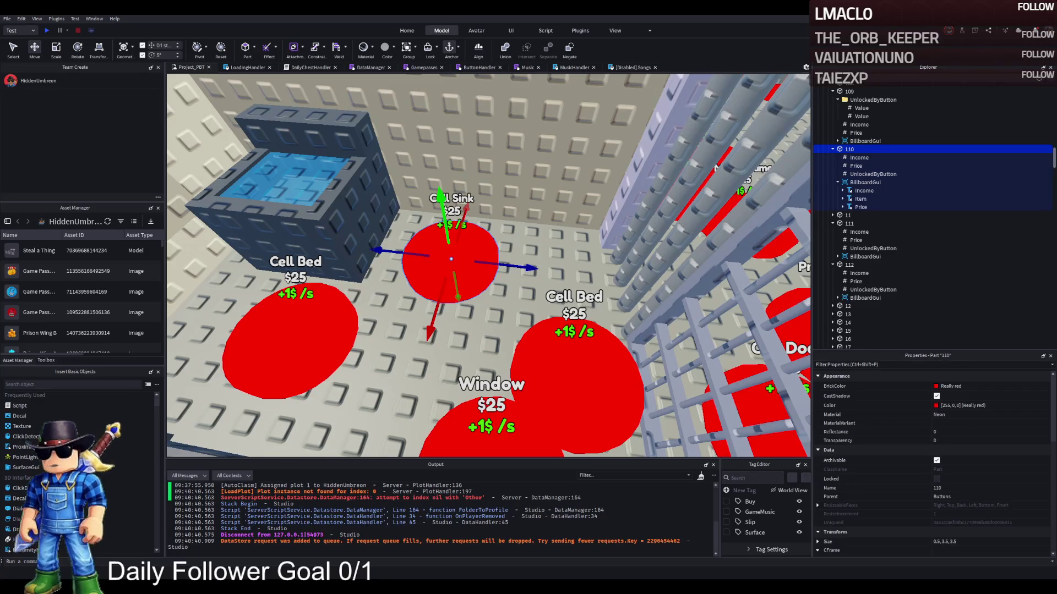
{"action": "left_click", "coordinate": [292, 352]}
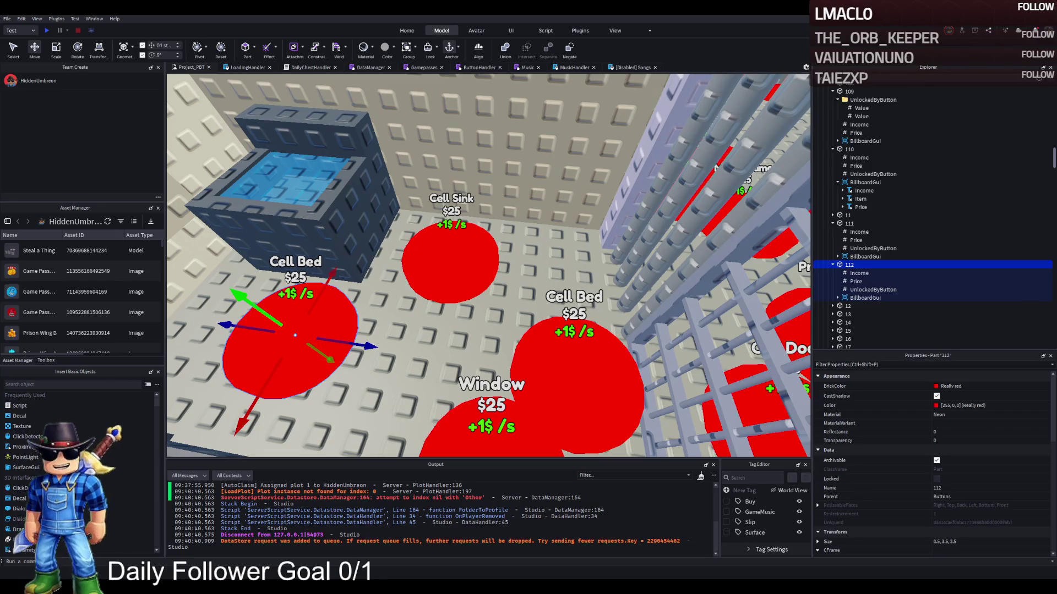
{"action": "left_click", "coordinate": [857, 281]}
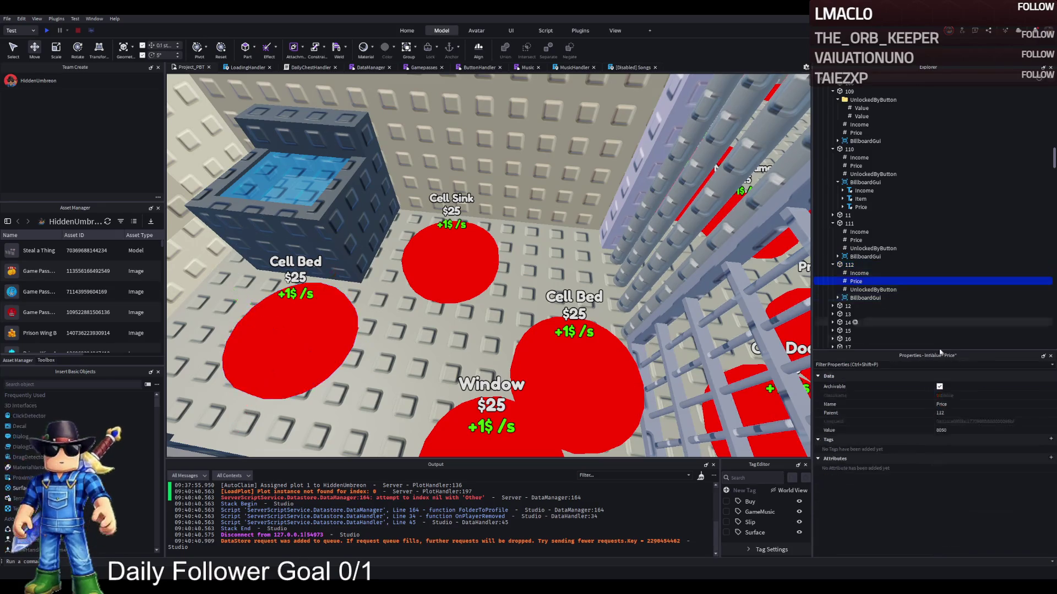
{"action": "left_click", "coordinate": [854, 290]}
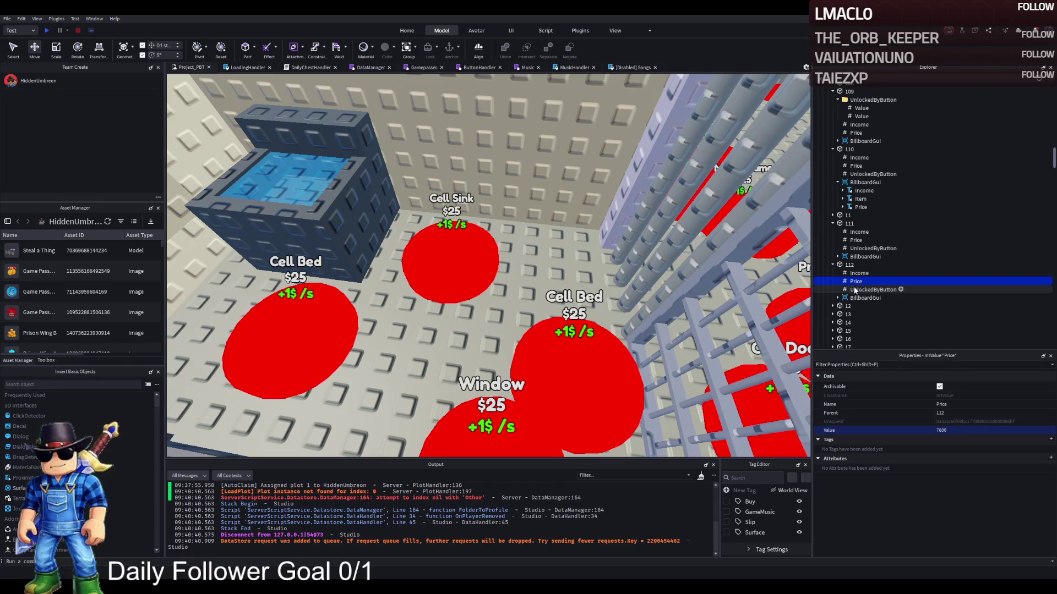
{"action": "left_click", "coordinate": [850, 265]}
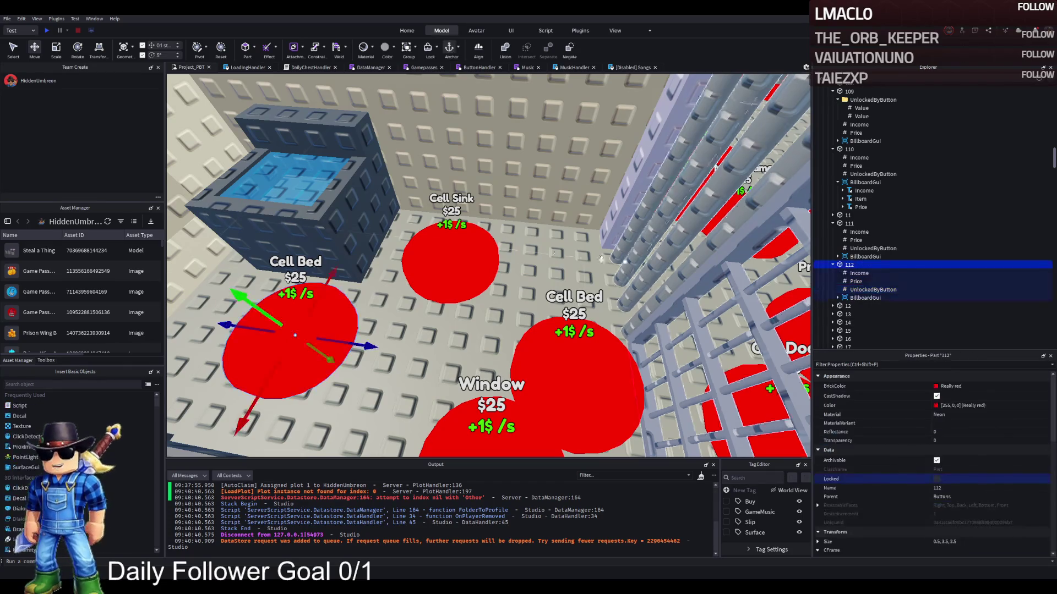
{"action": "key", "text": "f"}
{"action": "left_click", "coordinate": [856, 281]}
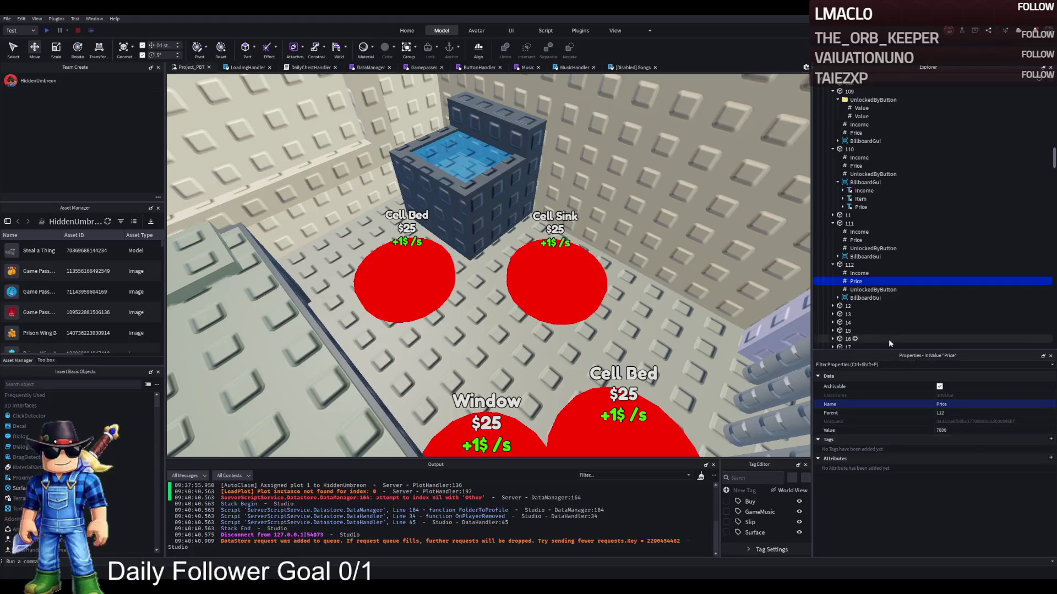
{"action": "left_click", "coordinate": [837, 297]}
{"action": "left_click", "coordinate": [860, 314]}
{"action": "scroll", "coordinate": [983, 430], "scroll_direction": "down", "scroll_amount": 5}
{"action": "scroll", "coordinate": [982, 431], "scroll_direction": "down", "scroll_amount": 3}
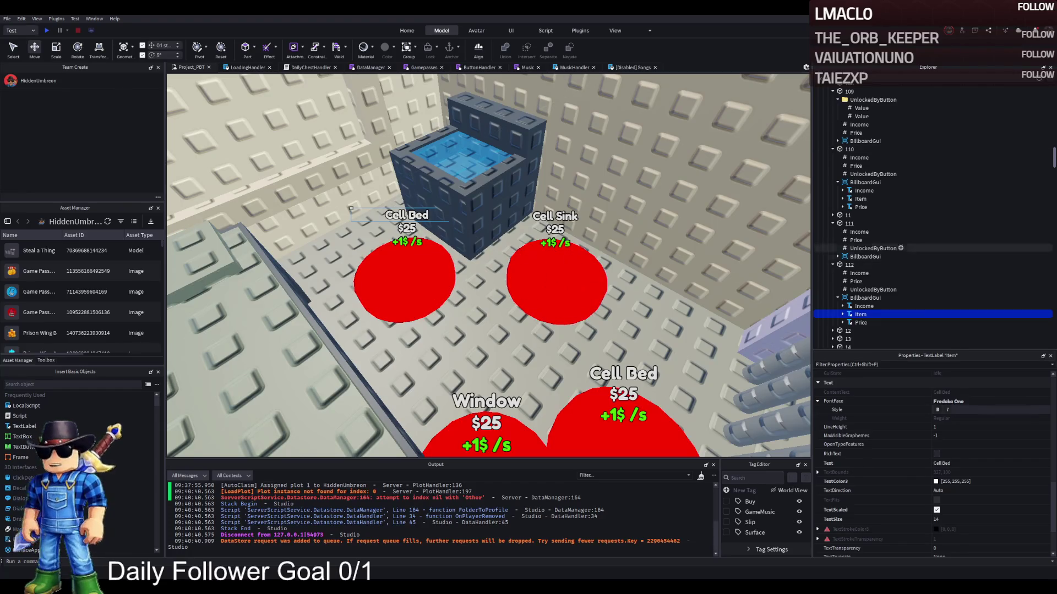
{"action": "left_click", "coordinate": [406, 273]}
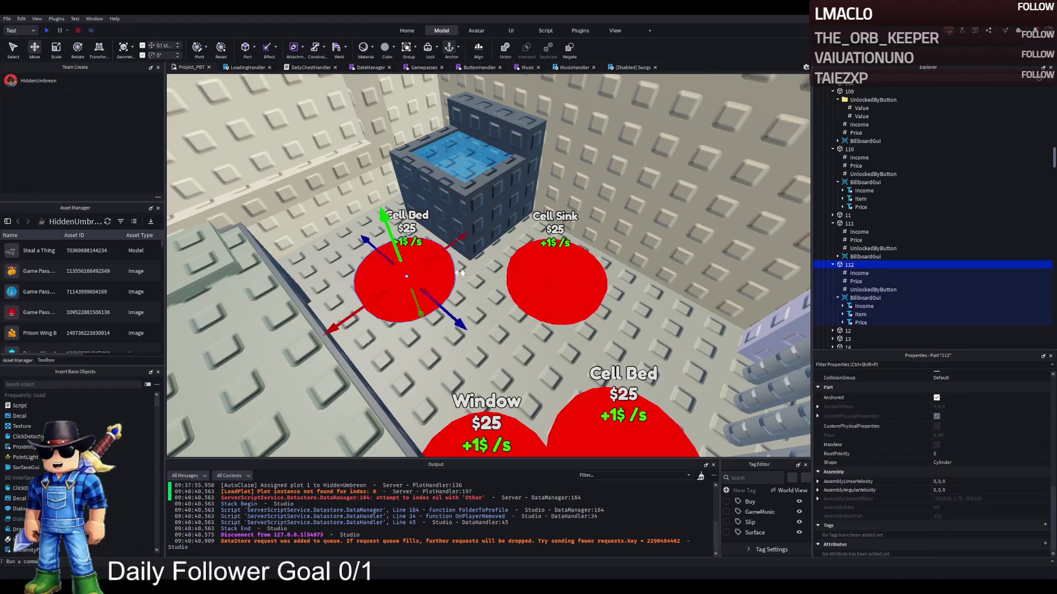
Select the Cell Sink disc (part 110), review its price and shift it slightly left.
{"action": "left_click", "coordinate": [555, 277]}
{"action": "key", "text": "f"}
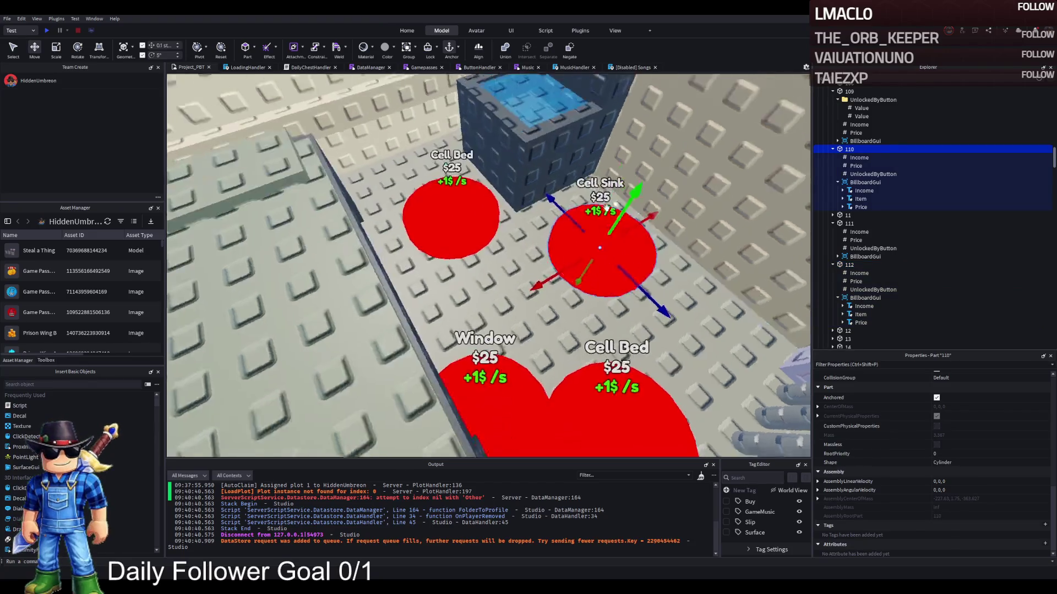
{"action": "left_click", "coordinate": [857, 165]}
{"action": "left_click", "coordinate": [956, 431]}
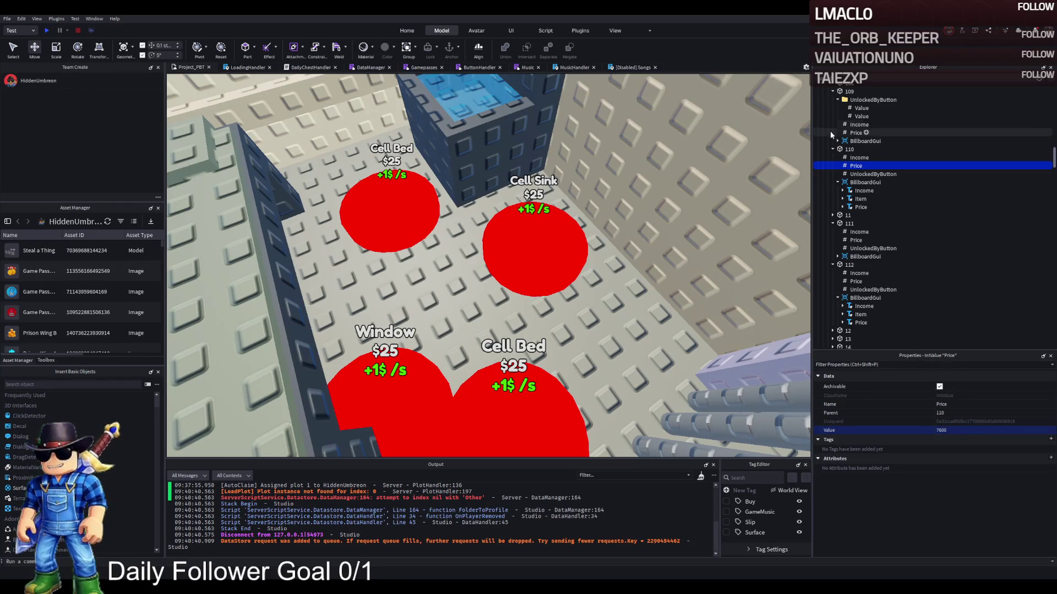
{"action": "left_click", "coordinate": [849, 149]}
{"action": "mouse_move", "coordinate": [500, 252]}
{"action": "left_mouse_down"}
{"action": "mouse_move", "coordinate": [419, 258]}
{"action": "mouse_move", "coordinate": [380, 278]}
{"action": "left_mouse_up"}
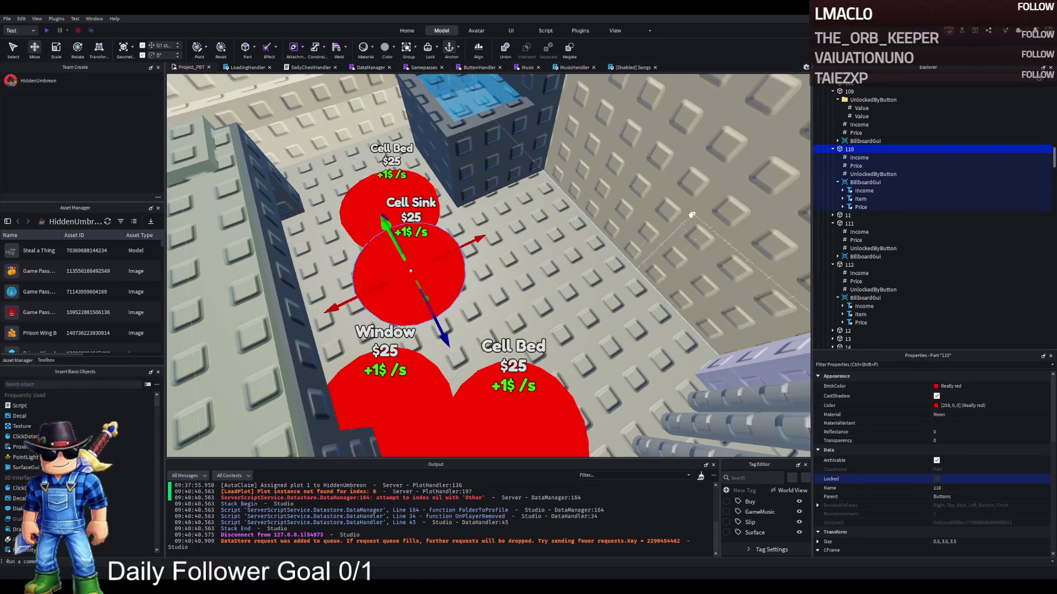
Change part 110's Item label text to Cell Light.
{"action": "left_click", "coordinate": [857, 203]}
{"action": "scroll", "coordinate": [990, 484], "scroll_direction": "down", "scroll_amount": 10}
{"action": "left_click", "coordinate": [972, 464]}
{"action": "type", "text": "C"}
{"action": "key", "text": "Return"}
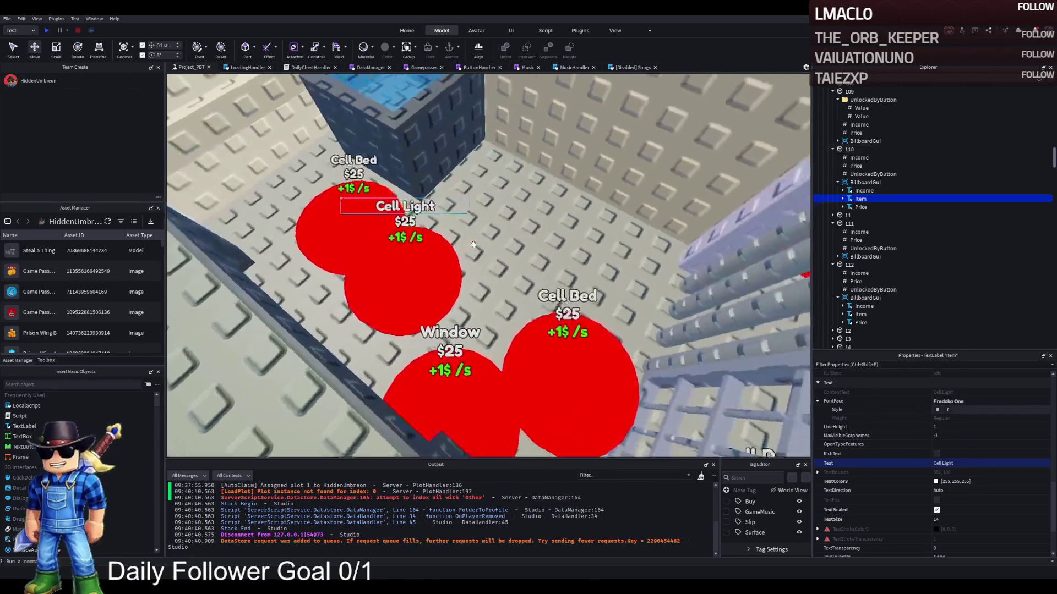
Rearrange the Cell Bed and Cell Light discs on the cell floor.
{"action": "key", "text": "s"}
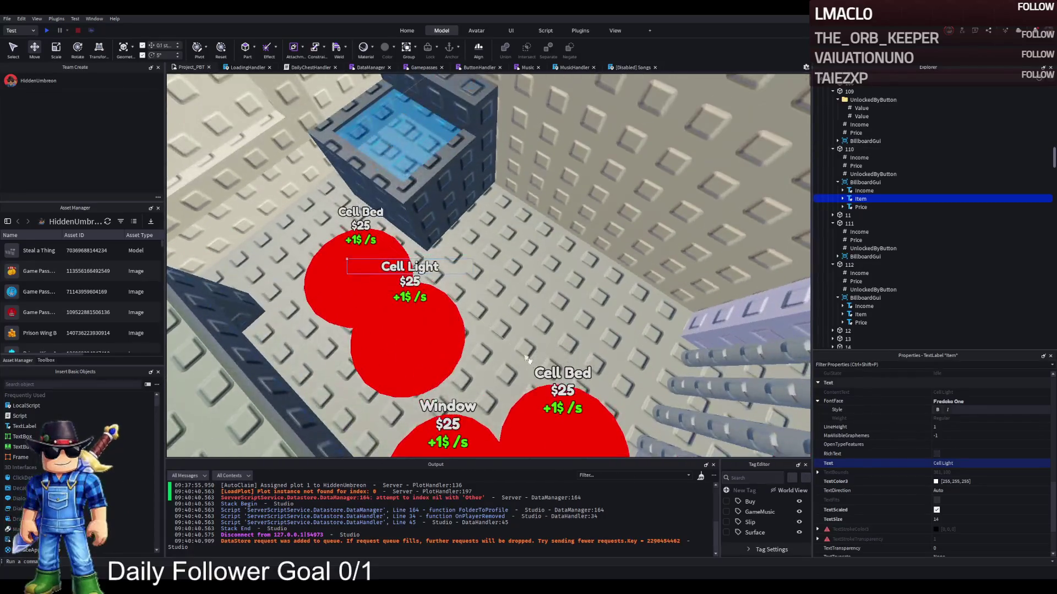
{"action": "key", "text": "s"}
{"action": "mouse_move", "coordinate": [414, 164]}
{"action": "left_mouse_down"}
{"action": "mouse_move", "coordinate": [442, 223]}
{"action": "mouse_move", "coordinate": [493, 231]}
{"action": "left_mouse_up"}
{"action": "left_click", "coordinate": [412, 289]}
{"action": "mouse_move", "coordinate": [411, 289]}
{"action": "left_mouse_down"}
{"action": "mouse_move", "coordinate": [344, 203]}
{"action": "mouse_move", "coordinate": [344, 237]}
{"action": "left_mouse_up"}
{"action": "left_click_drag", "start_coordinate": [550, 375], "coordinate": [539, 363]}
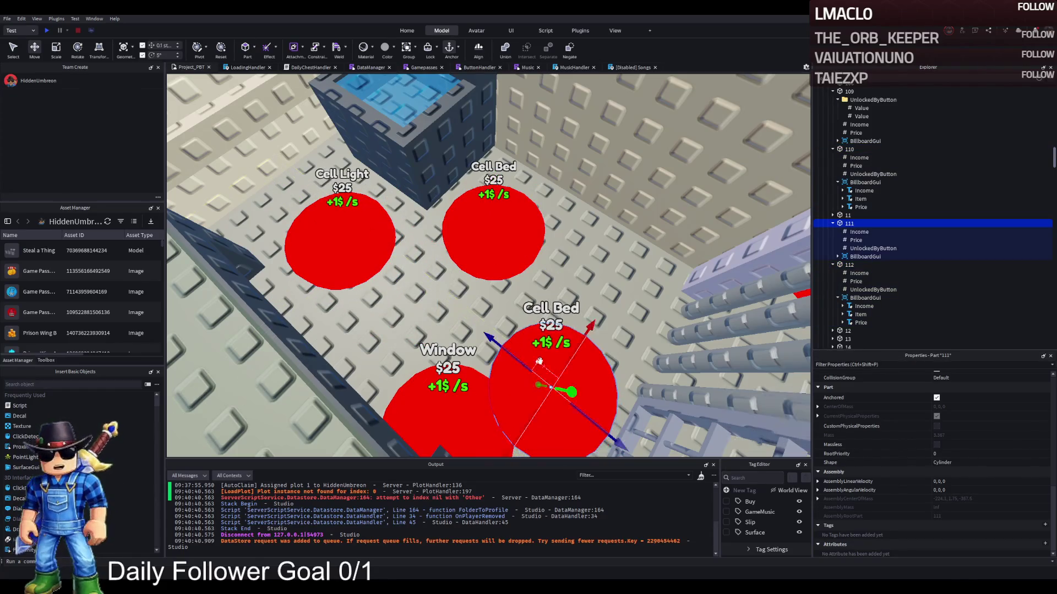
Edit button 111's Price value and compare it with button 112's Price and Item label.
{"action": "left_click", "coordinate": [856, 240]}
{"action": "left_click", "coordinate": [958, 431]}
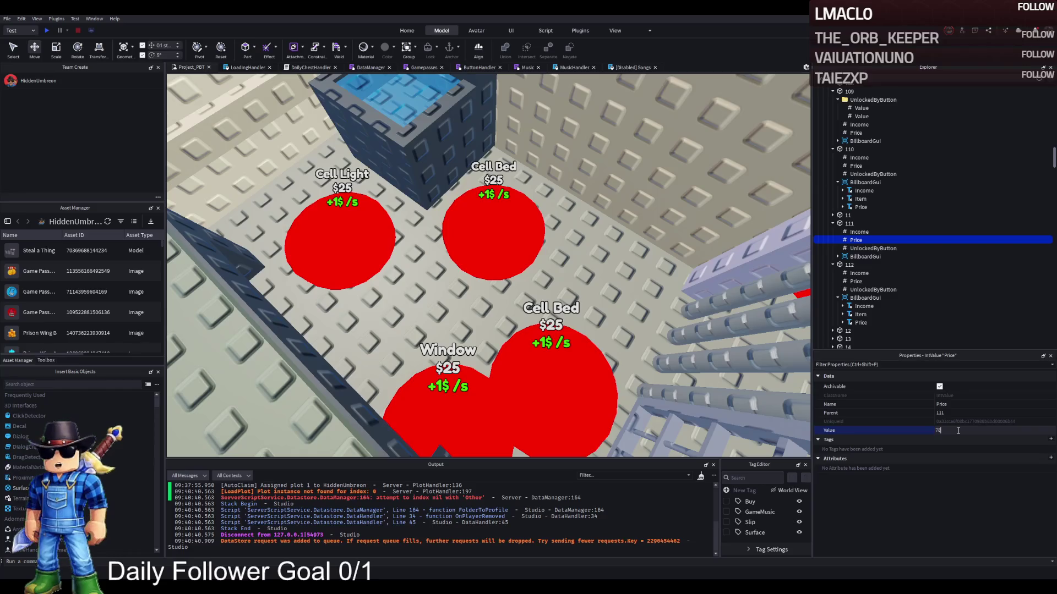
{"action": "left_click", "coordinate": [856, 281]}
{"action": "left_click", "coordinate": [849, 265]}
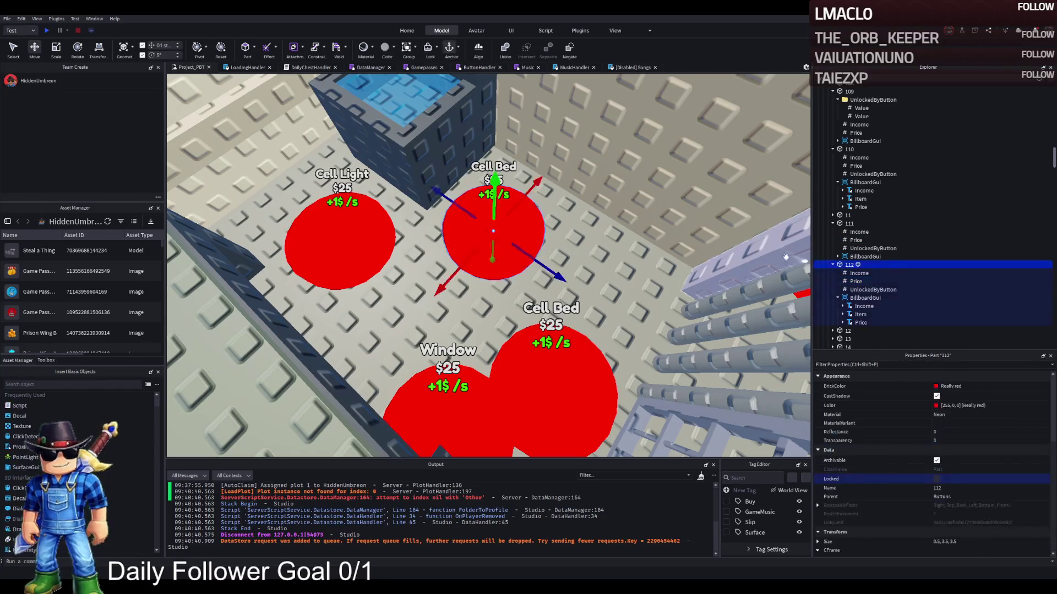
{"action": "key", "text": "f"}
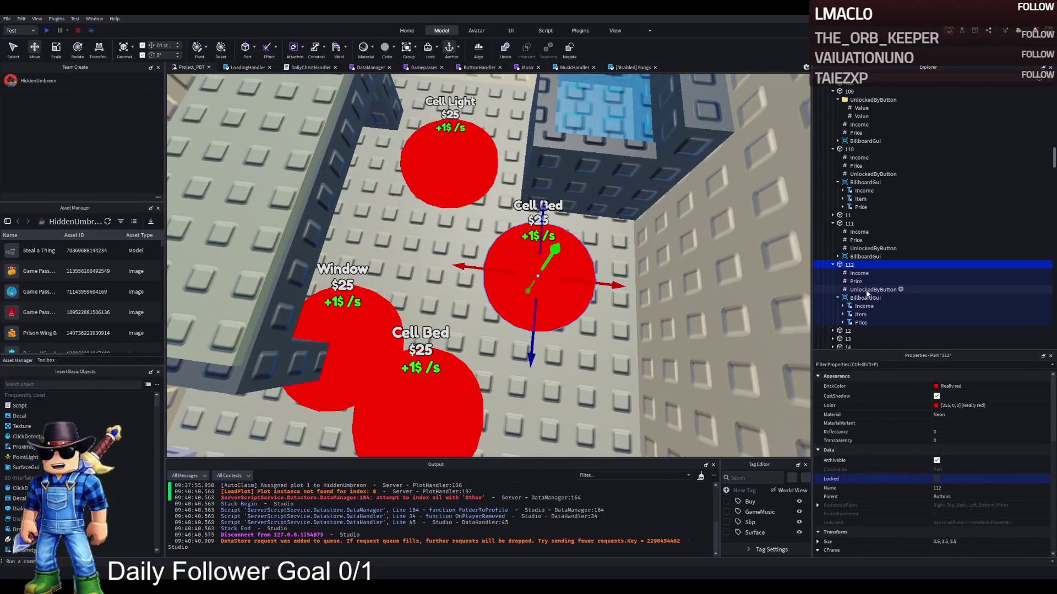
{"action": "left_click", "coordinate": [474, 376]}
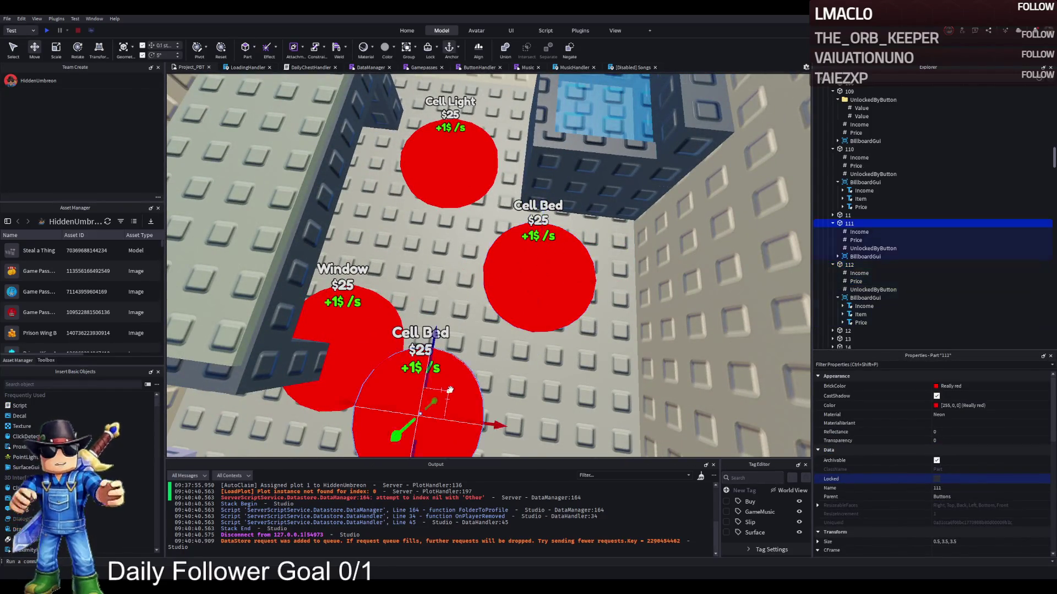
{"action": "left_click", "coordinate": [853, 241]}
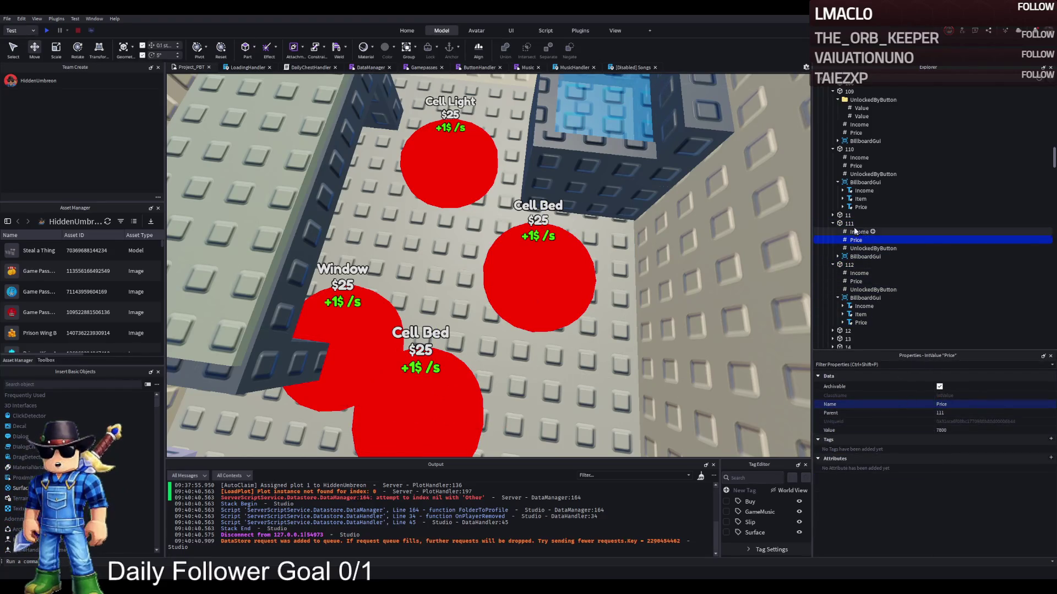
{"action": "left_click", "coordinate": [849, 224]}
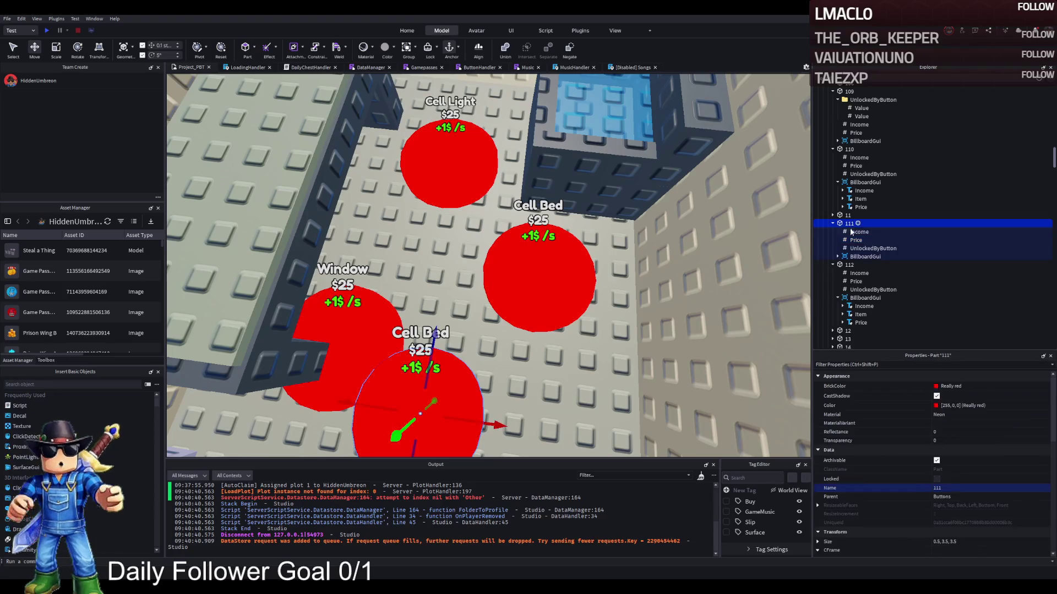
{"action": "left_click", "coordinate": [855, 281]}
{"action": "left_click", "coordinate": [861, 314]}
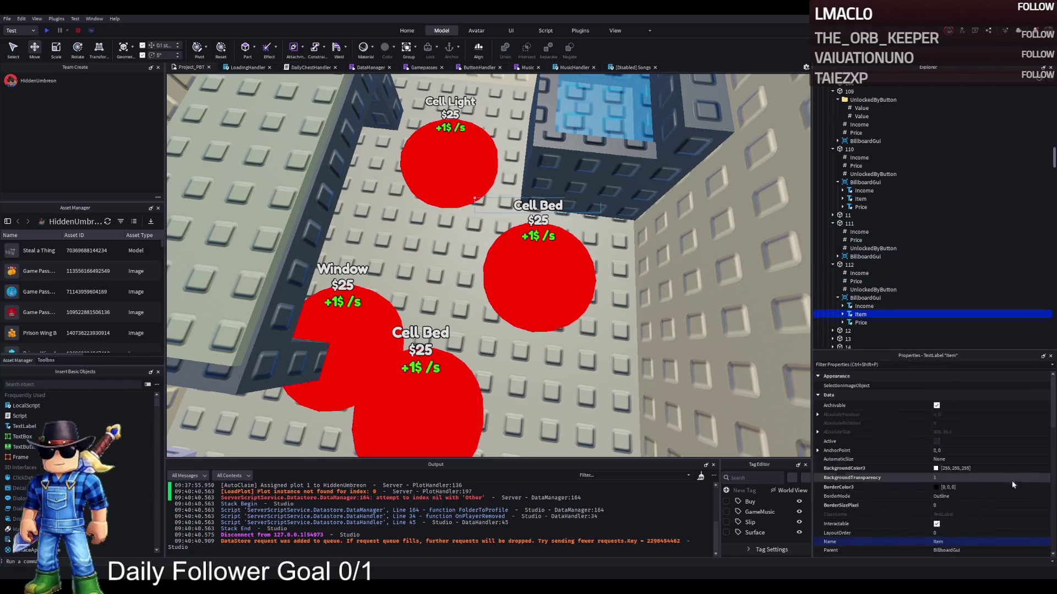
Change button 112's Item label text to Cell Sink.
{"action": "scroll", "coordinate": [974, 468], "scroll_direction": "down", "scroll_amount": 5}
{"action": "left_click", "coordinate": [969, 518]}
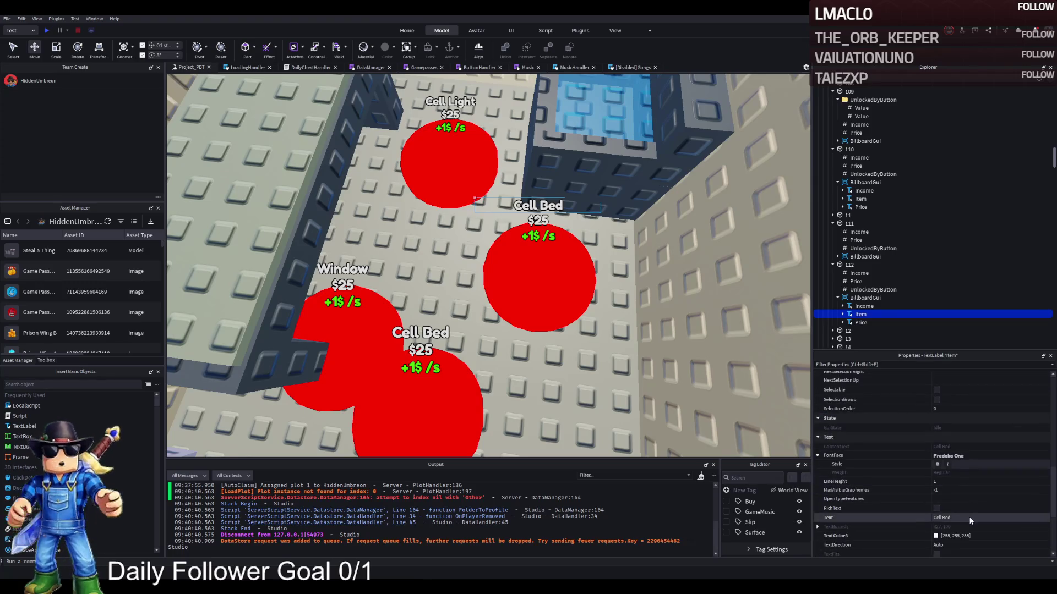
{"action": "key", "text": "Return"}
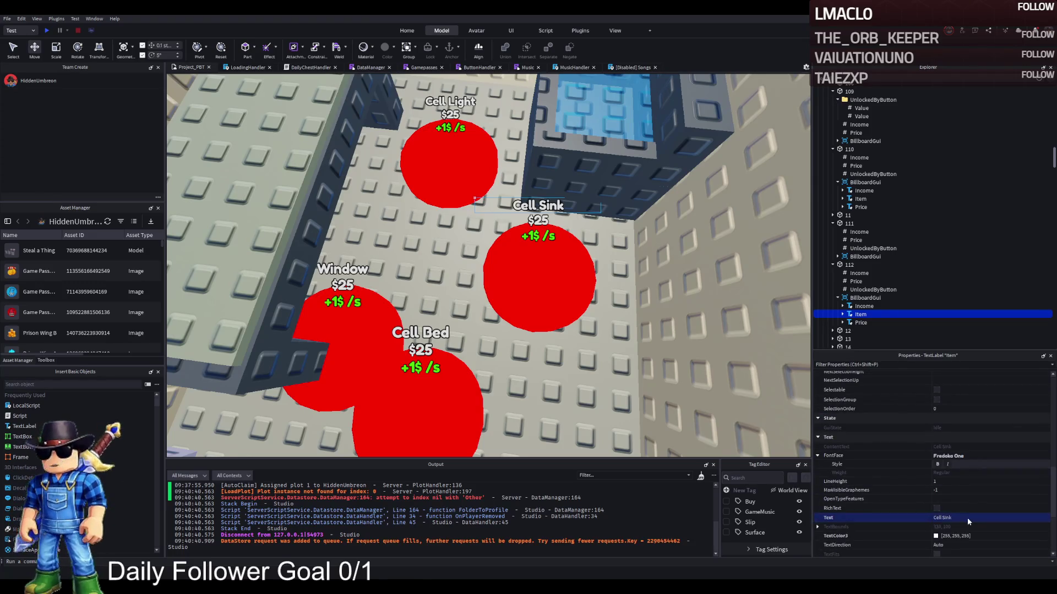
Review the Price values of buttons 110, 111 and 112, setting 111's price to 7800.
{"action": "left_click", "coordinate": [848, 266]}
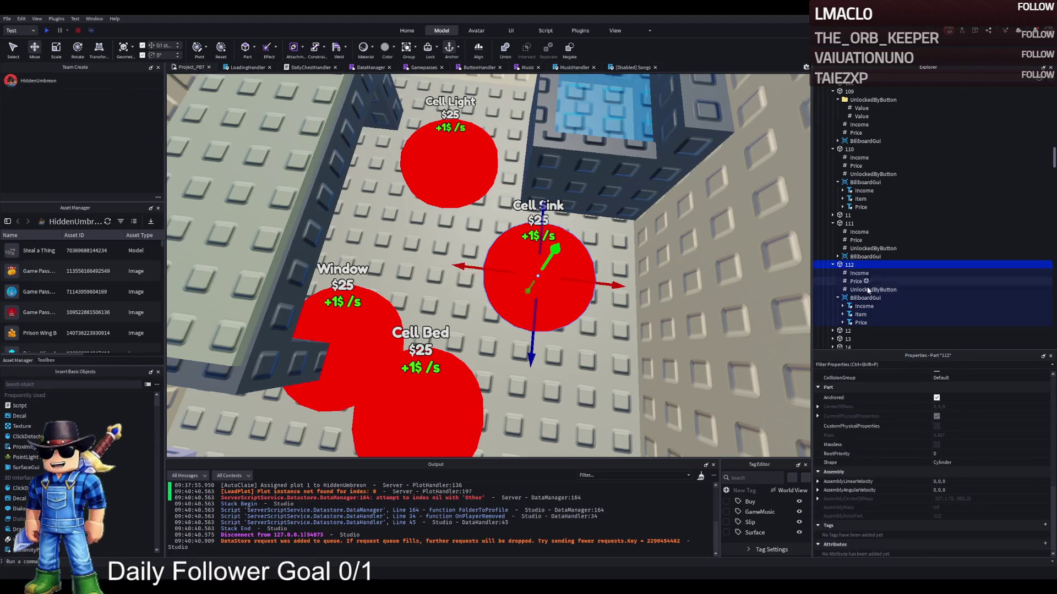
{"action": "left_click", "coordinate": [853, 282]}
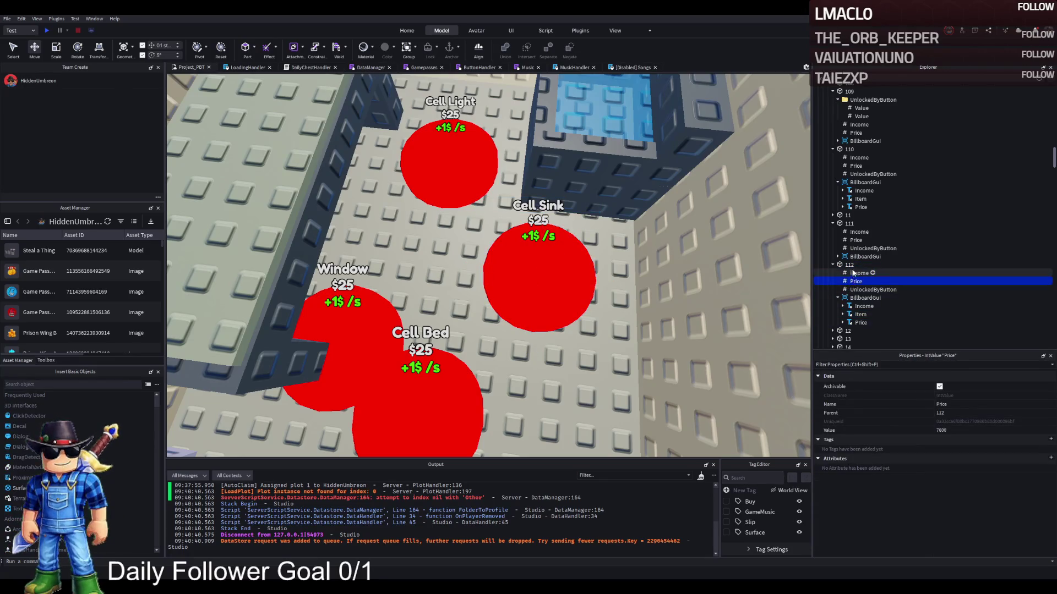
{"action": "left_click", "coordinate": [854, 240]}
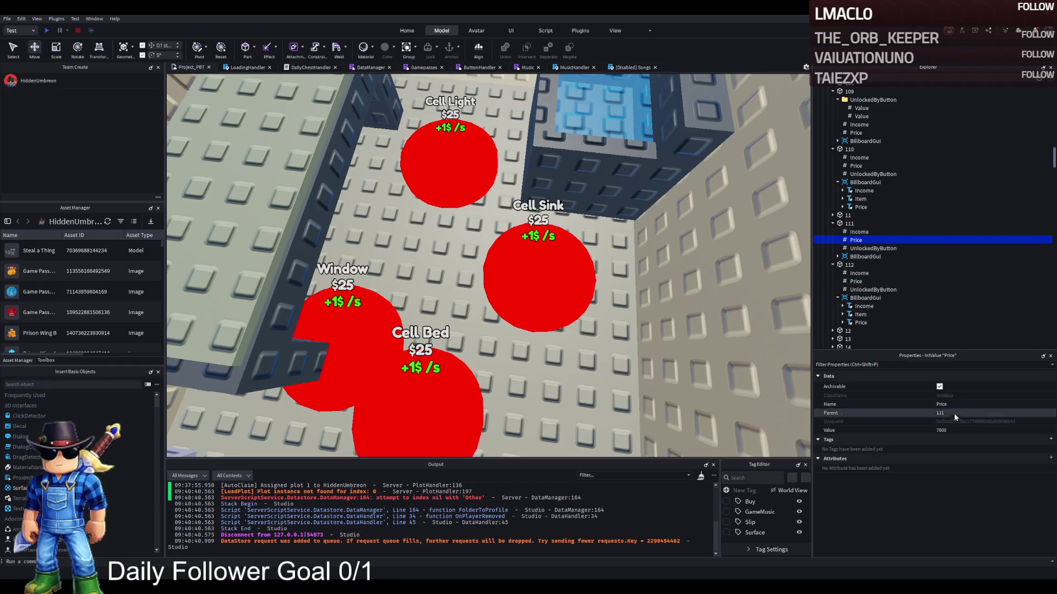
{"action": "left_click", "coordinate": [948, 430]}
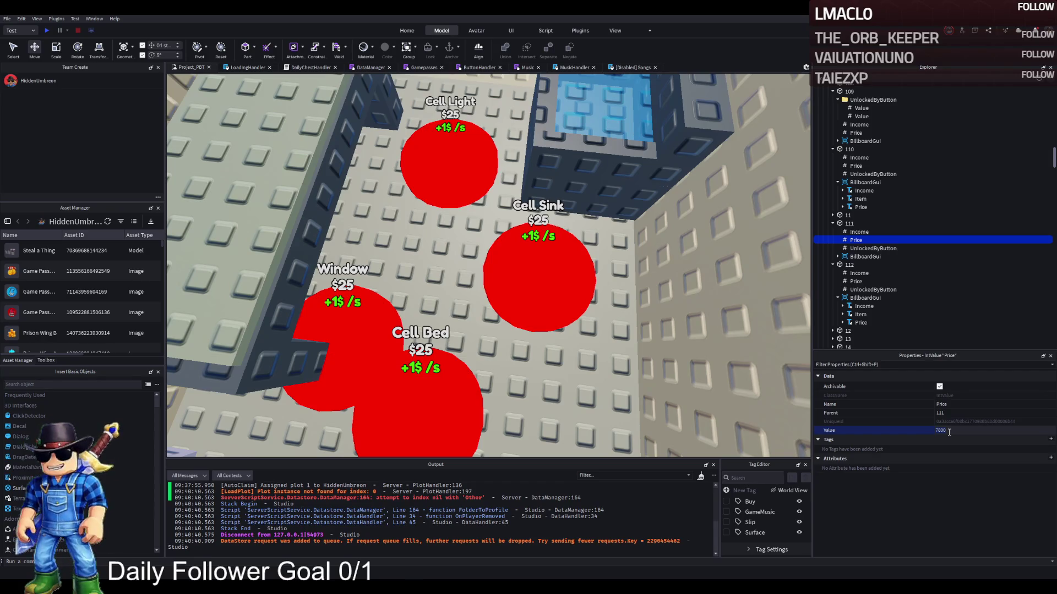
{"action": "left_click", "coordinate": [839, 225]}
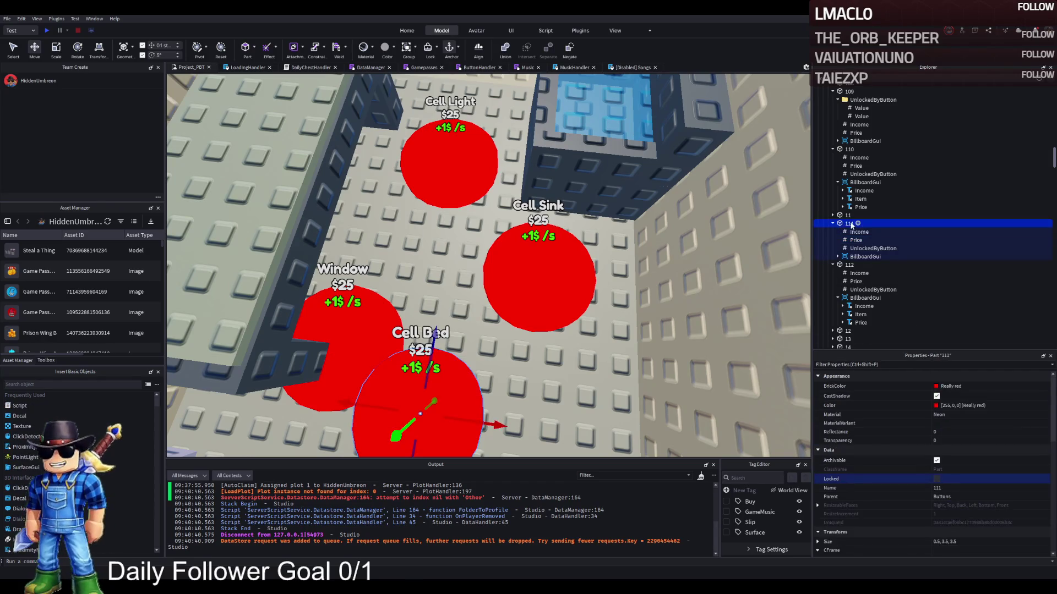
{"action": "left_click", "coordinate": [874, 166]}
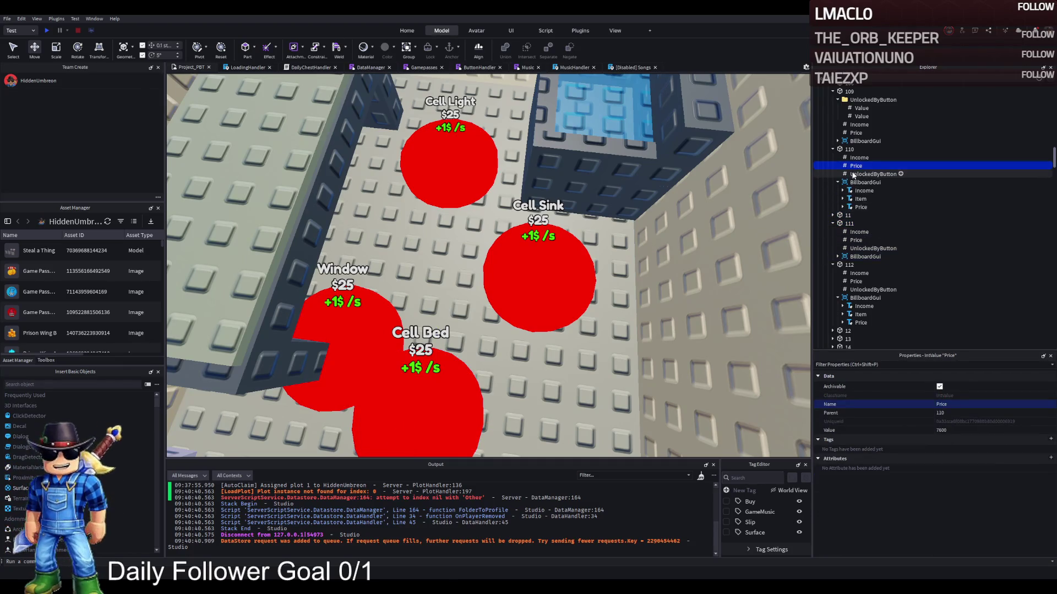
{"action": "left_click", "coordinate": [849, 225]}
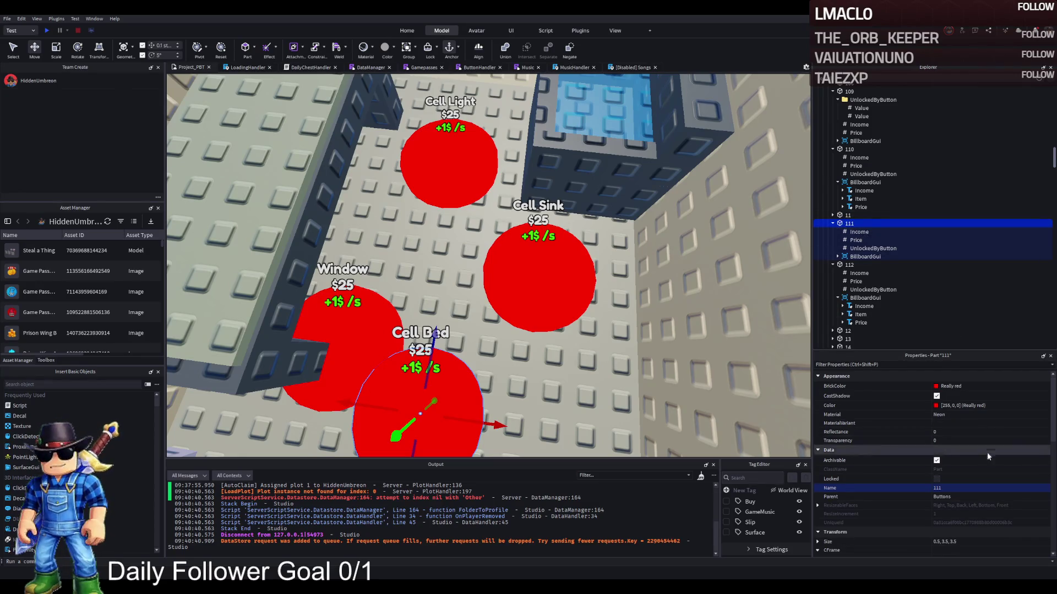
{"action": "left_click", "coordinate": [855, 240]}
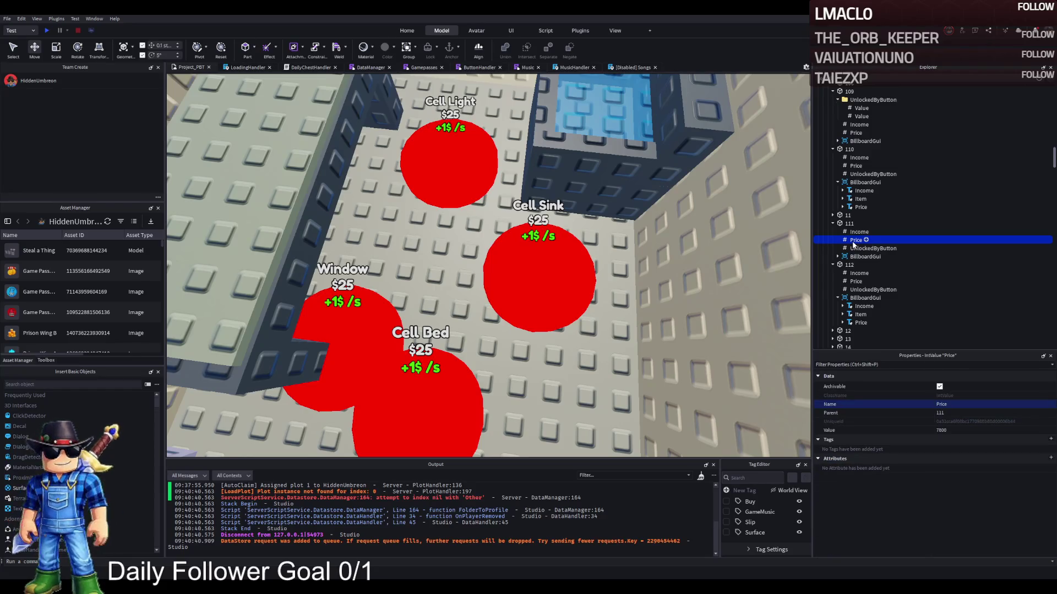
{"action": "left_click", "coordinate": [849, 223]}
Raise the Cell Bed disc and review the prices of buttons 112 and 111.
{"action": "mouse_move", "coordinate": [434, 357]}
{"action": "left_mouse_down"}
{"action": "mouse_move", "coordinate": [435, 301]}
{"action": "mouse_move", "coordinate": [434, 322]}
{"action": "left_mouse_up"}
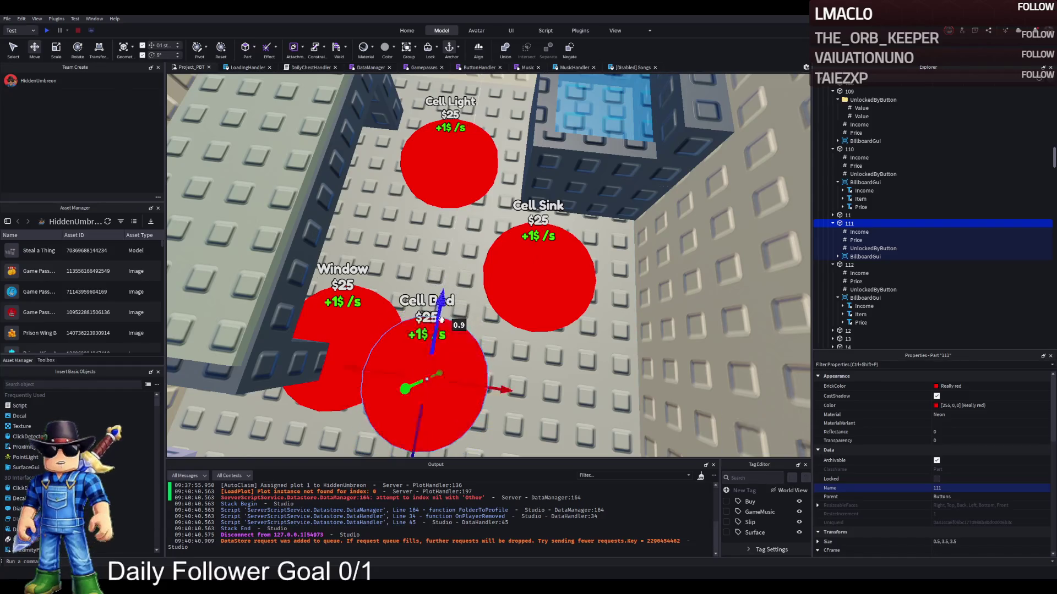
{"action": "left_click", "coordinate": [550, 275]}
{"action": "left_click", "coordinate": [842, 281]}
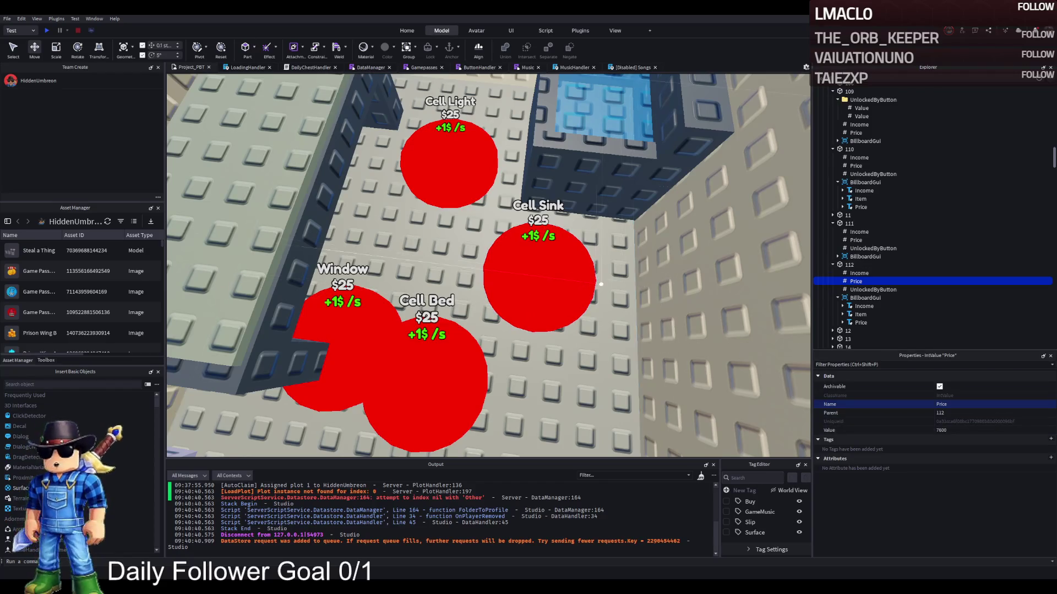
{"action": "left_click", "coordinate": [962, 431]}
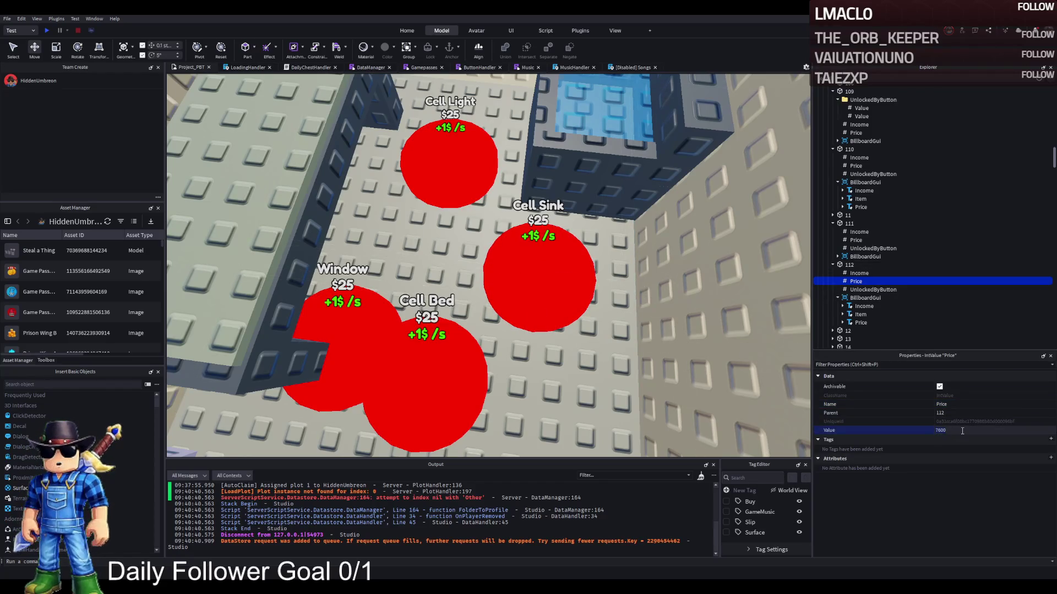
{"action": "left_click", "coordinate": [849, 223]}
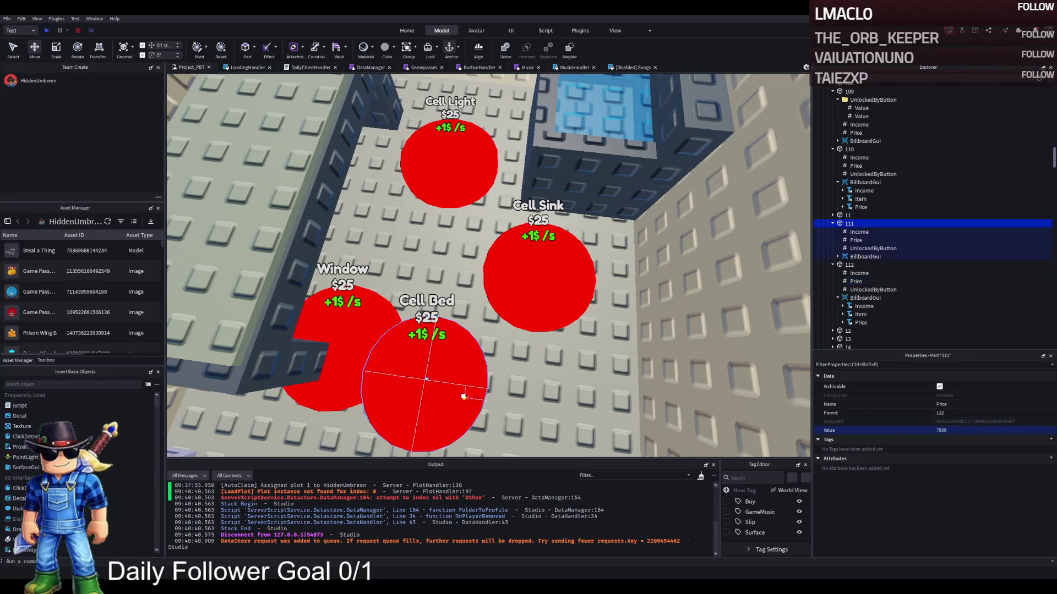
{"action": "left_click", "coordinate": [855, 240]}
{"action": "left_click", "coordinate": [955, 427]}
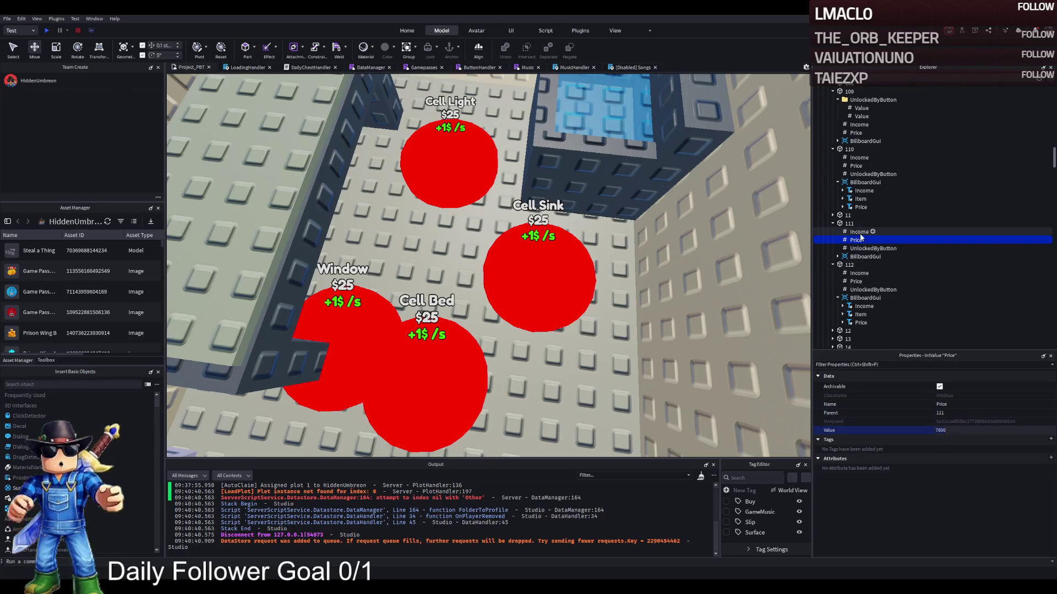
Edit button 112's Item label text to Cell Bed.
{"action": "left_click", "coordinate": [846, 264]}
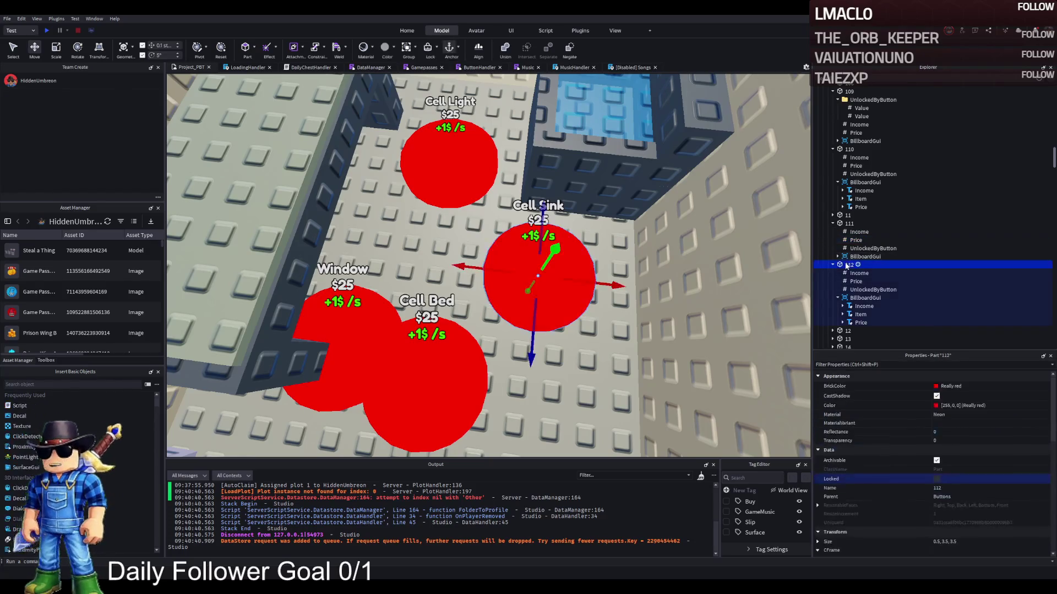
{"action": "left_click", "coordinate": [860, 314]}
{"action": "scroll", "coordinate": [974, 439], "scroll_direction": "down", "scroll_amount": 10}
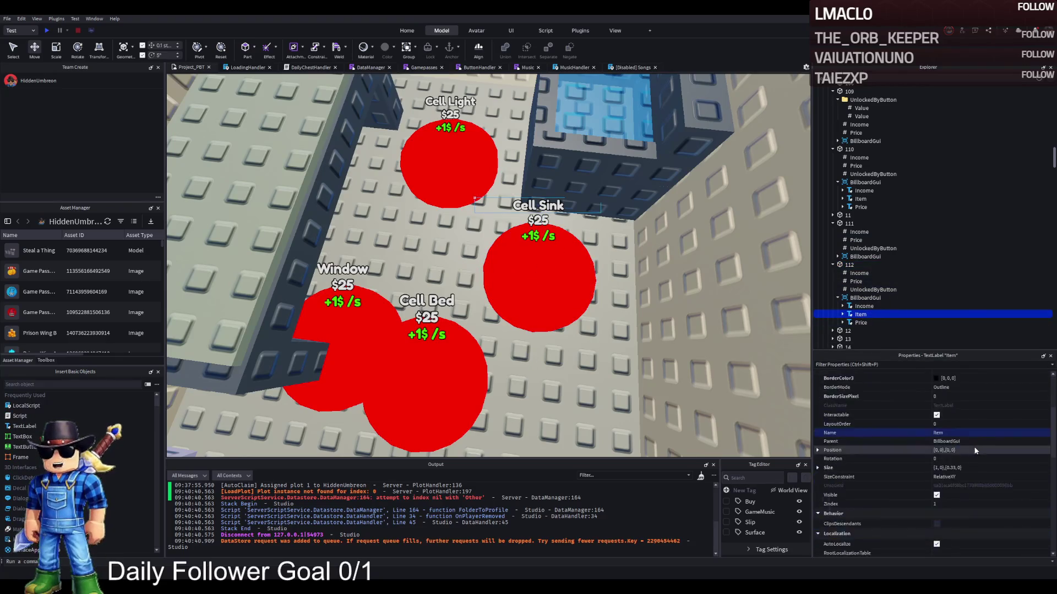
{"action": "scroll", "coordinate": [973, 435], "scroll_direction": "down", "scroll_amount": 5}
{"action": "left_click", "coordinate": [966, 436]}
{"action": "type", "text": "Cell Bed"}
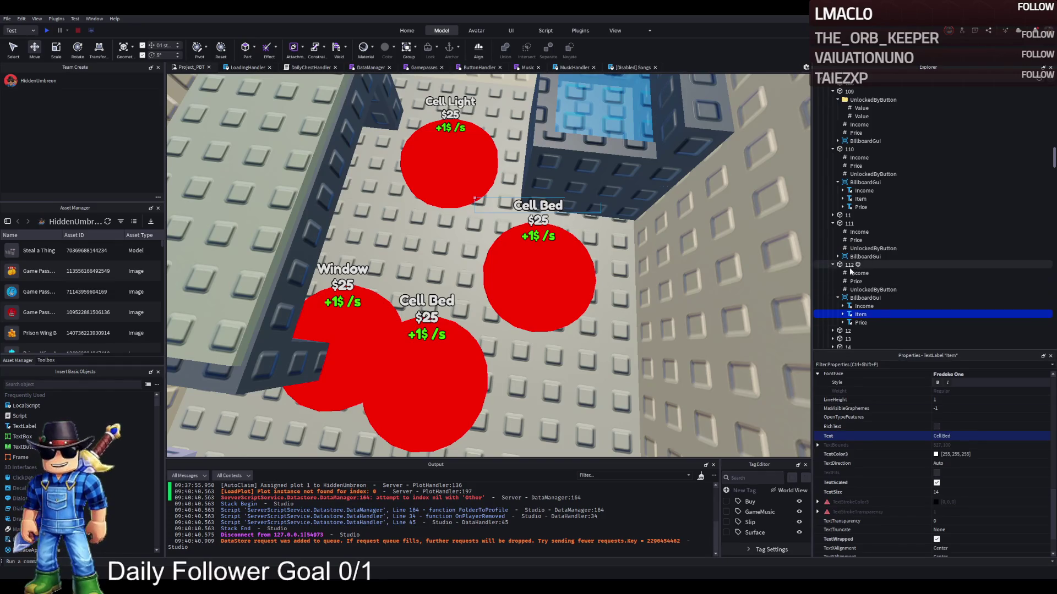
Swap the floor positions of buttons 112 and 111.
{"action": "left_click", "coordinate": [848, 264]}
{"action": "mouse_move", "coordinate": [573, 279]}
{"action": "left_mouse_down"}
{"action": "mouse_move", "coordinate": [498, 286]}
{"action": "mouse_move", "coordinate": [468, 306]}
{"action": "mouse_move", "coordinate": [408, 424]}
{"action": "left_mouse_up"}
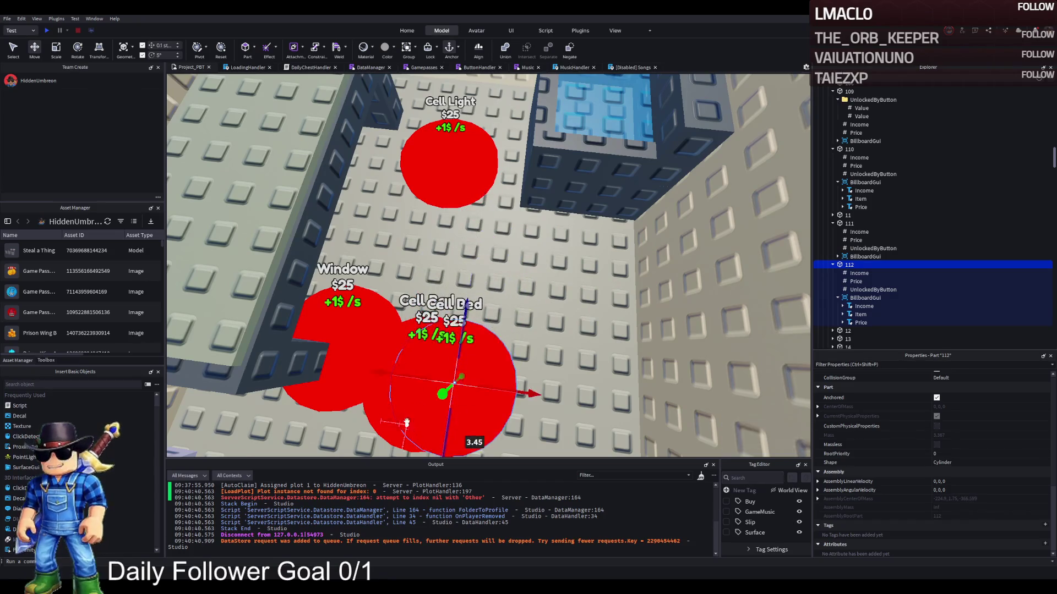
{"action": "left_click_drag", "start_coordinate": [401, 382], "coordinate": [377, 380]}
{"action": "left_click", "coordinate": [848, 223]}
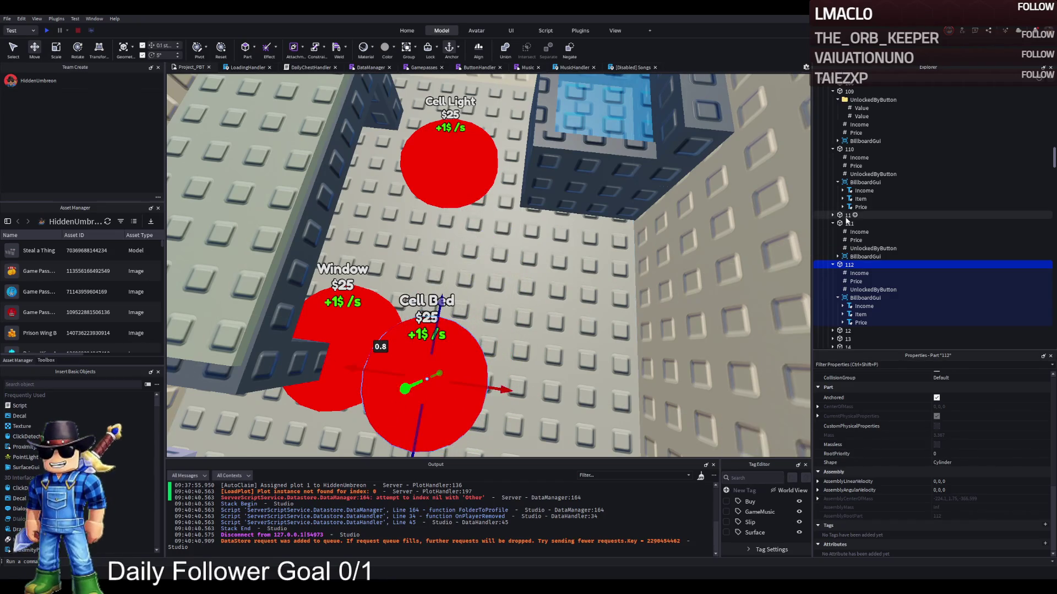
{"action": "left_click_drag", "start_coordinate": [447, 316], "coordinate": [491, 227]}
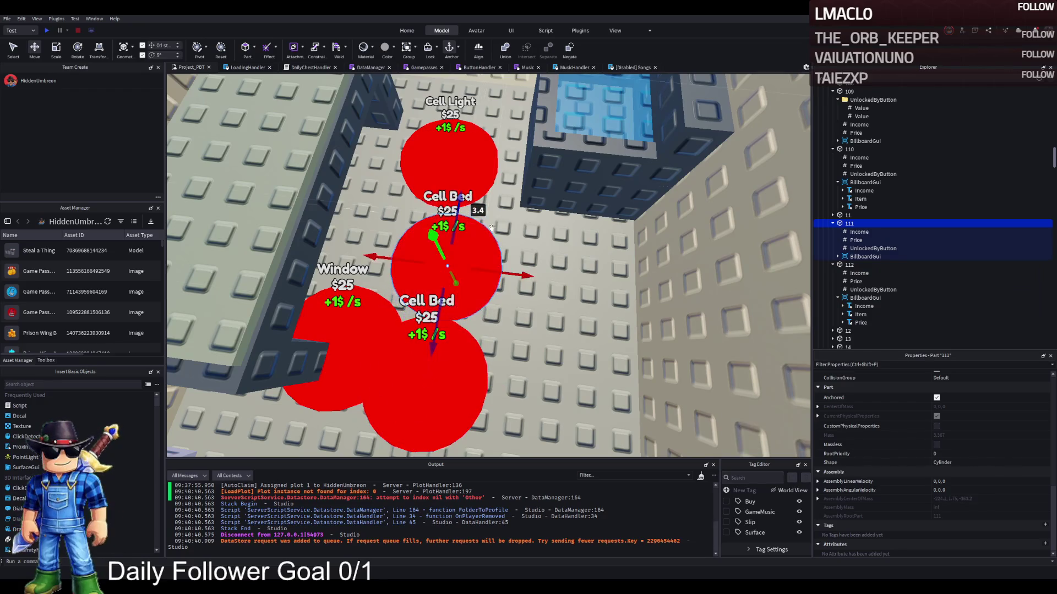
{"action": "mouse_move", "coordinate": [499, 270]}
{"action": "left_mouse_down"}
{"action": "mouse_move", "coordinate": [667, 292]}
{"action": "mouse_move", "coordinate": [618, 292]}
{"action": "left_mouse_up"}
Check button 112's price and begin editing button 111's price.
{"action": "left_click", "coordinate": [842, 242]}
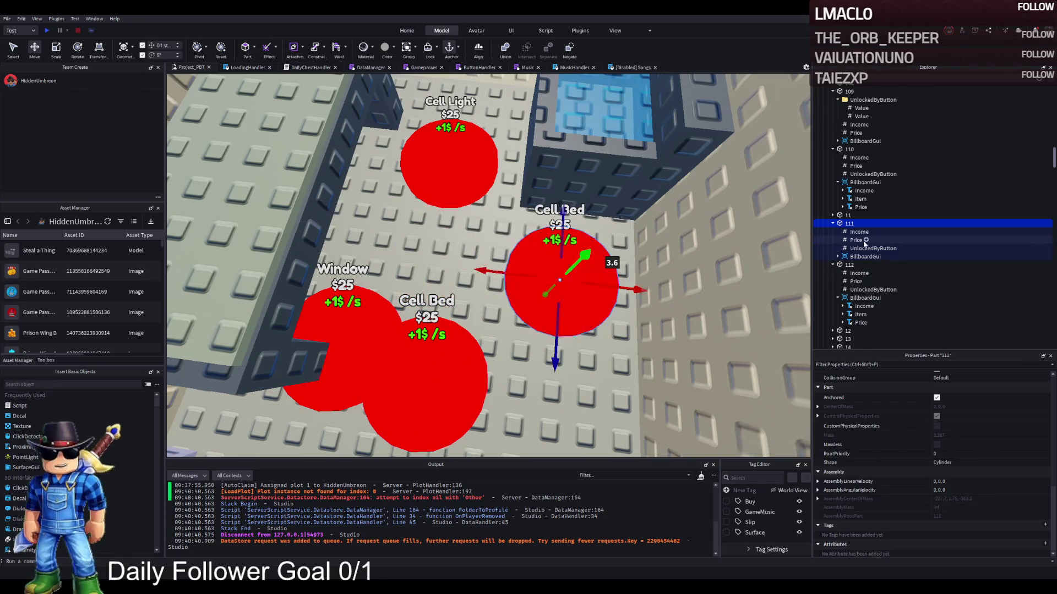
{"action": "left_click", "coordinate": [856, 281]}
{"action": "left_click", "coordinate": [855, 240]}
{"action": "left_click", "coordinate": [961, 432]}
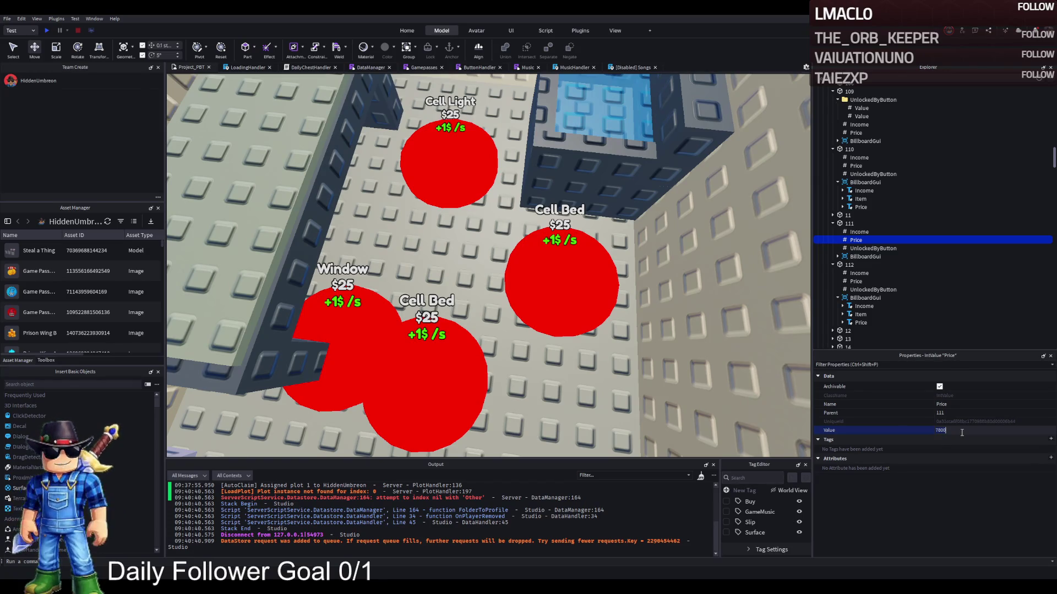
Set button 111's price to 7800 and button 112's price to 8050.
{"action": "key", "text": "Return"}
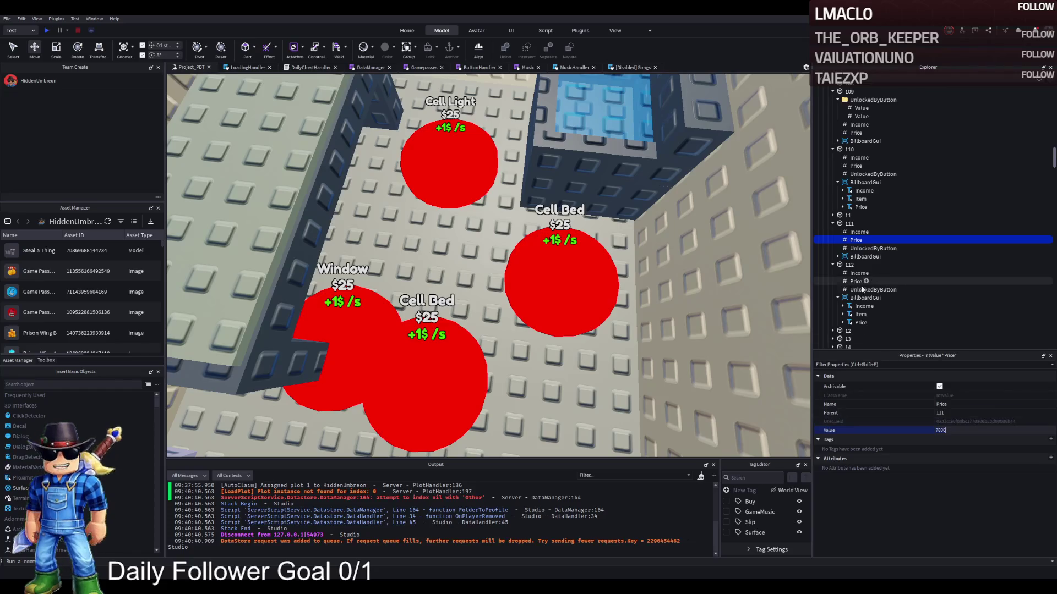
{"action": "left_click", "coordinate": [845, 269]}
{"action": "left_click", "coordinate": [856, 281]}
{"action": "left_click", "coordinate": [970, 430]}
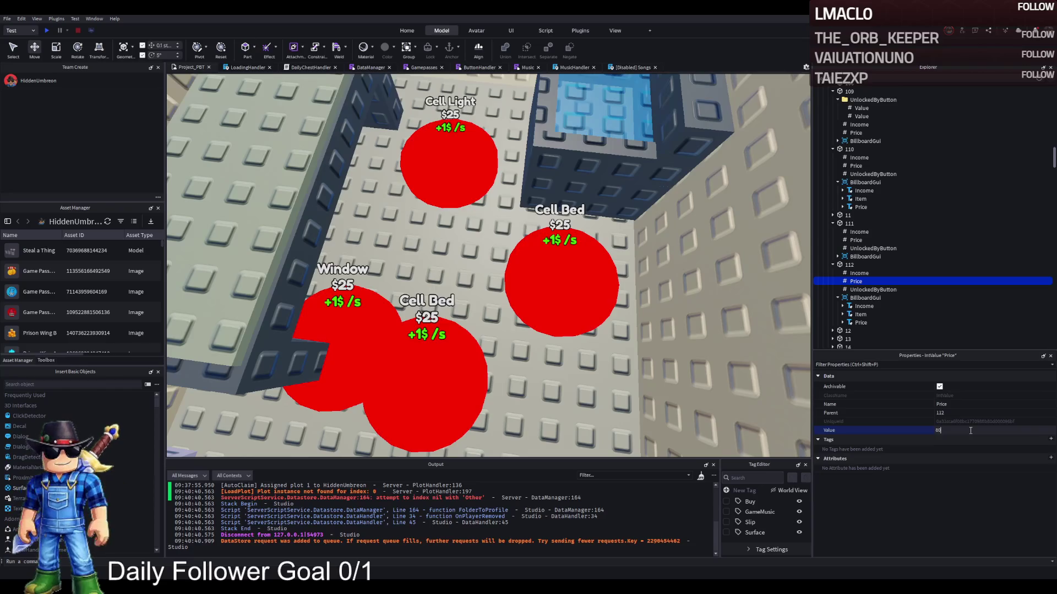
{"action": "type", "text": "00"}
{"action": "key", "text": "Return"}
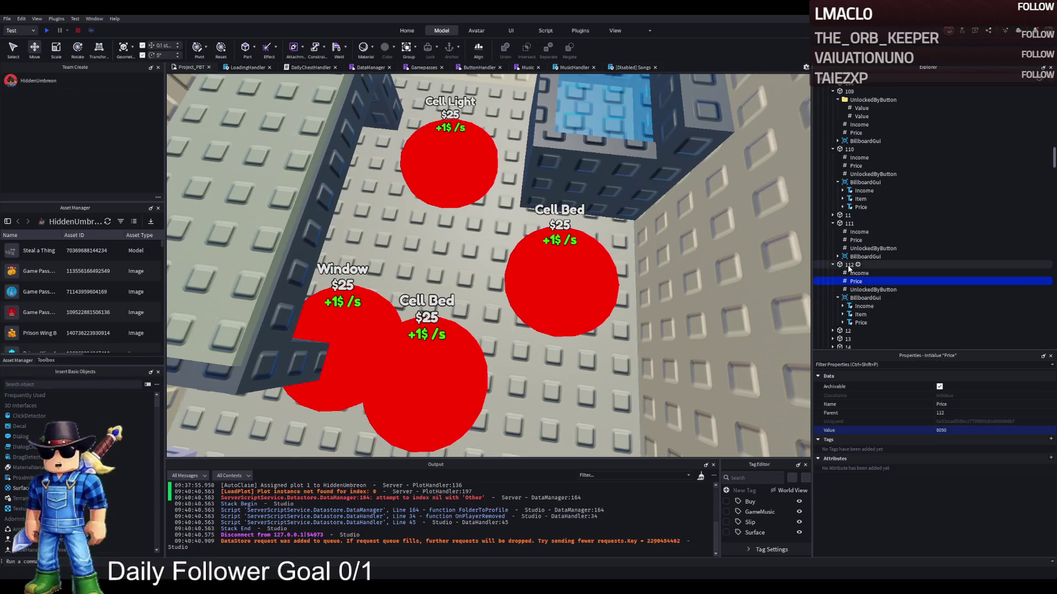
Change button 111's BillboardGui Item label text to Cell Sink.
{"action": "left_click", "coordinate": [849, 265]}
{"action": "left_click", "coordinate": [850, 224]}
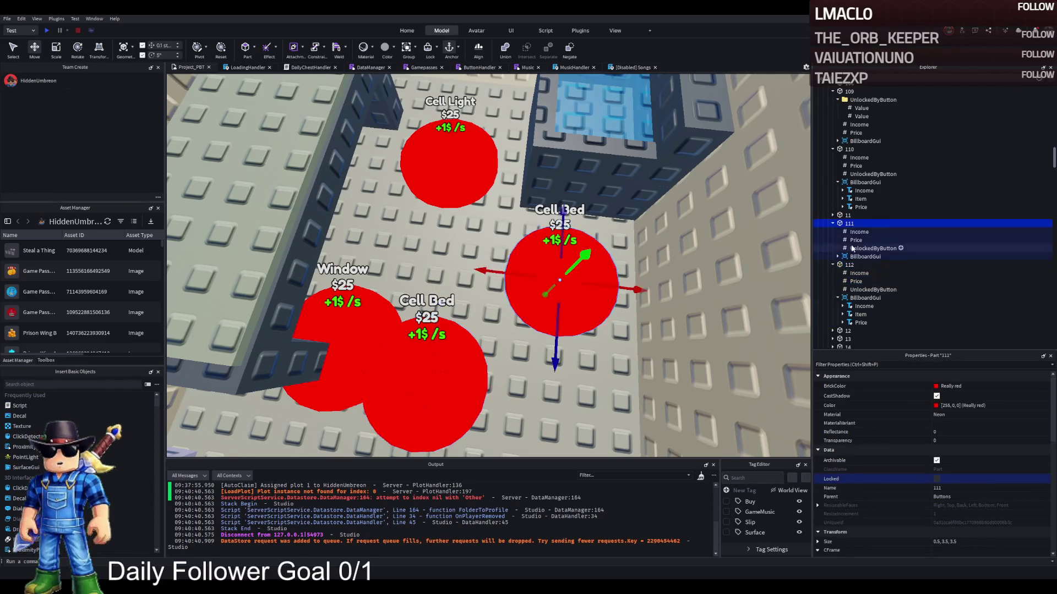
{"action": "left_click", "coordinate": [837, 256]}
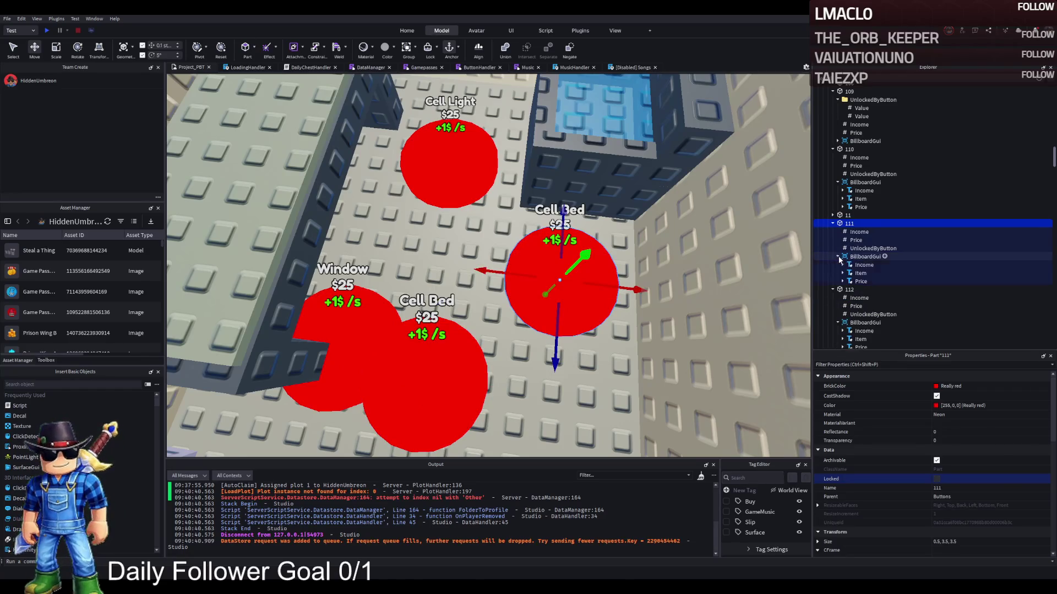
{"action": "left_click", "coordinate": [851, 273]}
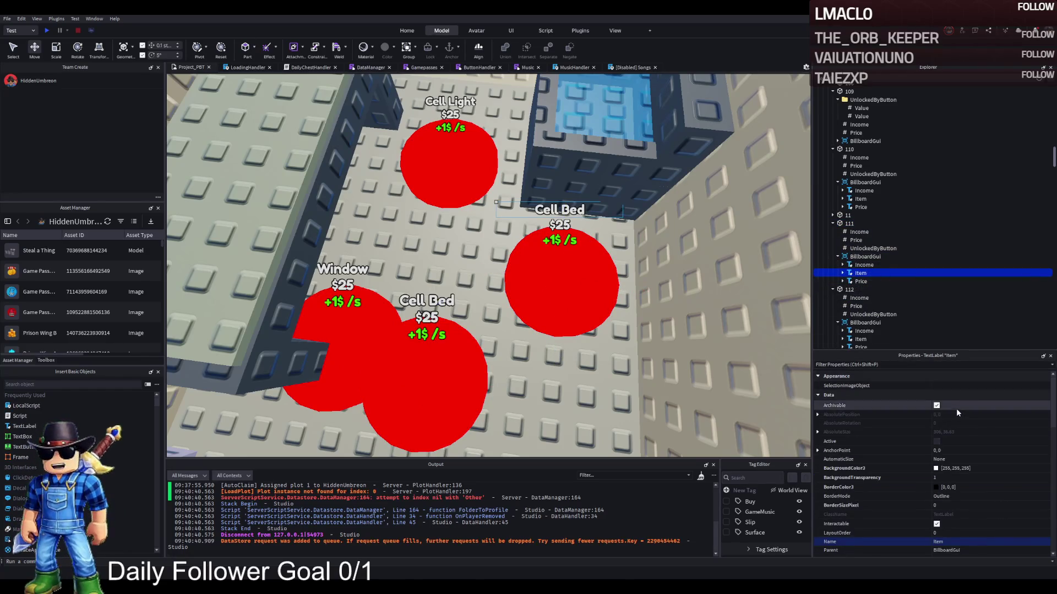
{"action": "scroll", "coordinate": [993, 473], "scroll_direction": "down", "scroll_amount": 5}
{"action": "left_click", "coordinate": [968, 463]}
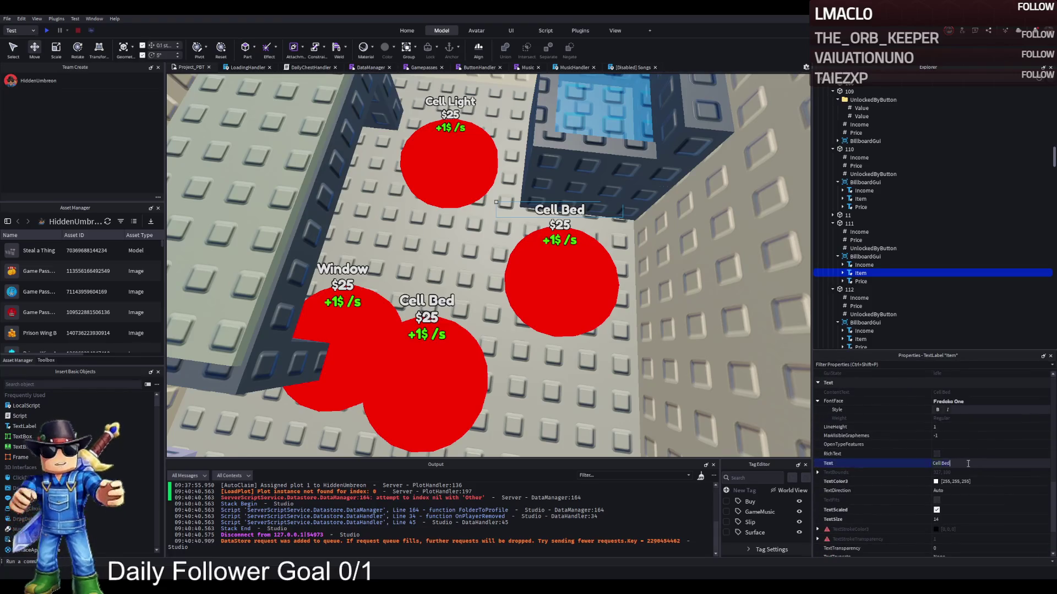
{"action": "type", "text": "Sink"}
{"action": "key", "text": "Return"}
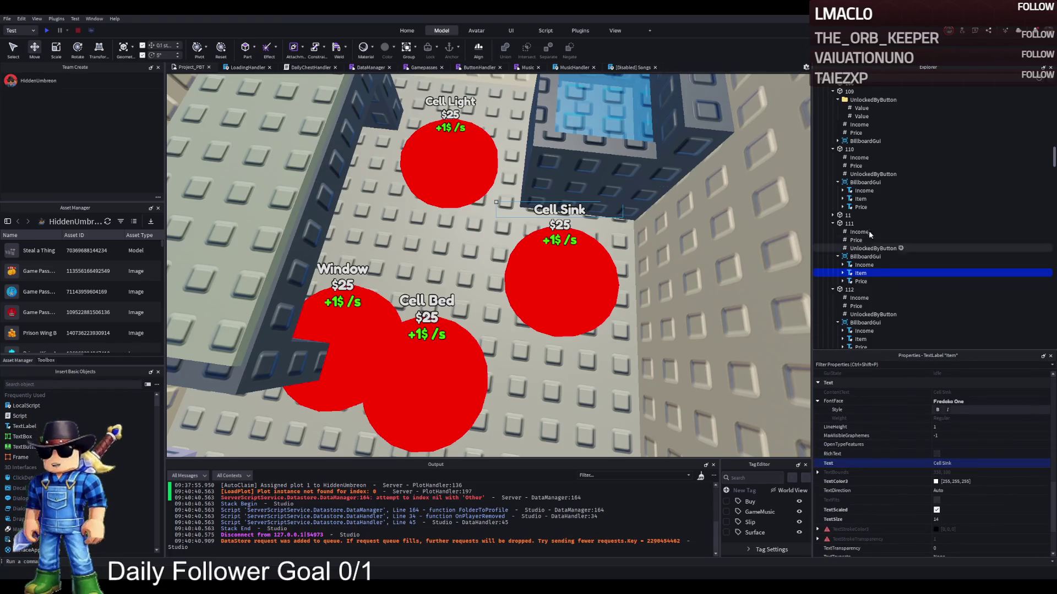
Select buttons 111 and 112, then focus the view on the Cell Light button.
{"action": "left_click", "coordinate": [849, 223]}
{"action": "left_click", "coordinate": [849, 290]}
{"action": "left_click", "coordinate": [514, 166]}
{"action": "key", "text": "f"}
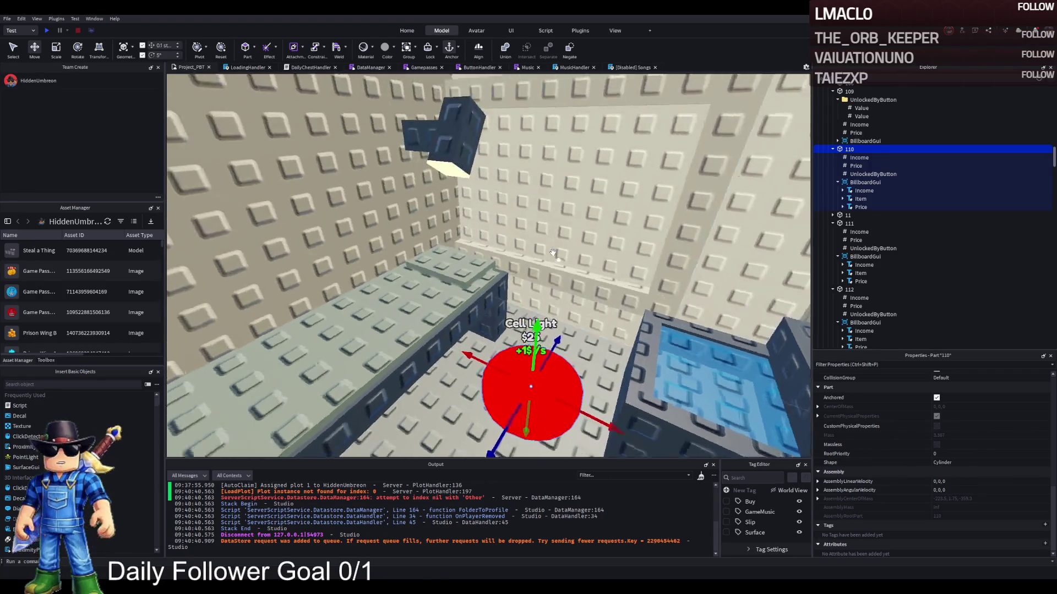
Duplicate the gray Bed model in W1 and slide the copy about 14 studs along the cell block.
{"action": "left_click", "coordinate": [385, 330]}
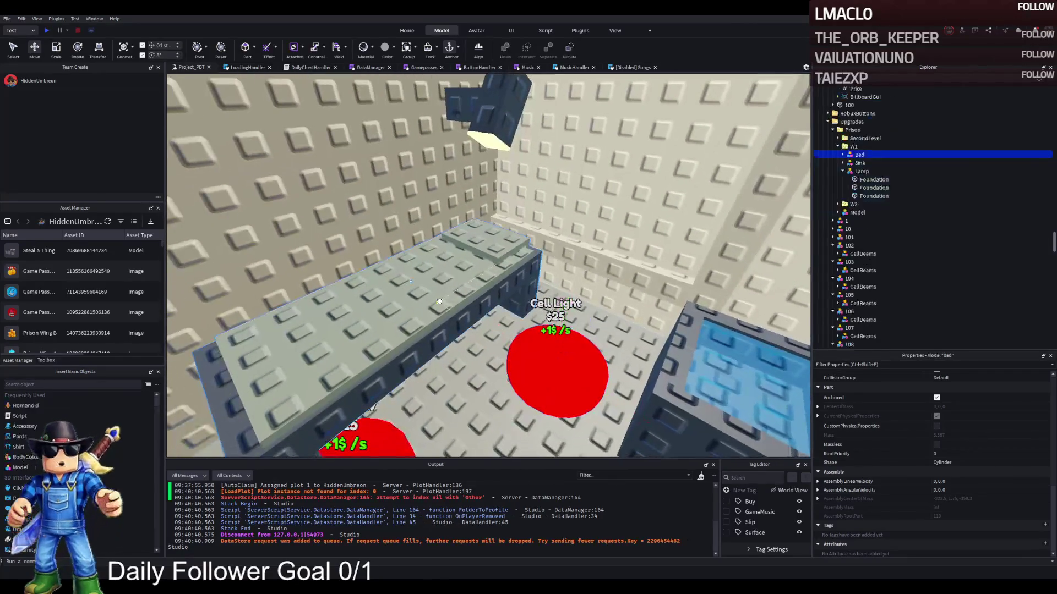
{"action": "key", "text": "d"}
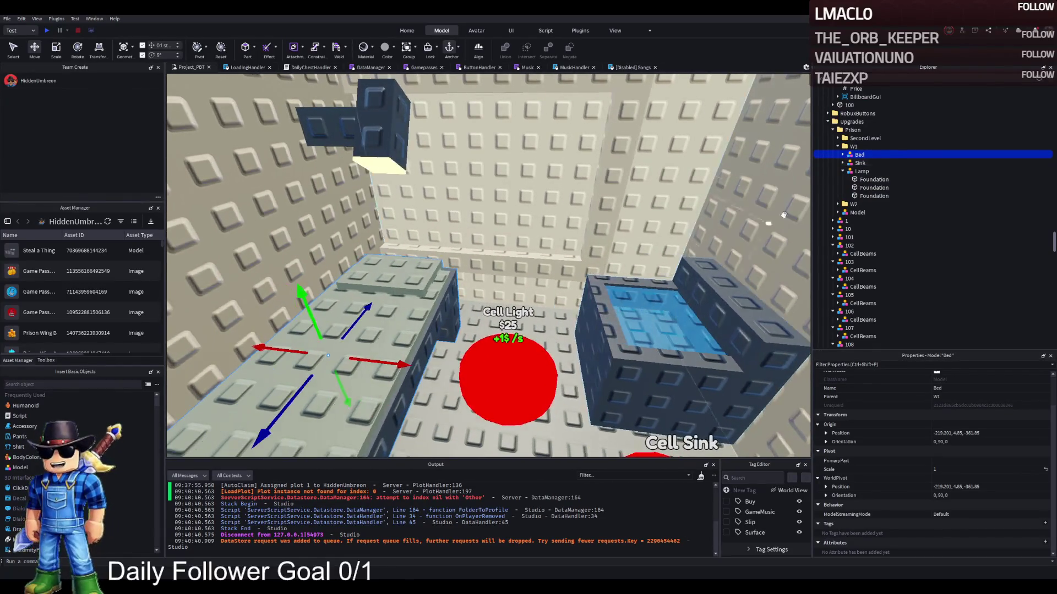
{"action": "scroll", "coordinate": [664, 182], "scroll_direction": "down", "scroll_amount": 3}
{"action": "left_click", "coordinate": [551, 255], "text": "ctrl"}
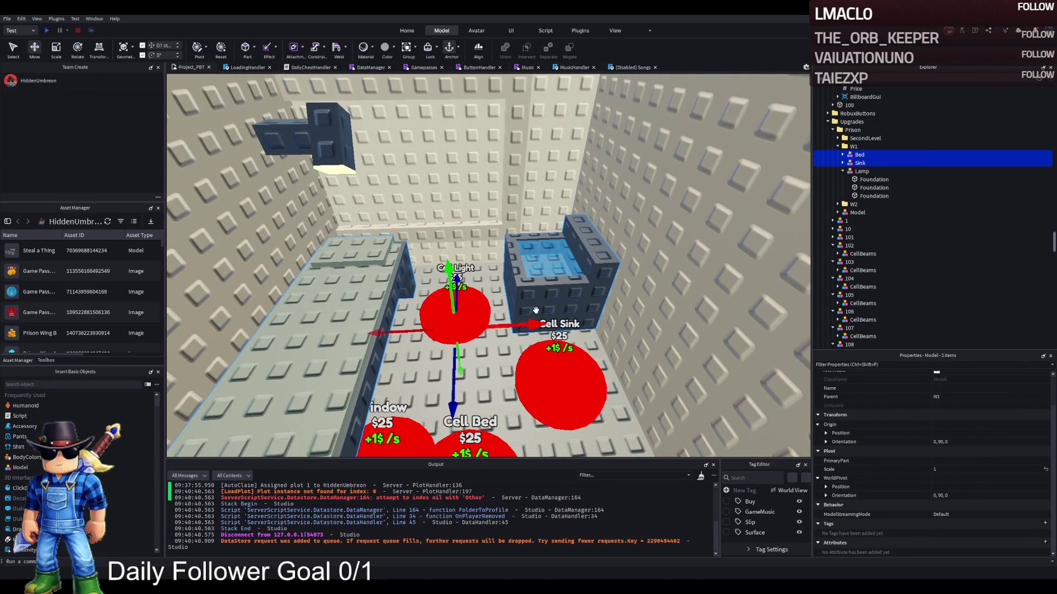
{"action": "left_click", "coordinate": [411, 345]}
{"action": "key", "text": "ctrl+d"}
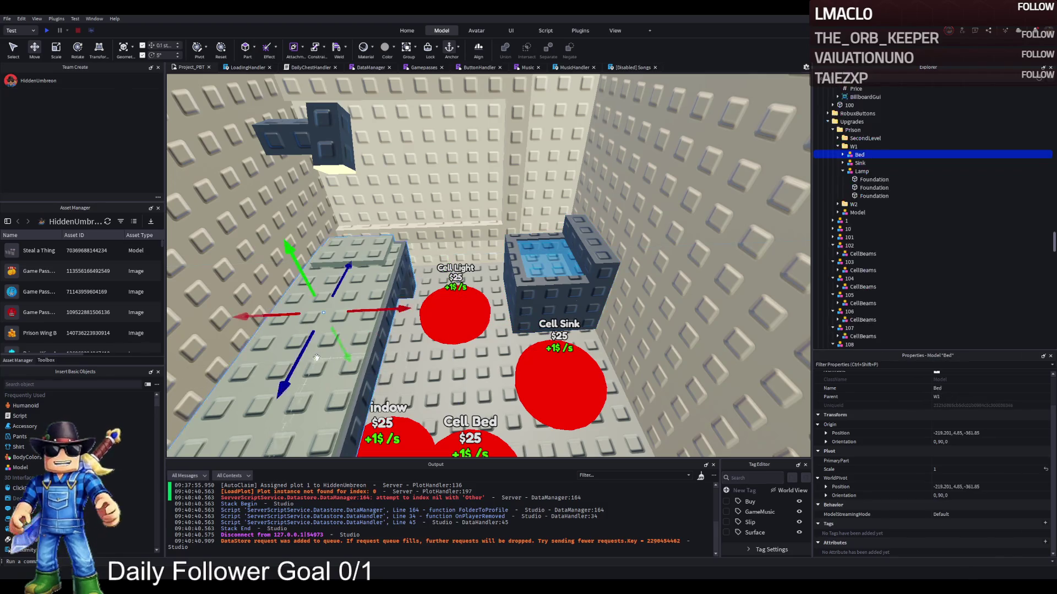
{"action": "mouse_move", "coordinate": [399, 318]}
{"action": "left_mouse_down"}
{"action": "mouse_move", "coordinate": [437, 308]}
{"action": "mouse_move", "coordinate": [406, 308]}
{"action": "left_mouse_up"}
{"action": "scroll", "coordinate": [406, 308], "scroll_direction": "down", "scroll_amount": 5}
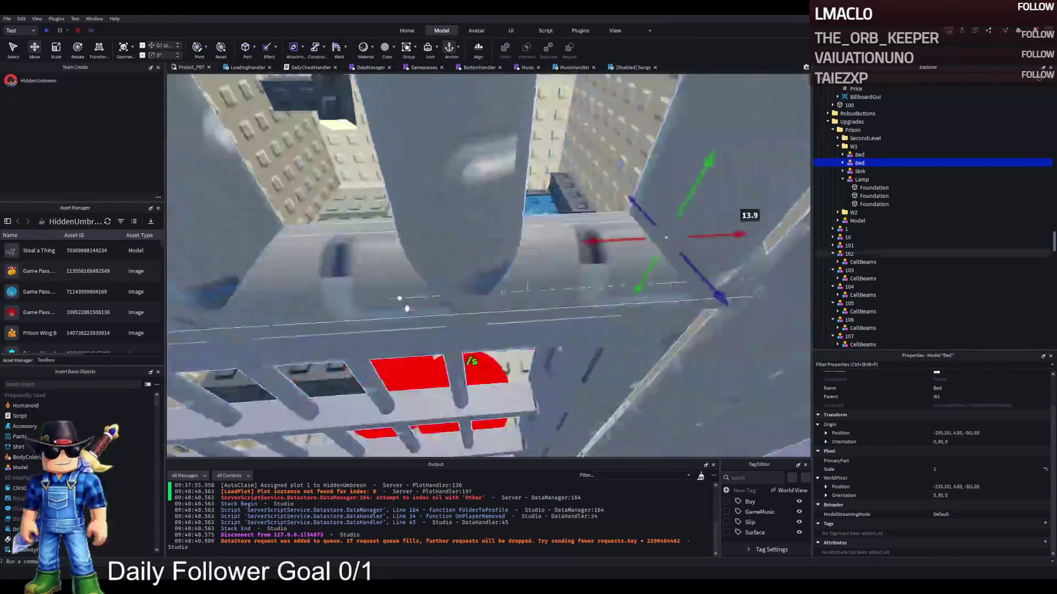
{"action": "scroll", "coordinate": [406, 308], "scroll_direction": "up", "scroll_amount": 5}
{"action": "left_click", "coordinate": [406, 308]}
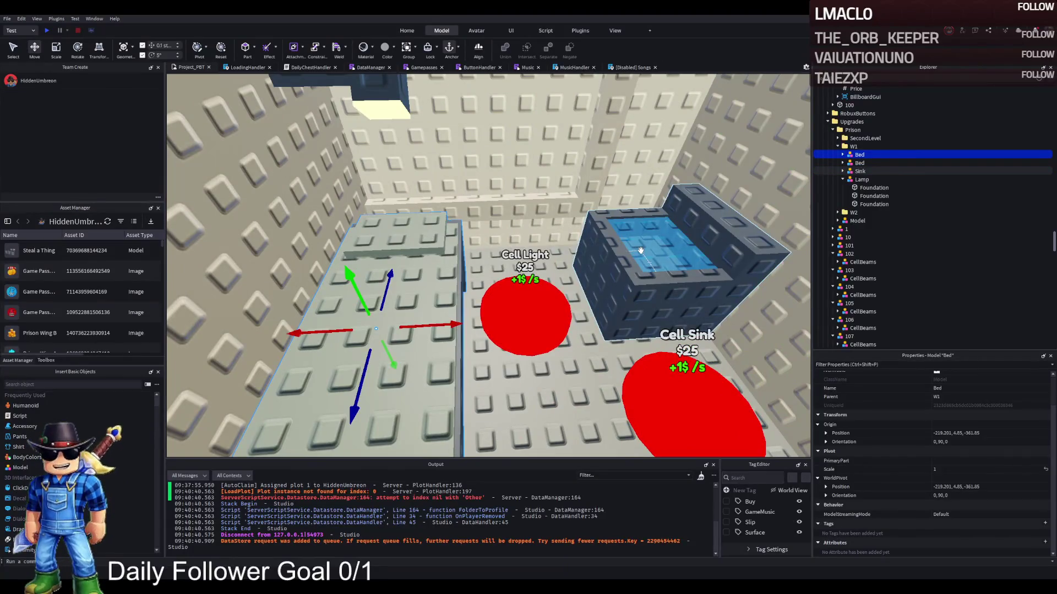
Collapse upgrade models 102 through 108 in Explorer.
{"action": "left_click", "coordinate": [827, 253]}
{"action": "left_click", "coordinate": [832, 254]}
{"action": "left_click", "coordinate": [832, 262]}
{"action": "left_click", "coordinate": [834, 270]}
{"action": "left_click", "coordinate": [834, 279]}
{"action": "left_click", "coordinate": [833, 287]}
{"action": "left_click", "coordinate": [833, 295]}
{"action": "left_click", "coordinate": [834, 303]}
Duplicate model 109 four times, naming the copies 110, 111, 112 and 113.
{"action": "left_click", "coordinate": [854, 312]}
{"action": "key", "text": "ctrl+d"}
{"action": "type", "text": "110"}
{"action": "key", "text": "Return"}
{"action": "scroll", "coordinate": [1002, 308], "scroll_direction": "down", "scroll_amount": 1}
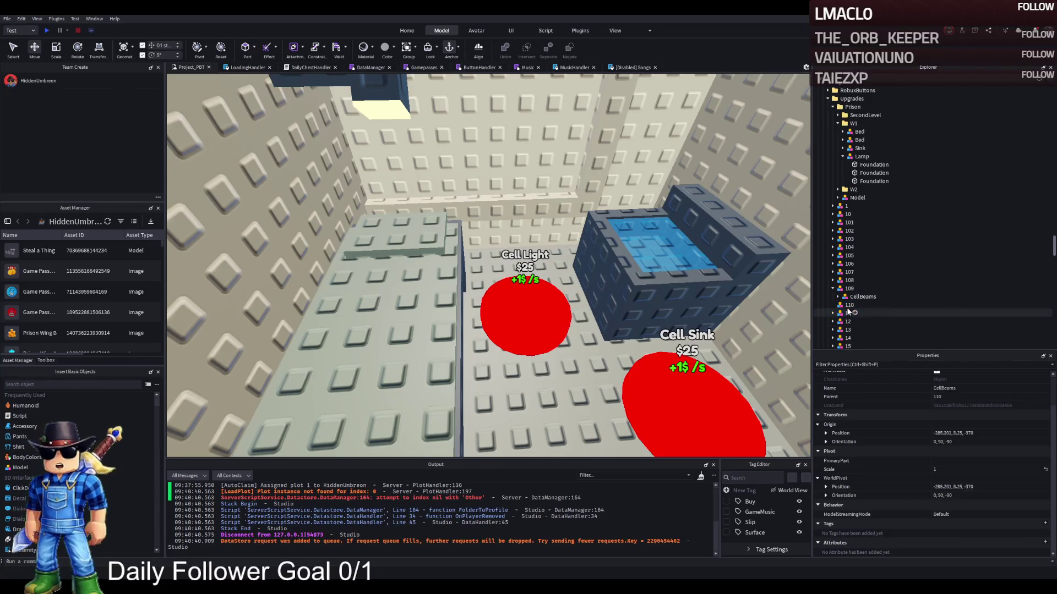
{"action": "left_click", "coordinate": [930, 306]}
{"action": "key", "text": "ctrl+d"}
{"action": "type", "text": "111"}
{"action": "key", "text": "Return"}
{"action": "key", "text": "ctrl+d"}
{"action": "type", "text": "112"}
{"action": "key", "text": "Return"}
{"action": "key", "text": "ctrl+d"}
{"action": "type", "text": "113"}
{"action": "key", "text": "Return"}
Move the Lamp, Sink and Bed from W1 into models 110, 111 and 112.
{"action": "left_click", "coordinate": [677, 264]}
{"action": "left_click", "coordinate": [396, 231], "text": "ctrl"}
{"action": "left_click", "coordinate": [380, 104], "text": "ctrl"}
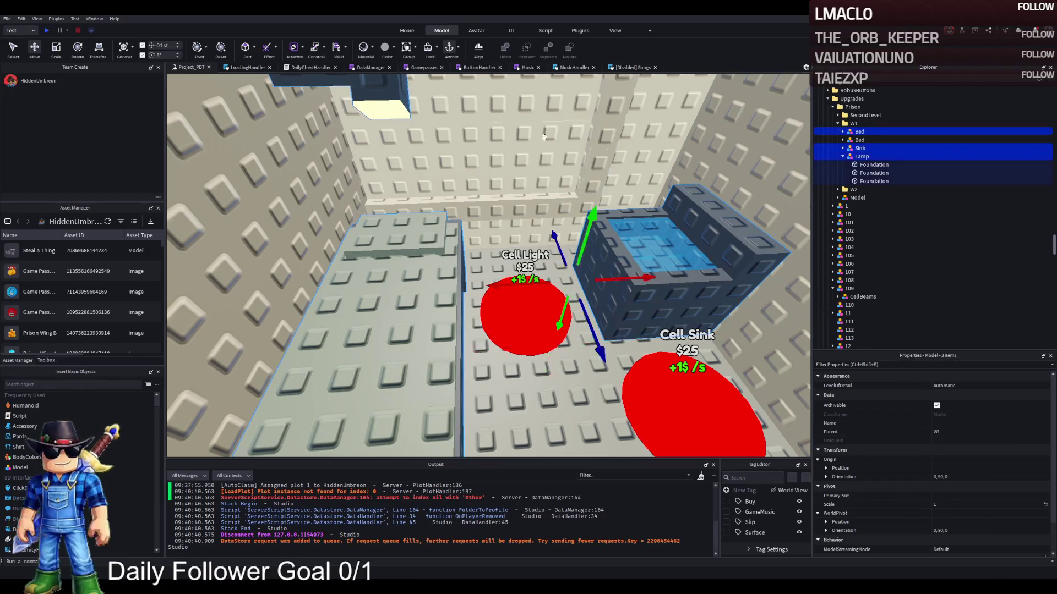
{"action": "left_click", "coordinate": [842, 156]}
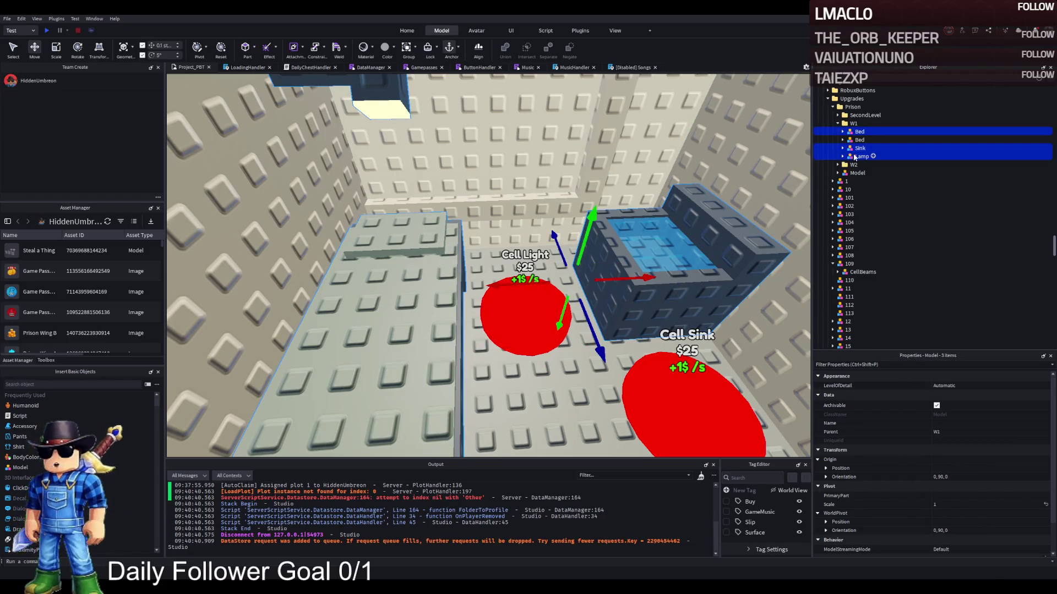
{"action": "left_click_drag", "start_coordinate": [856, 296], "coordinate": [856, 280]}
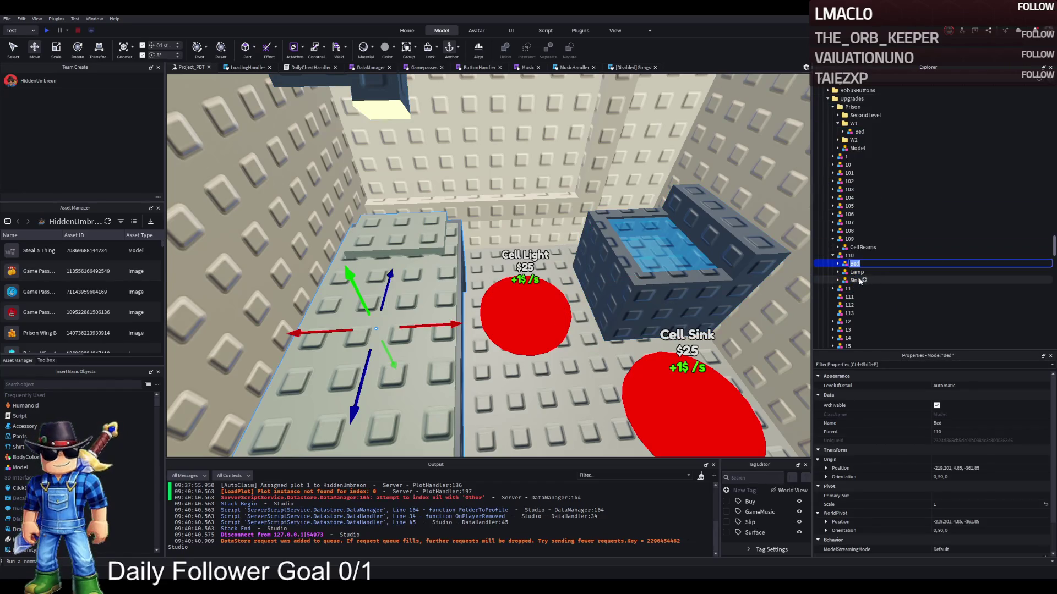
{"action": "left_click", "coordinate": [854, 280]}
{"action": "mouse_move", "coordinate": [854, 296]}
{"action": "left_mouse_down"}
{"action": "mouse_move", "coordinate": [856, 278]}
{"action": "mouse_move", "coordinate": [861, 309]}
{"action": "left_mouse_up"}
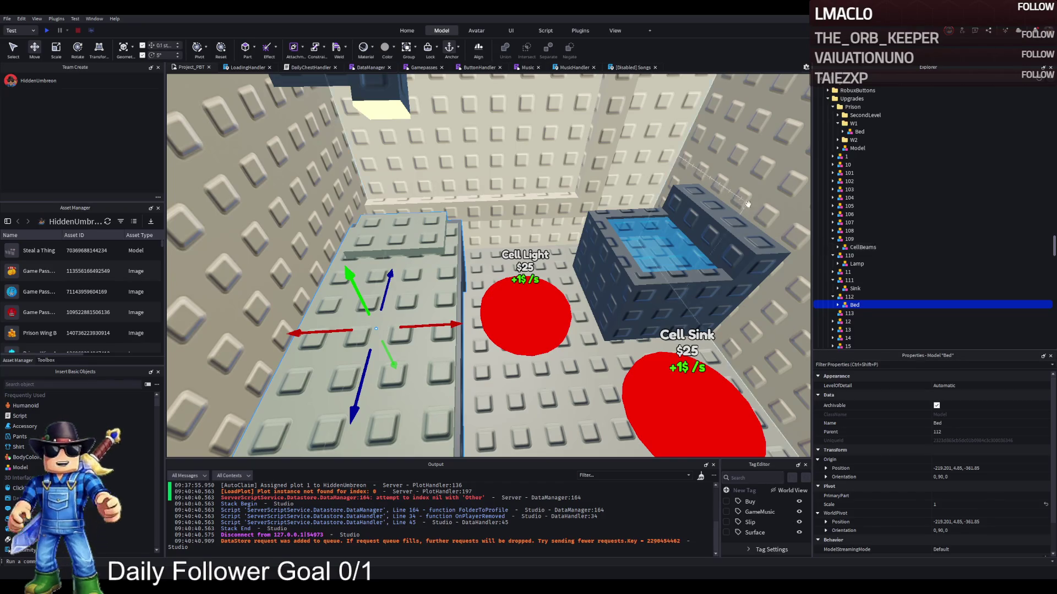
{"action": "scroll", "coordinate": [617, 232], "scroll_direction": "up", "scroll_amount": 10}
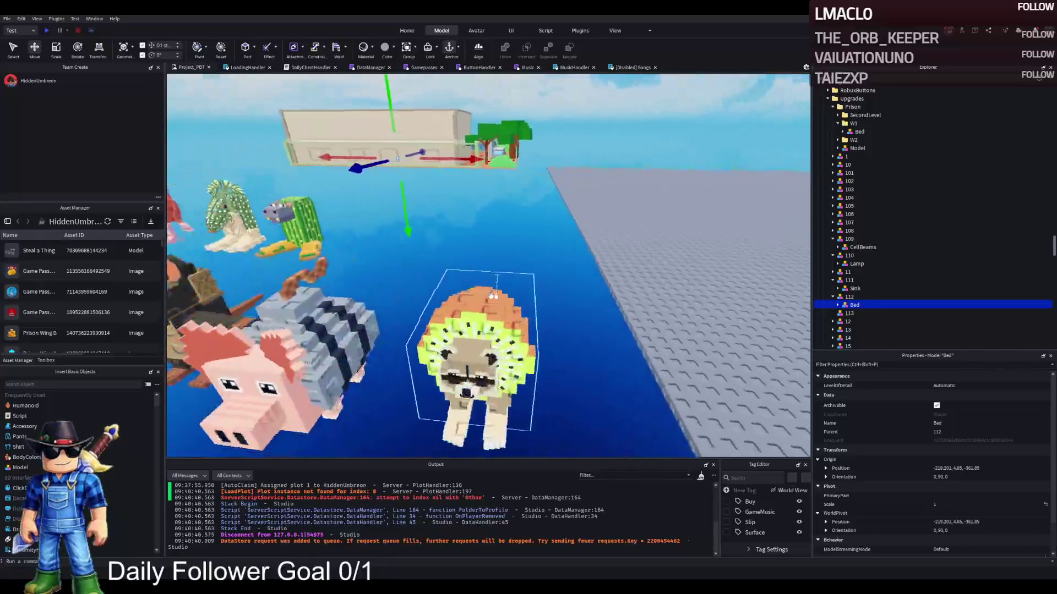
Drag the Pipi_Kiwi lion onto the baseplate and make a copy beside it.
{"action": "left_click", "coordinate": [518, 298]}
{"action": "mouse_move", "coordinate": [517, 298]}
{"action": "left_mouse_down"}
{"action": "mouse_move", "coordinate": [495, 308]}
{"action": "mouse_move", "coordinate": [605, 231]}
{"action": "mouse_move", "coordinate": [671, 214]}
{"action": "left_mouse_up"}
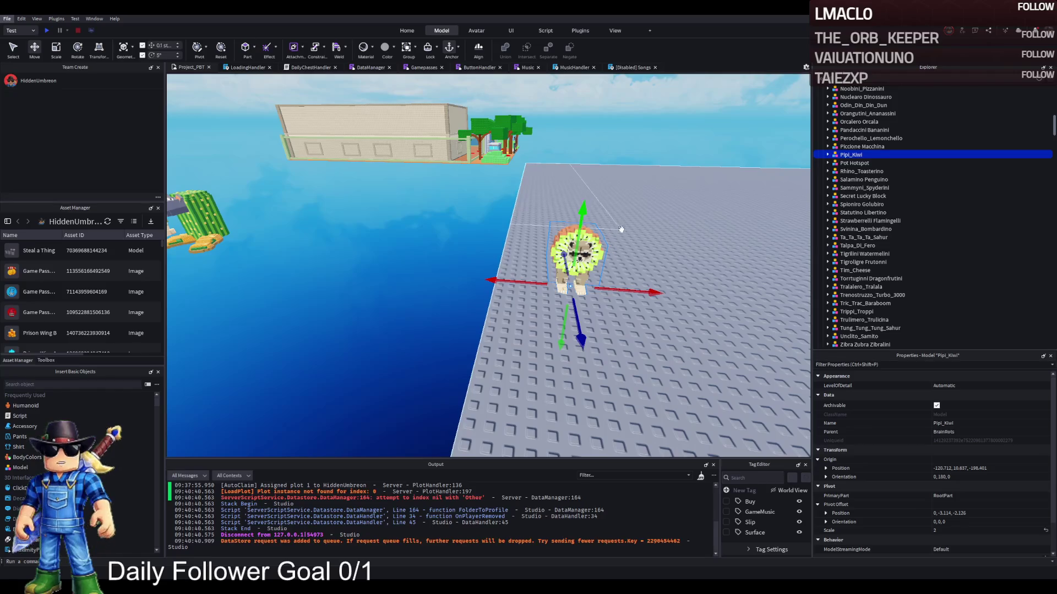
{"action": "key", "text": "ctrl+d"}
{"action": "mouse_move", "coordinate": [619, 229]}
{"action": "left_mouse_down"}
{"action": "mouse_move", "coordinate": [685, 285]}
{"action": "mouse_move", "coordinate": [743, 286]}
{"action": "left_mouse_up"}
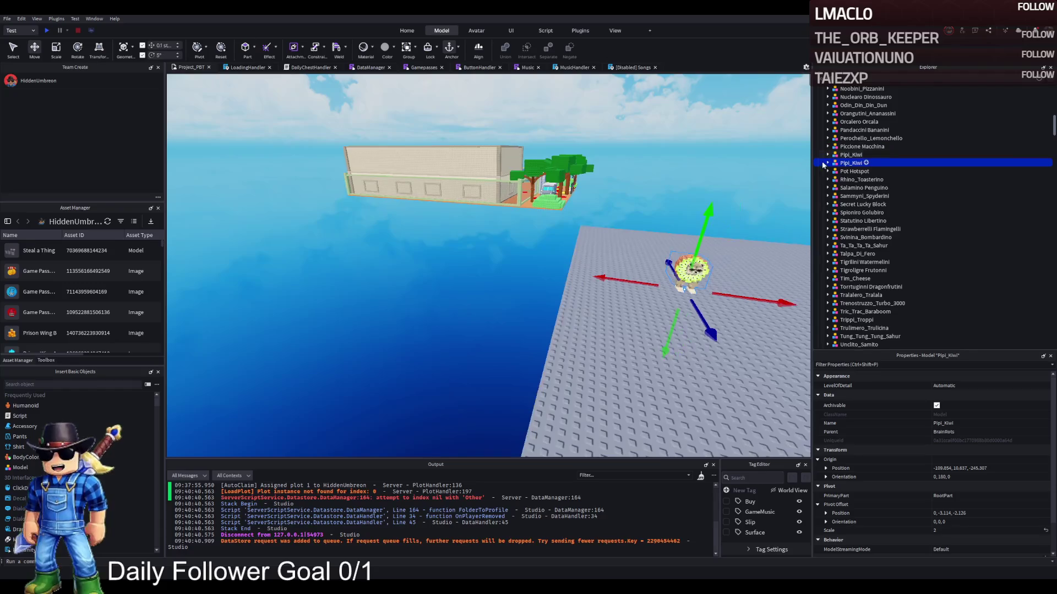
Delete FakeRootPart, RootPart and VfxInstance from the Pipi_Kiwi copy.
{"action": "left_click", "coordinate": [827, 162]}
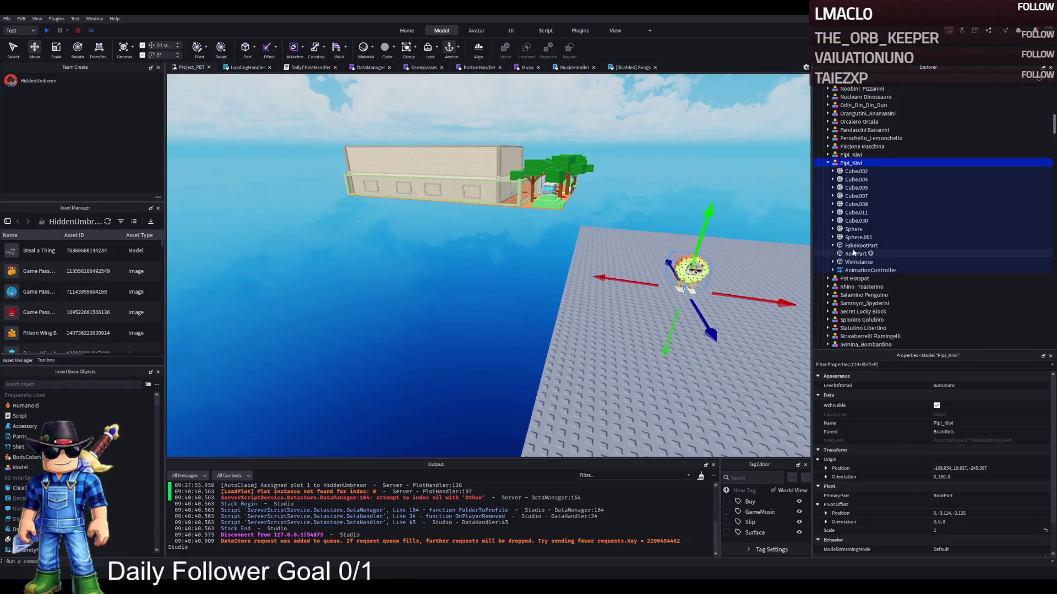
{"action": "left_click", "coordinate": [856, 246]}
{"action": "key", "text": "Delete"}
{"action": "left_click", "coordinate": [855, 245]}
{"action": "key", "text": "Delete"}
{"action": "left_click", "coordinate": [855, 245]}
{"action": "key", "text": "Delete"}
Move the stripped Pipi_Kiwi into the prison cell, turning it a quarter turn.
{"action": "left_click", "coordinate": [851, 163]}
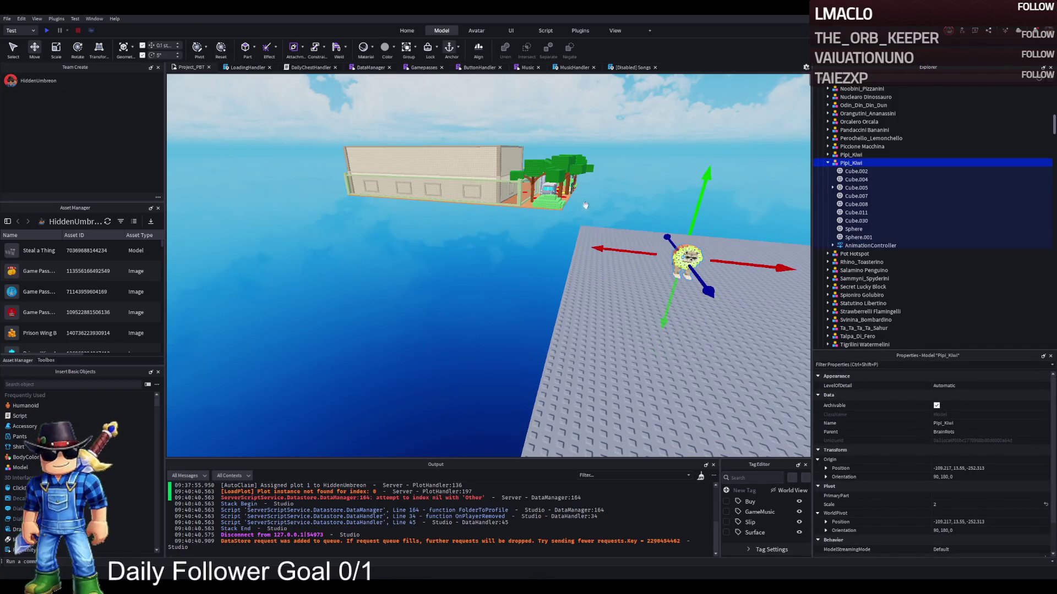
{"action": "mouse_move", "coordinate": [700, 258]}
{"action": "left_mouse_down"}
{"action": "mouse_move", "coordinate": [691, 245]}
{"action": "mouse_move", "coordinate": [574, 231]}
{"action": "mouse_move", "coordinate": [440, 310]}
{"action": "left_mouse_up"}
{"action": "key", "text": "ctrl+r"}
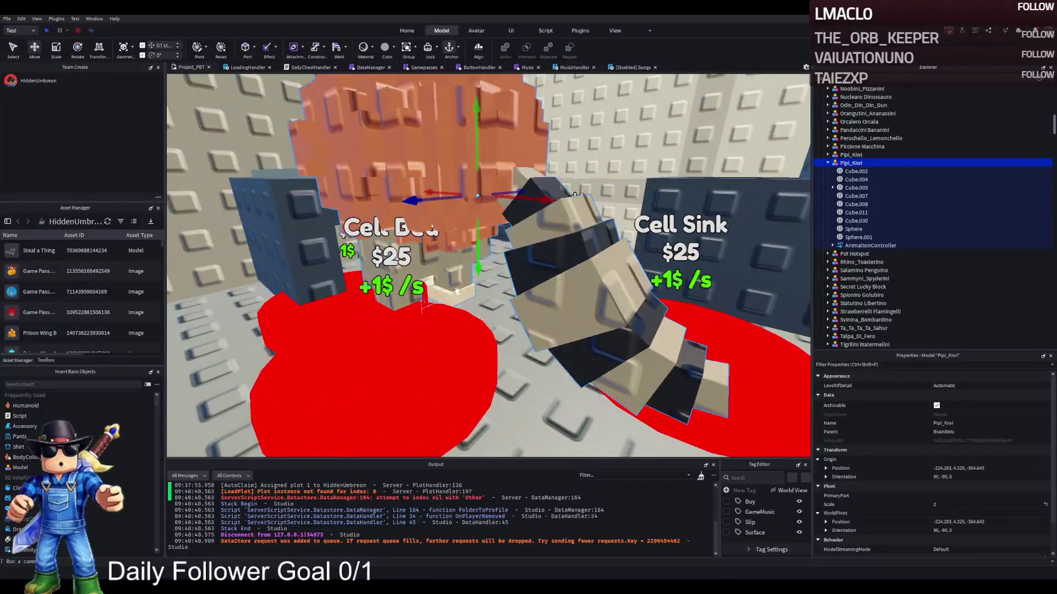
{"action": "left_click_drag", "start_coordinate": [456, 290], "coordinate": [534, 310]}
{"action": "key", "text": "ctrl+2"}
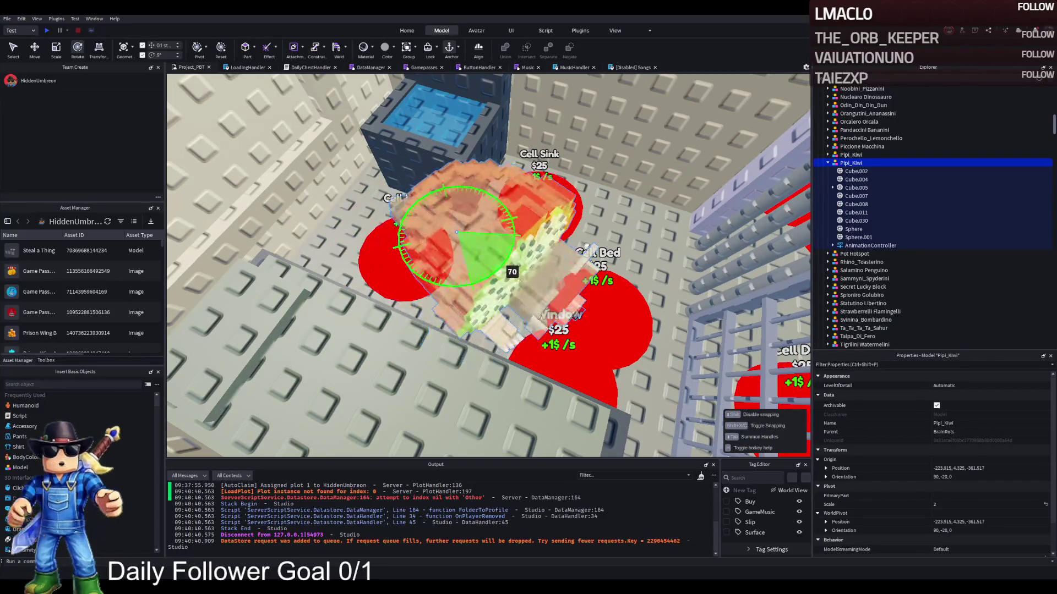
Move Pipi_Kiwi across the cell toward the bed, roughly rotating it into place.
{"action": "key", "text": "ctrl+2"}
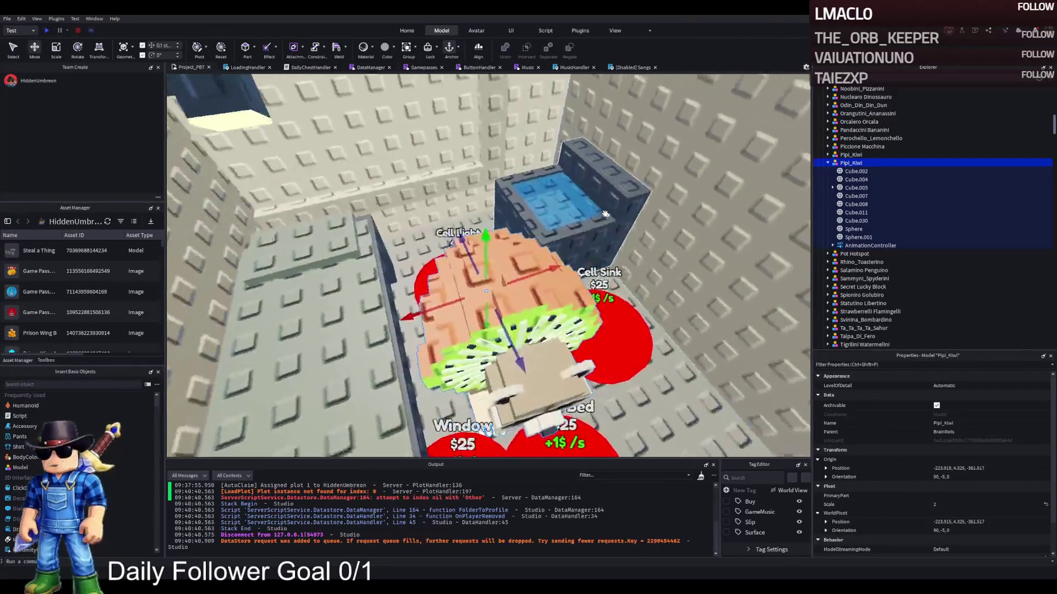
{"action": "scroll", "coordinate": [397, 275], "scroll_direction": "up", "scroll_amount": 3}
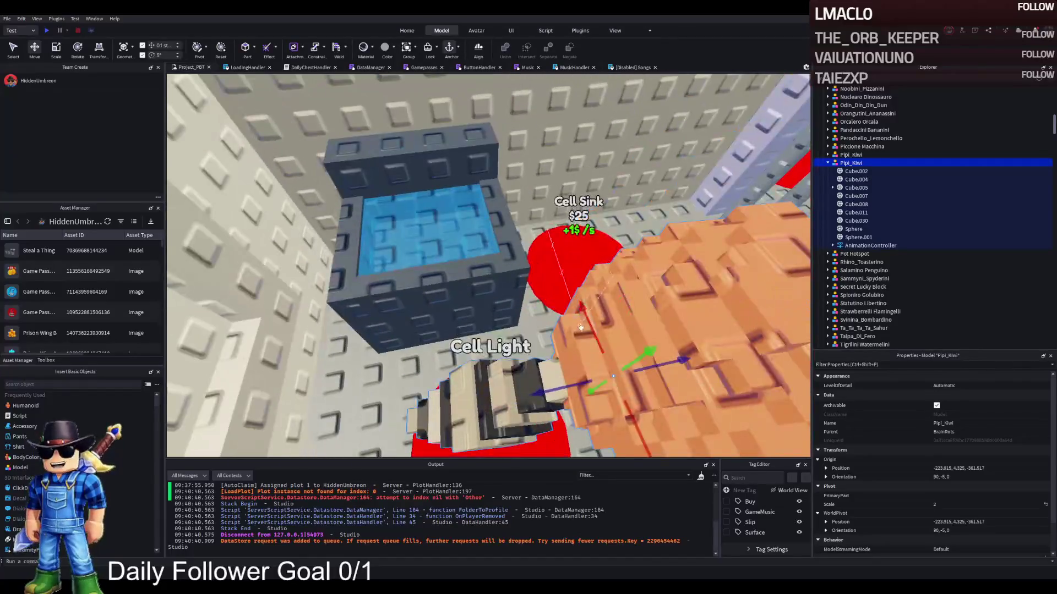
{"action": "mouse_move", "coordinate": [559, 302]}
{"action": "left_mouse_down"}
{"action": "mouse_move", "coordinate": [550, 258]}
{"action": "mouse_move", "coordinate": [519, 215]}
{"action": "mouse_move", "coordinate": [550, 144]}
{"action": "mouse_move", "coordinate": [617, 231]}
{"action": "mouse_move", "coordinate": [528, 240]}
{"action": "left_mouse_up"}
{"action": "key", "text": "ctrl+r"}
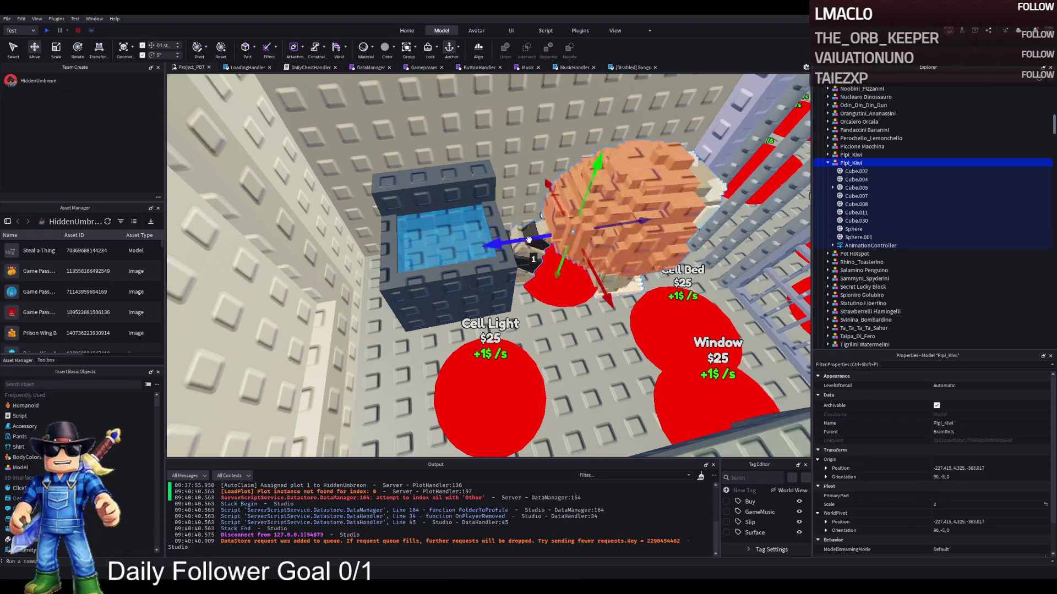
{"action": "mouse_move", "coordinate": [604, 274]}
{"action": "left_mouse_down"}
{"action": "mouse_move", "coordinate": [608, 287]}
{"action": "mouse_move", "coordinate": [584, 280]}
{"action": "left_mouse_up"}
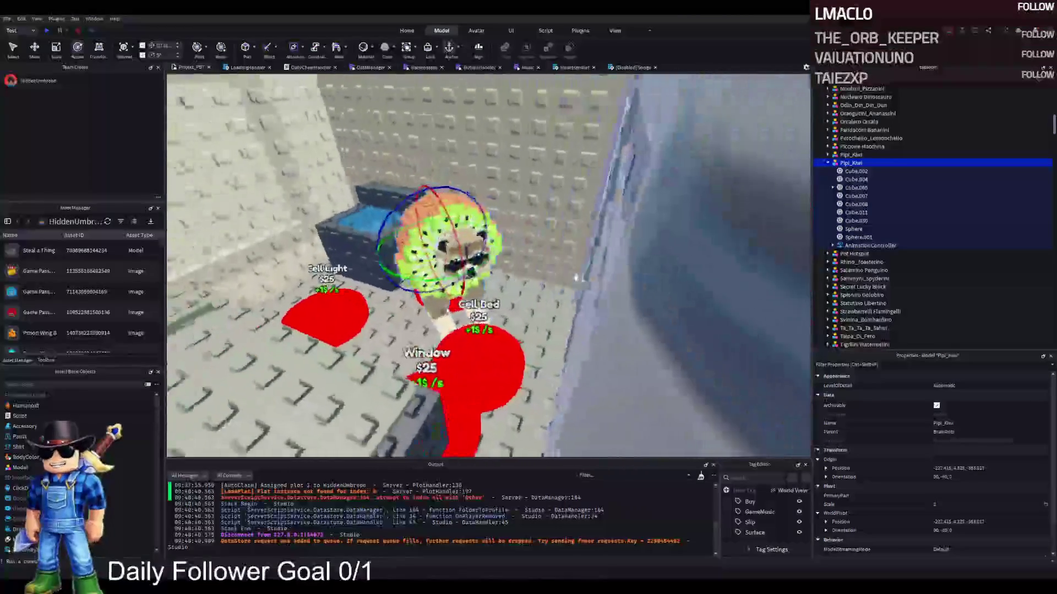
{"action": "mouse_move", "coordinate": [533, 323]}
{"action": "left_mouse_down"}
{"action": "mouse_move", "coordinate": [584, 309]}
{"action": "mouse_move", "coordinate": [435, 308]}
{"action": "mouse_move", "coordinate": [386, 330]}
{"action": "mouse_move", "coordinate": [448, 353]}
{"action": "left_mouse_up"}
{"action": "key", "text": "ctrl+2"}
{"action": "left_click_drag", "start_coordinate": [480, 300], "coordinate": [364, 283]}
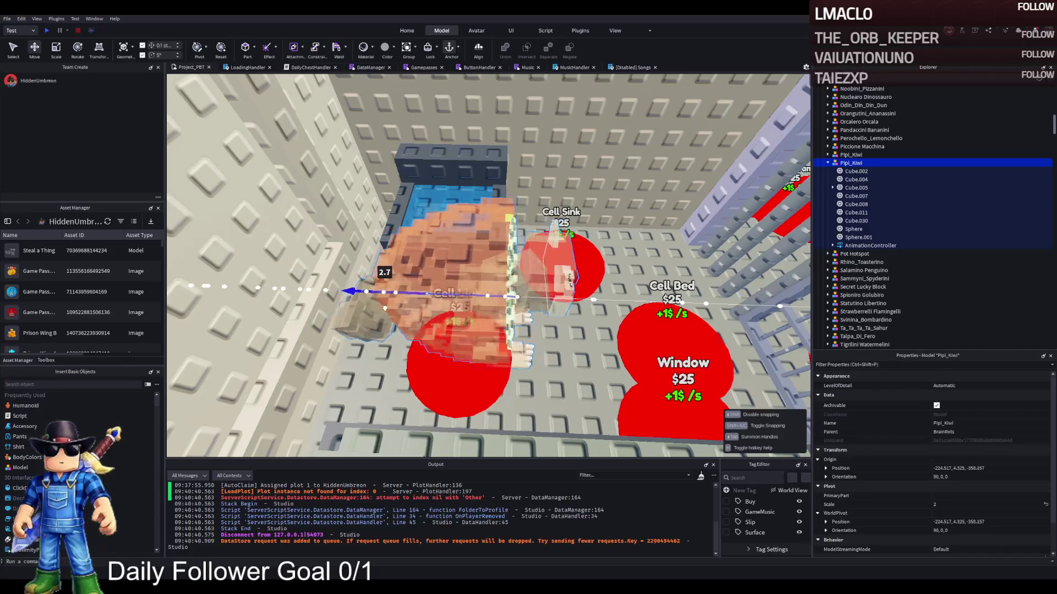
Lift Pipi_Kiwi onto the cell bed and turn it 20 degrees toward the room.
{"action": "key", "text": "ctrl+4"}
{"action": "key", "text": "ctrl+2"}
{"action": "mouse_move", "coordinate": [444, 344]}
{"action": "left_mouse_down"}
{"action": "mouse_move", "coordinate": [465, 336]}
{"action": "mouse_move", "coordinate": [425, 380]}
{"action": "mouse_move", "coordinate": [429, 394]}
{"action": "left_mouse_up"}
{"action": "scroll", "coordinate": [430, 394], "scroll_direction": "up", "scroll_amount": 2}
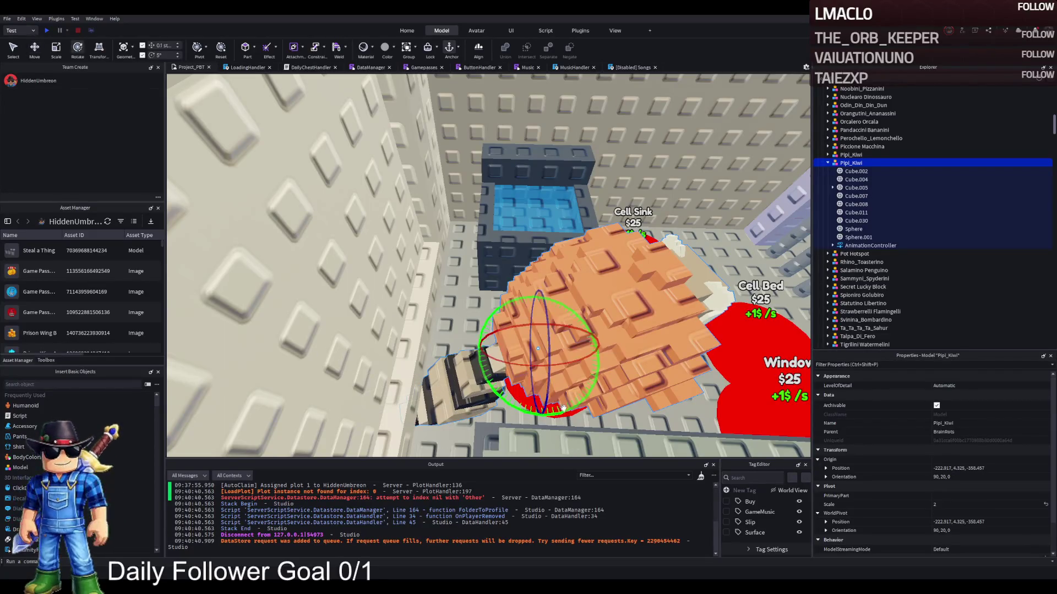
{"action": "left_click_drag", "start_coordinate": [561, 407], "coordinate": [567, 405]}
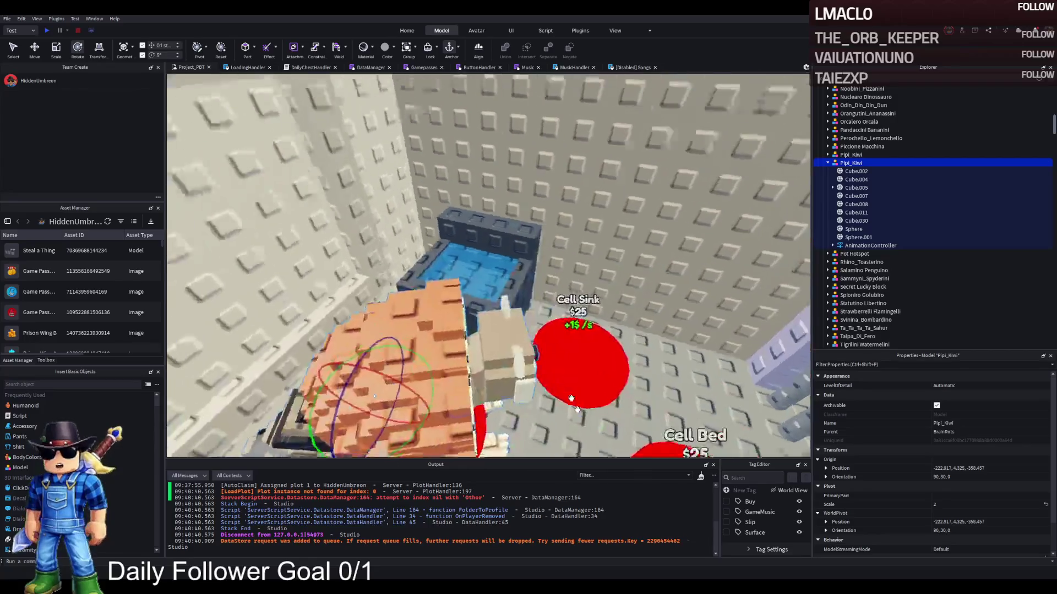
{"action": "key", "text": "ctrl+2"}
{"action": "mouse_move", "coordinate": [318, 320]}
{"action": "left_mouse_down"}
{"action": "mouse_move", "coordinate": [306, 302]}
{"action": "mouse_move", "coordinate": [318, 304]}
{"action": "mouse_move", "coordinate": [325, 281]}
{"action": "mouse_move", "coordinate": [355, 289]}
{"action": "left_mouse_up"}
{"action": "key", "text": "s"}
{"action": "key", "text": "w"}
{"action": "key", "text": "ctrl+4"}
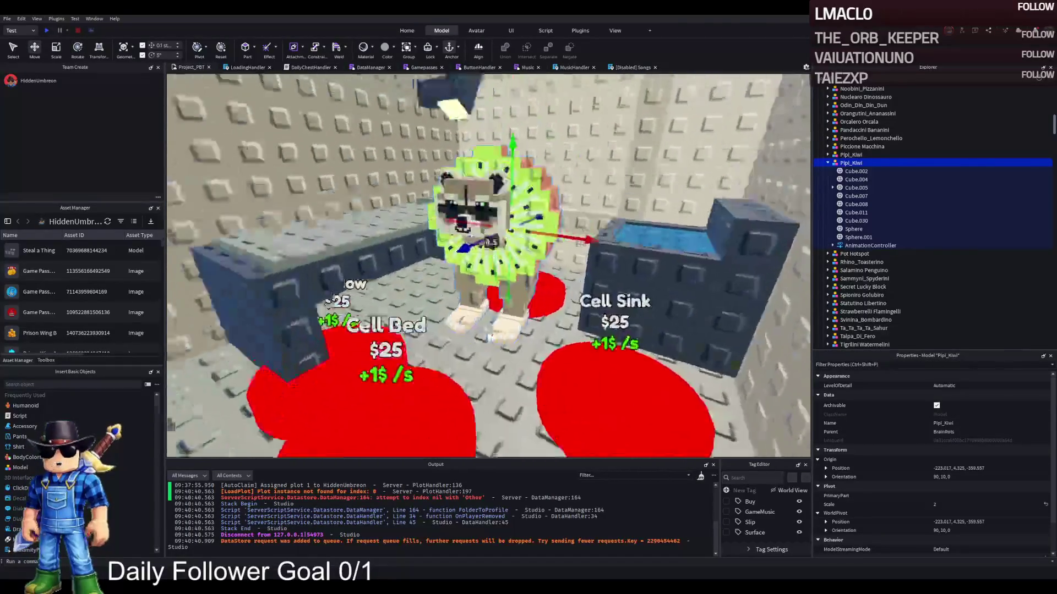
{"action": "left_click_drag", "start_coordinate": [486, 329], "coordinate": [412, 274]}
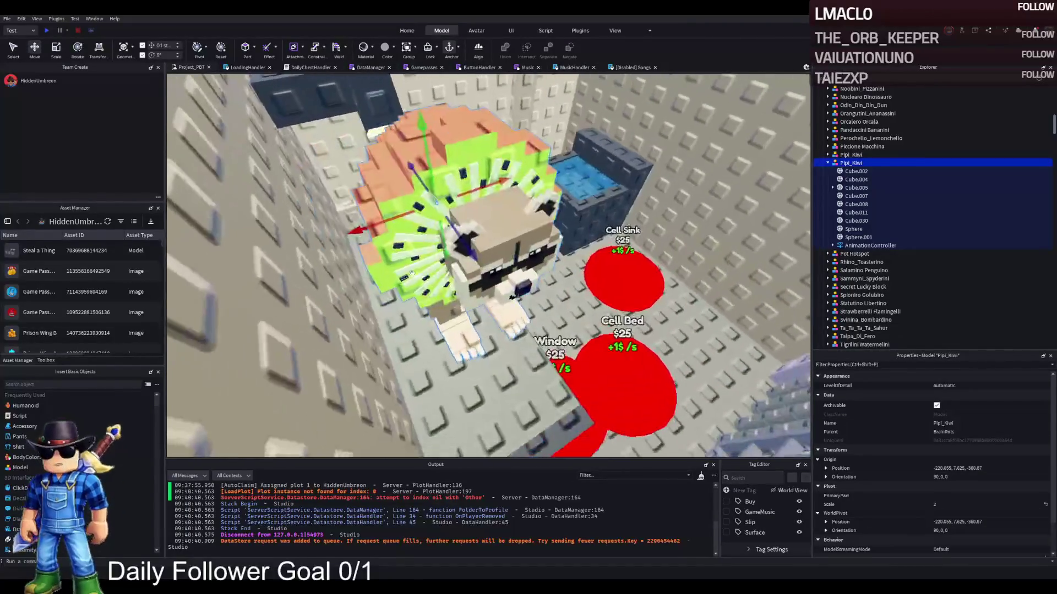
{"action": "mouse_move", "coordinate": [468, 259]}
{"action": "left_mouse_down"}
{"action": "mouse_move", "coordinate": [452, 273]}
{"action": "mouse_move", "coordinate": [380, 271]}
{"action": "left_mouse_up"}
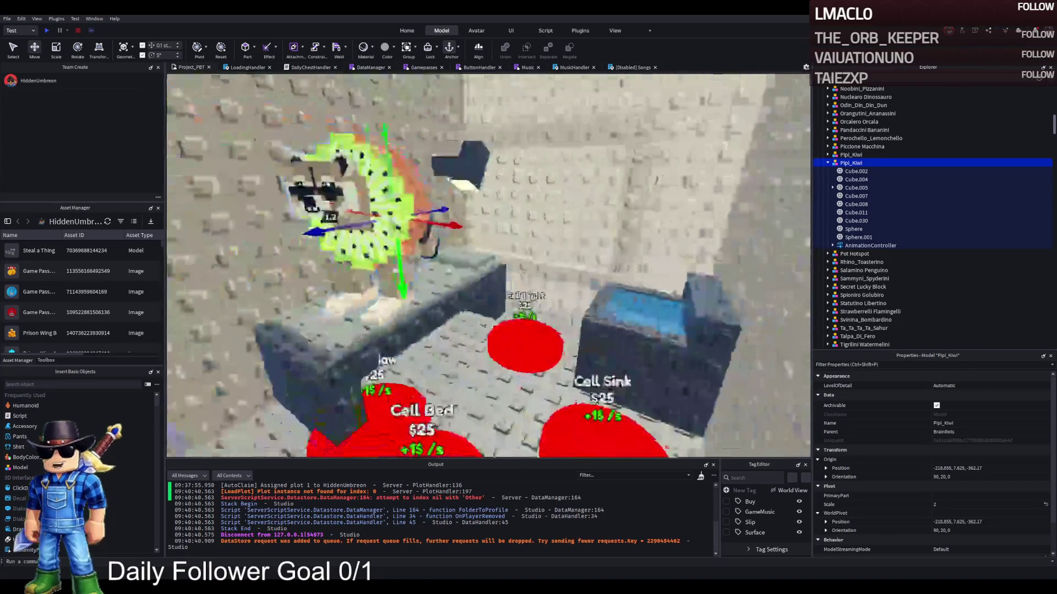
Drag Pipi_Kiwi into the upgrade models' hierarchy in Explorer.
{"action": "scroll", "coordinate": [395, 269], "scroll_direction": "down", "scroll_amount": 5}
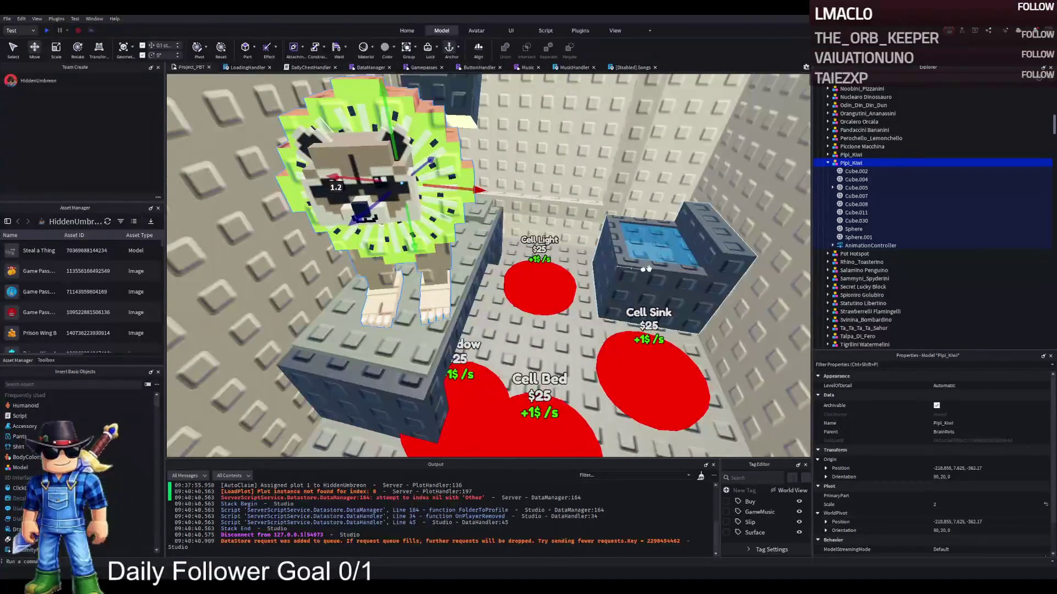
{"action": "left_click", "coordinate": [831, 164]}
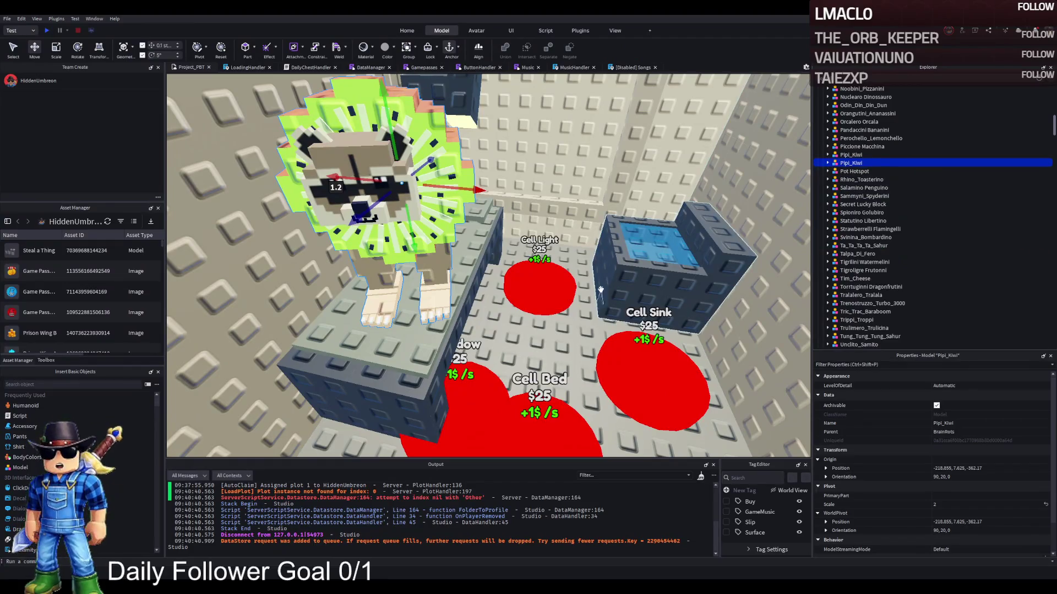
{"action": "left_click", "coordinate": [397, 347], "text": "ctrl"}
{"action": "left_click_drag", "start_coordinate": [854, 142], "coordinate": [848, 187]}
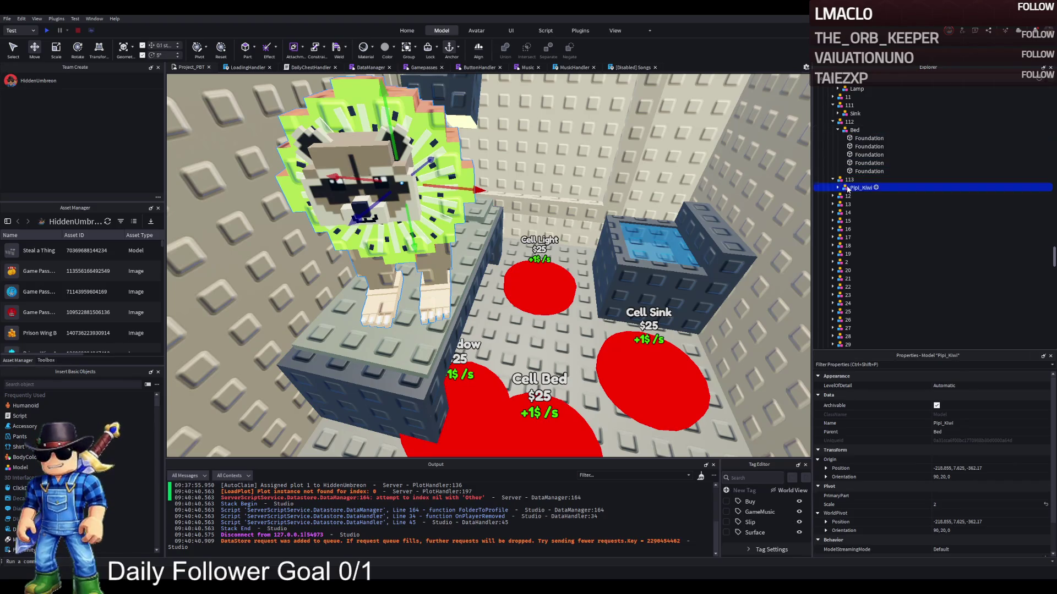
Duplicate Cell Bed button 112 as part 113 and move it in front of the bed.
{"action": "key", "text": "d"}
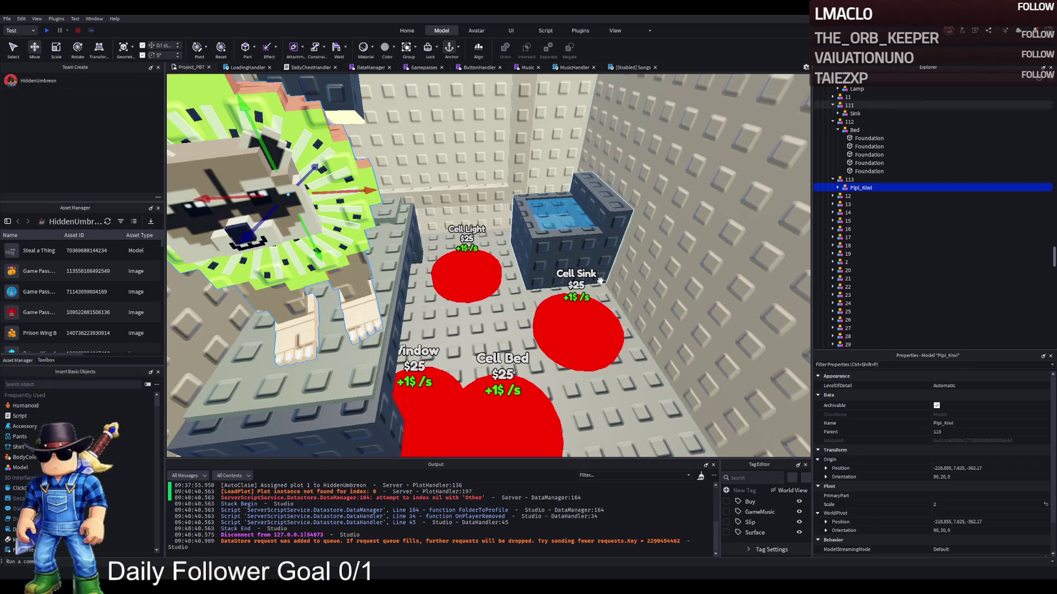
{"action": "key", "text": "e"}
{"action": "left_click", "coordinate": [575, 281]}
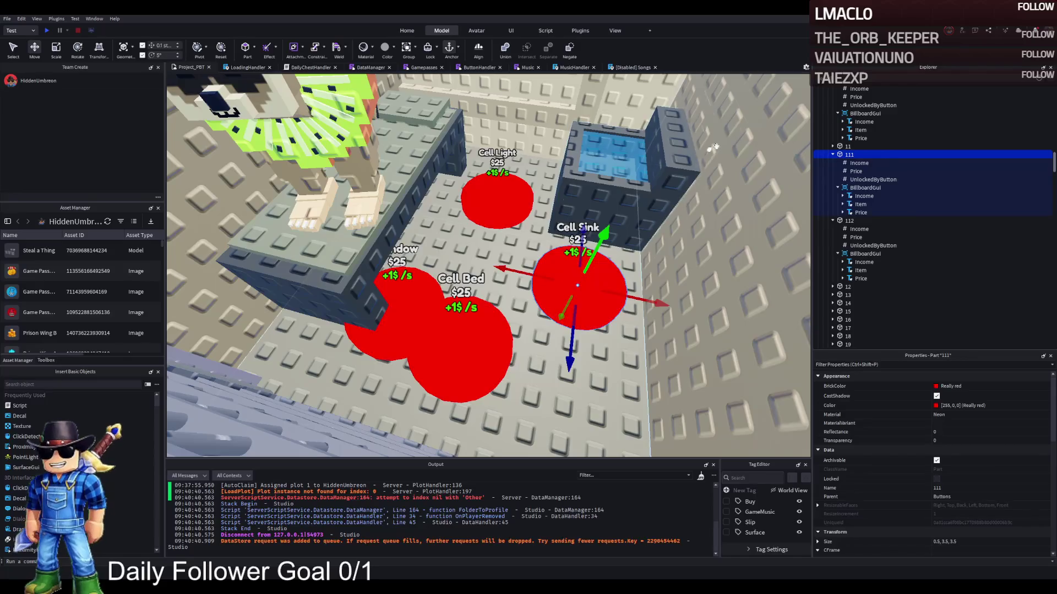
{"action": "left_click", "coordinate": [833, 155]}
{"action": "left_click", "coordinate": [848, 162]}
{"action": "left_click", "coordinate": [833, 163]}
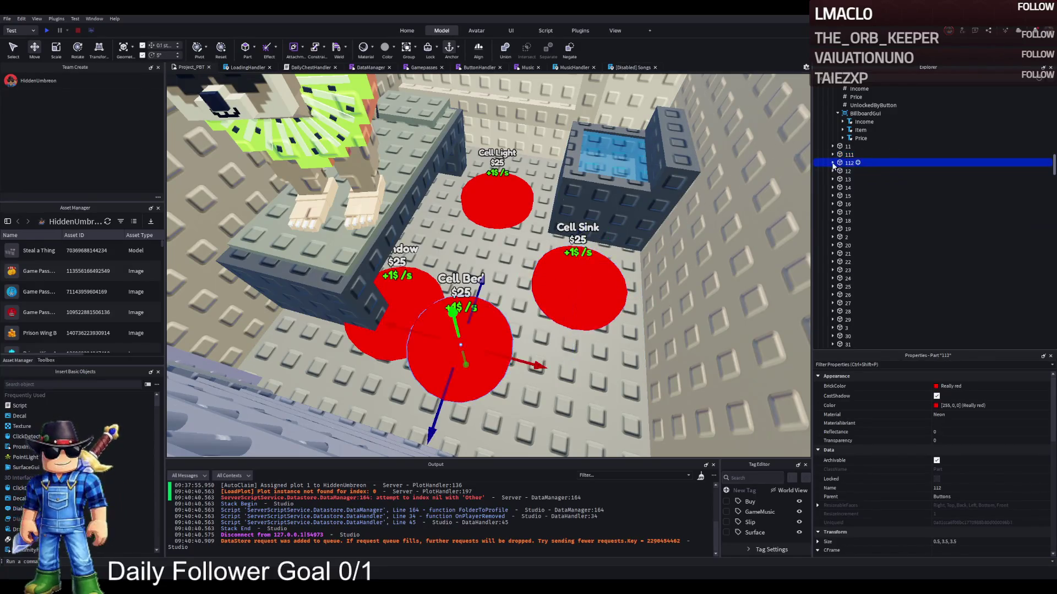
{"action": "key", "text": "ctrl+d"}
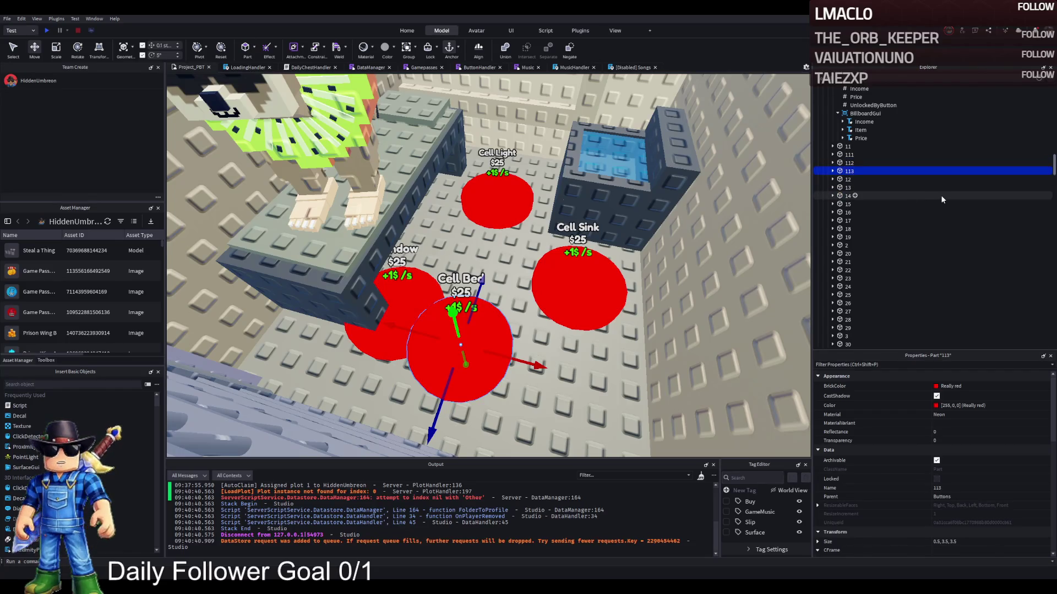
{"action": "mouse_move", "coordinate": [477, 286]}
{"action": "left_mouse_down"}
{"action": "mouse_move", "coordinate": [426, 383]}
{"action": "mouse_move", "coordinate": [388, 397]}
{"action": "left_mouse_up"}
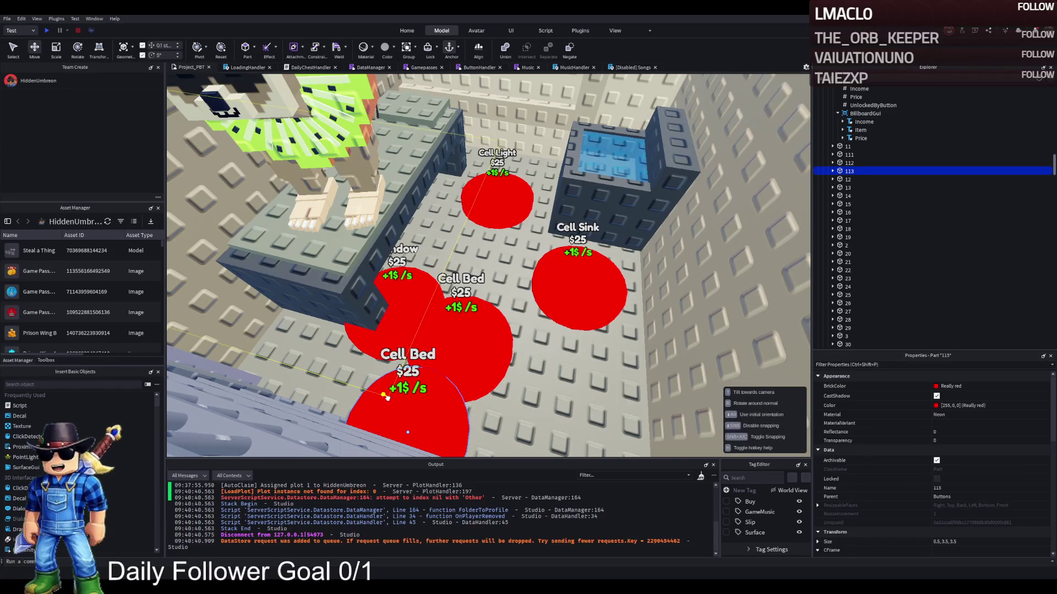
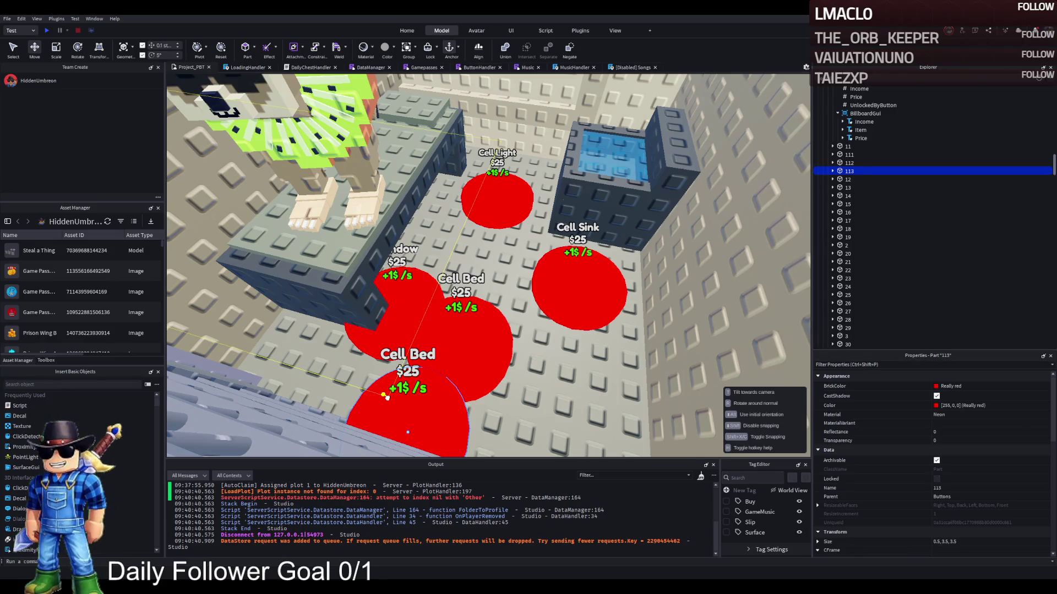
Shift the Cell Bed pad, slide Pipi_Kiwi along X and place it in Upgrades > Prison > W1.
{"action": "mouse_move", "coordinate": [387, 396]}
{"action": "left_mouse_down"}
{"action": "mouse_move", "coordinate": [465, 286]}
{"action": "mouse_move", "coordinate": [470, 234]}
{"action": "left_mouse_up"}
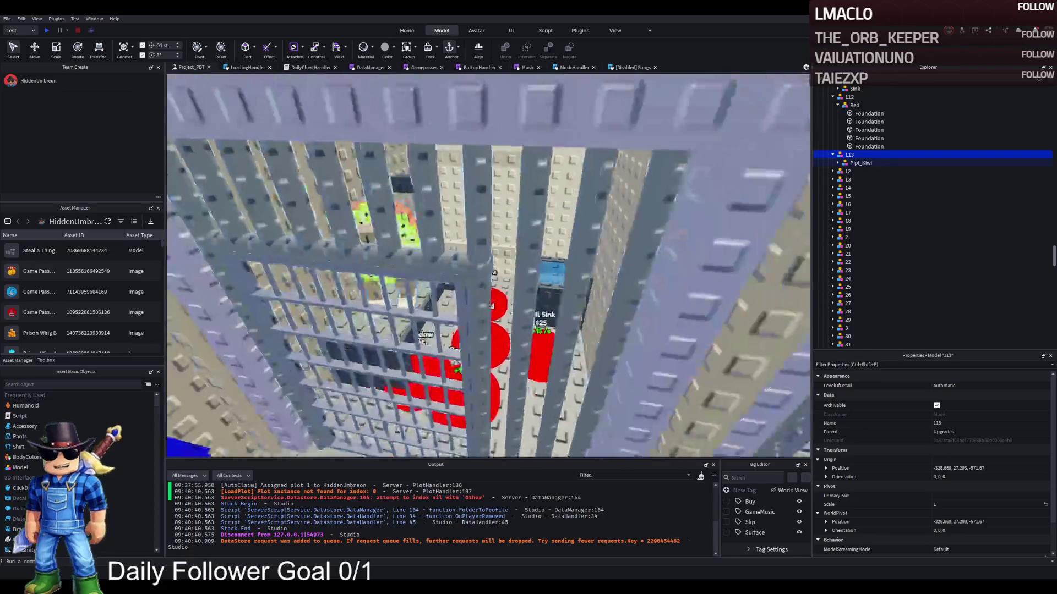
{"action": "left_click", "coordinate": [258, 225]}
{"action": "key", "text": "ctrl+2"}
{"action": "mouse_move", "coordinate": [352, 245]}
{"action": "left_mouse_down"}
{"action": "mouse_move", "coordinate": [423, 217]}
{"action": "mouse_move", "coordinate": [462, 107]}
{"action": "left_mouse_up"}
{"action": "scroll", "coordinate": [856, 155], "scroll_direction": "up", "scroll_amount": 10}
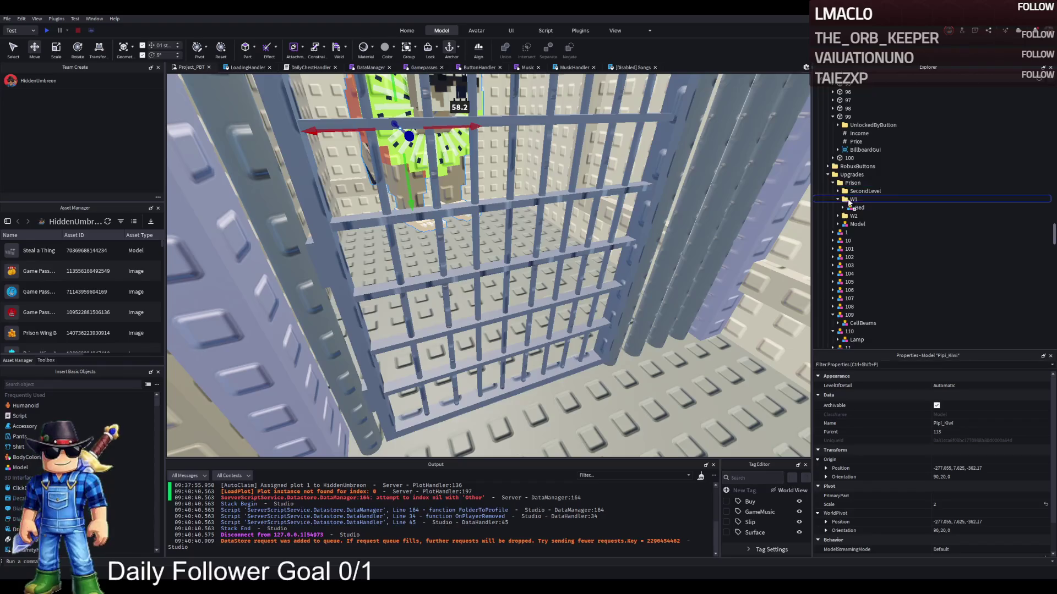
{"action": "left_click_drag", "start_coordinate": [848, 202], "coordinate": [849, 201]}
Fly the view along the character lineup and select Burbaloni_Lolliloli.
{"action": "scroll", "coordinate": [491, 226], "scroll_direction": "down", "scroll_amount": 10}
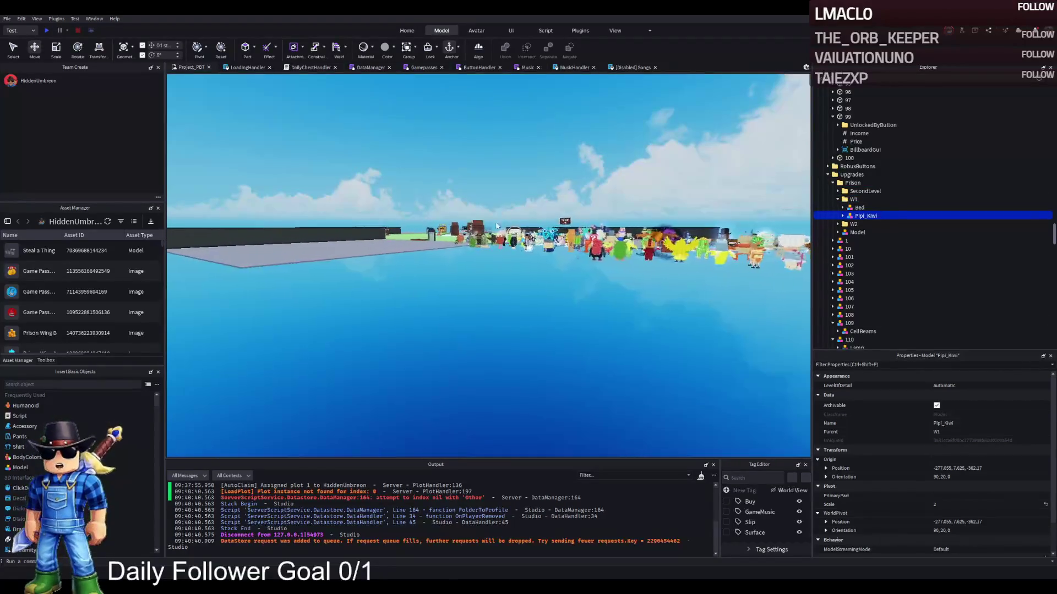
{"action": "scroll", "coordinate": [492, 226], "scroll_direction": "up", "scroll_amount": 10}
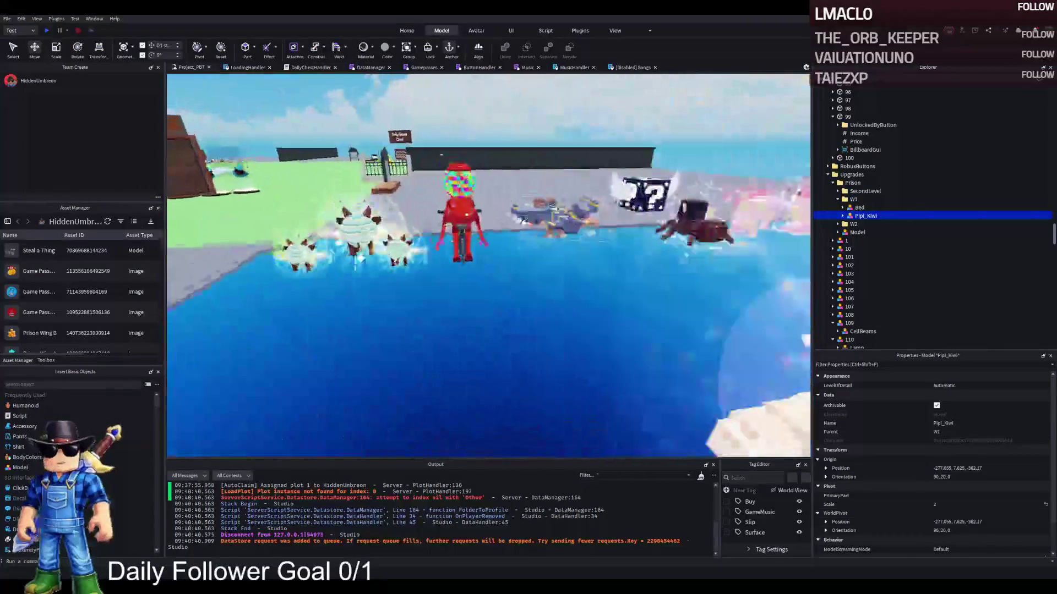
{"action": "key", "text": "f"}
{"action": "key", "text": "a"}
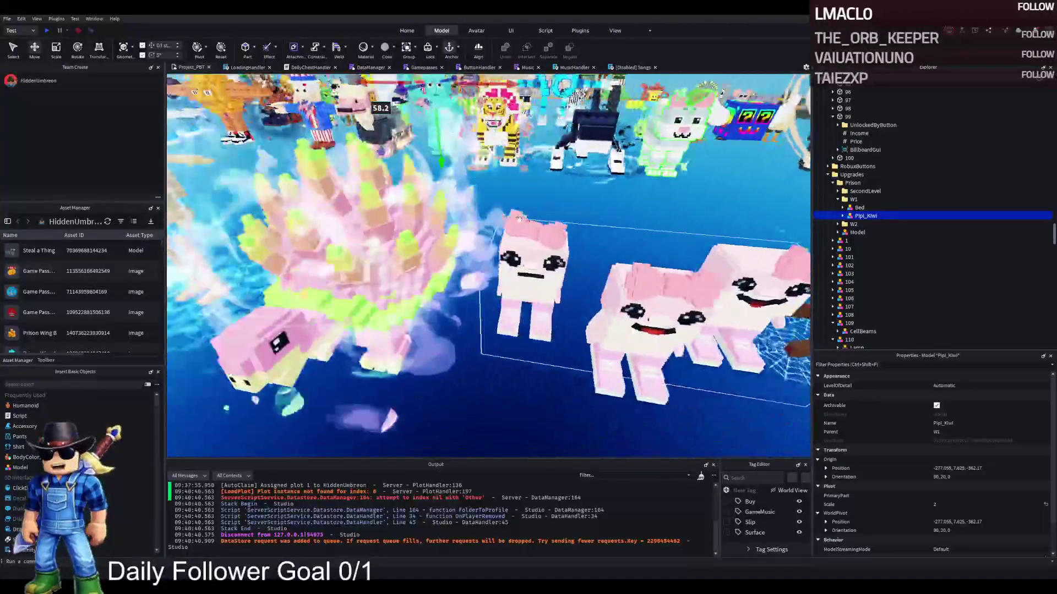
{"action": "key", "text": "s"}
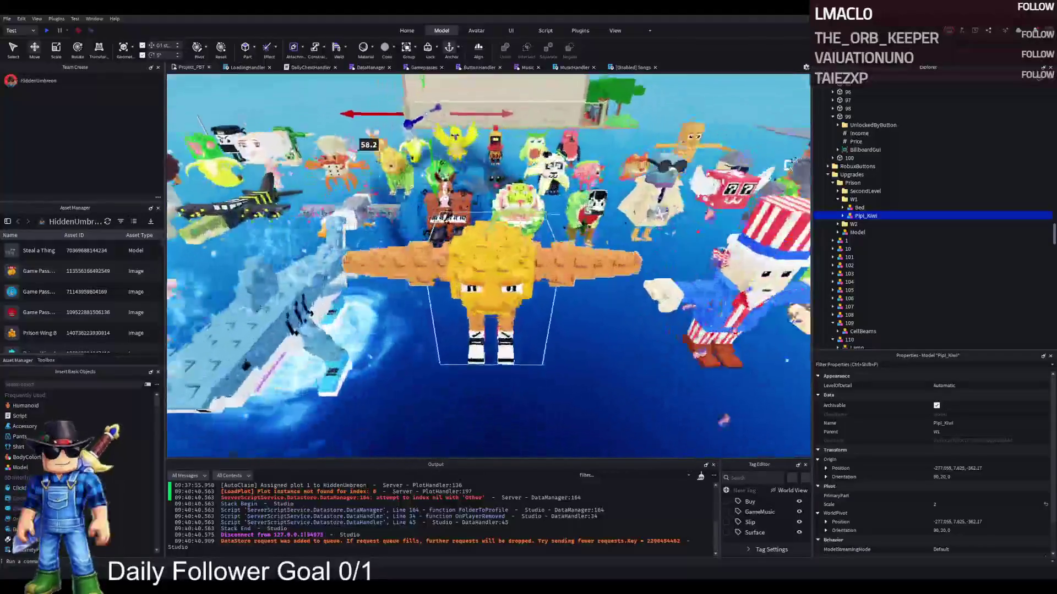
{"action": "key", "text": "a"}
{"action": "key", "text": "f"}
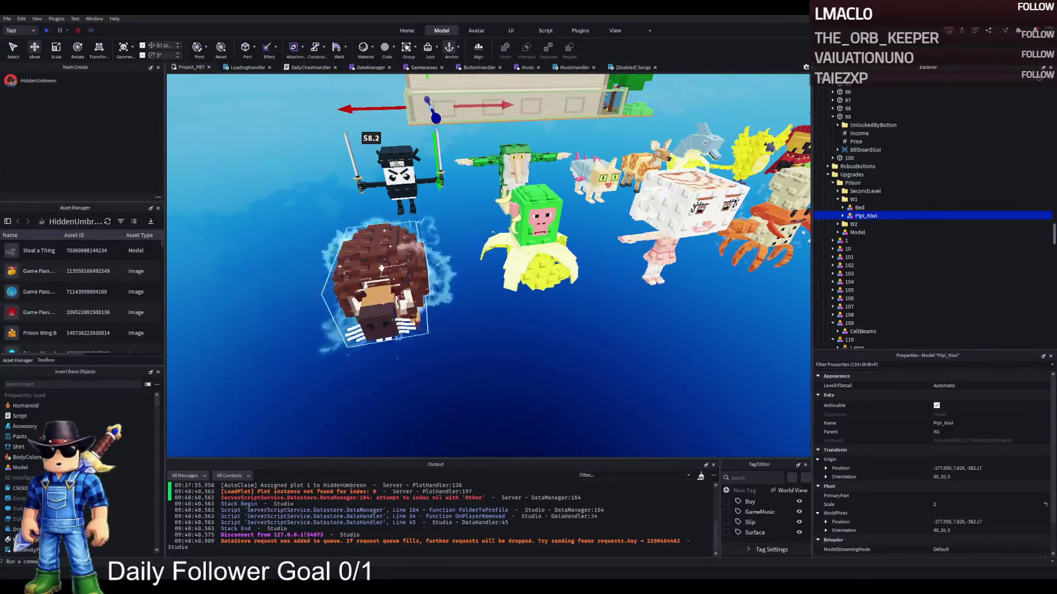
{"action": "left_click", "coordinate": [381, 268]}
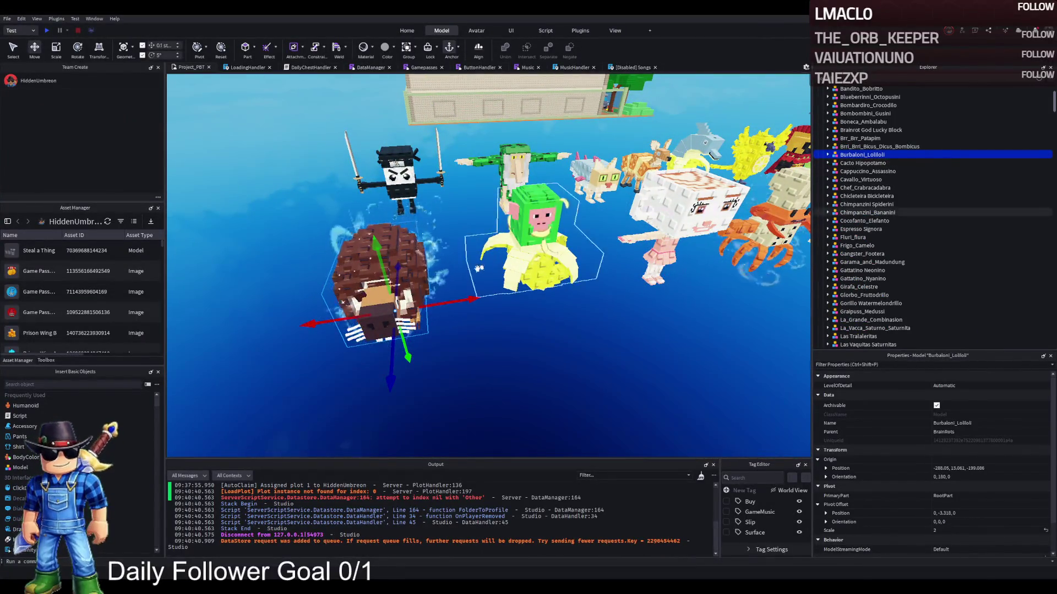
Duplicate Burbaloni_Lolliloli and delete the copy's VfxInstance, RootPart and FakeRootPart.
{"action": "key", "text": "ctrl+d"}
{"action": "mouse_move", "coordinate": [385, 291]}
{"action": "left_mouse_down"}
{"action": "mouse_move", "coordinate": [484, 325]}
{"action": "mouse_move", "coordinate": [472, 209]}
{"action": "left_mouse_up"}
{"action": "left_click", "coordinate": [854, 204]}
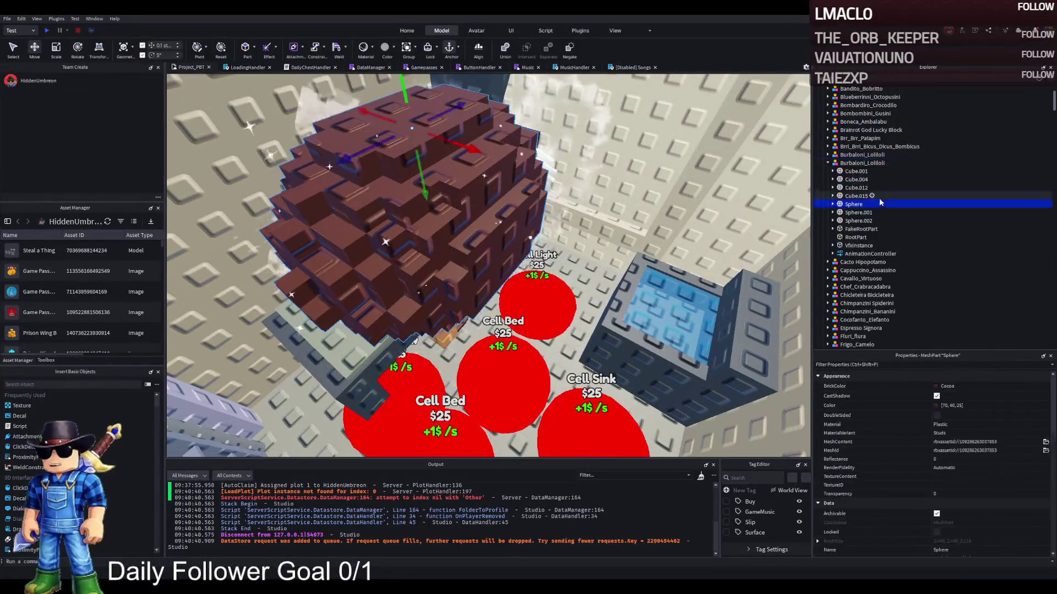
{"action": "left_click", "coordinate": [859, 246]}
{"action": "key", "text": "Delete"}
{"action": "left_click", "coordinate": [854, 238]}
{"action": "key", "text": "Delete"}
{"action": "left_click", "coordinate": [846, 164]}
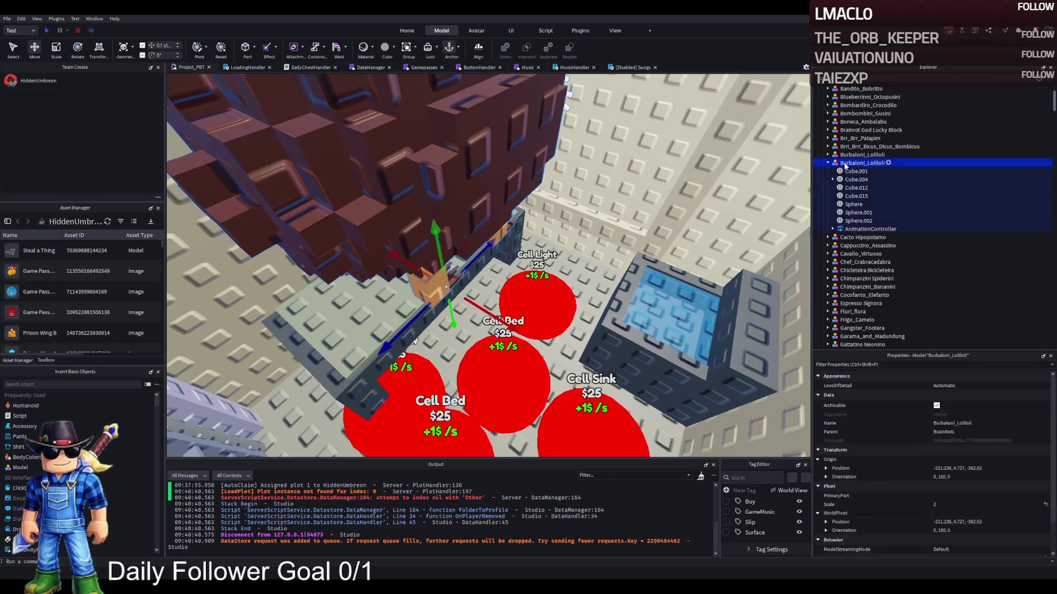
Set the copy on the cell's grey platform facing forward, nudging it 1.3 studs along X.
{"action": "left_click_drag", "start_coordinate": [374, 194], "coordinate": [403, 314]}
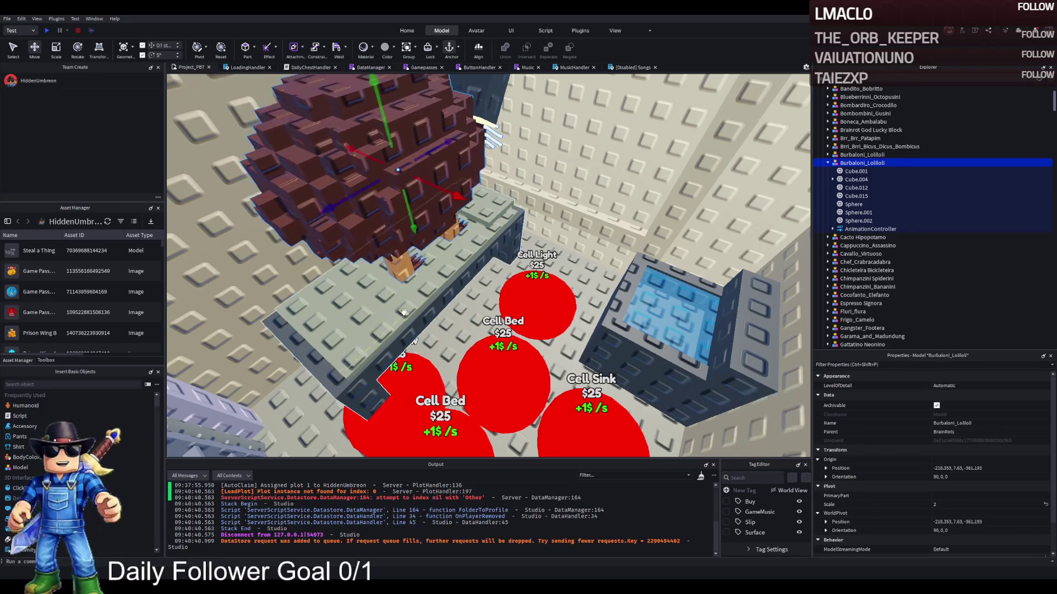
{"action": "key", "text": "ctrl+r"}
{"action": "key", "text": "ctrl+r"}
{"action": "scroll", "coordinate": [394, 304], "scroll_direction": "up", "scroll_amount": 5}
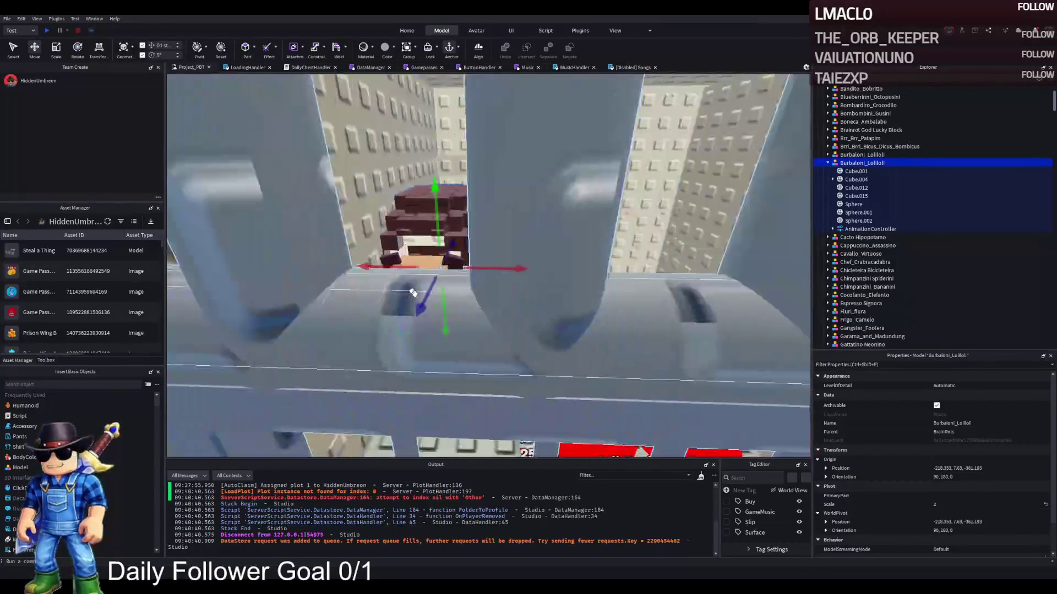
{"action": "scroll", "coordinate": [413, 293], "scroll_direction": "up", "scroll_amount": 5}
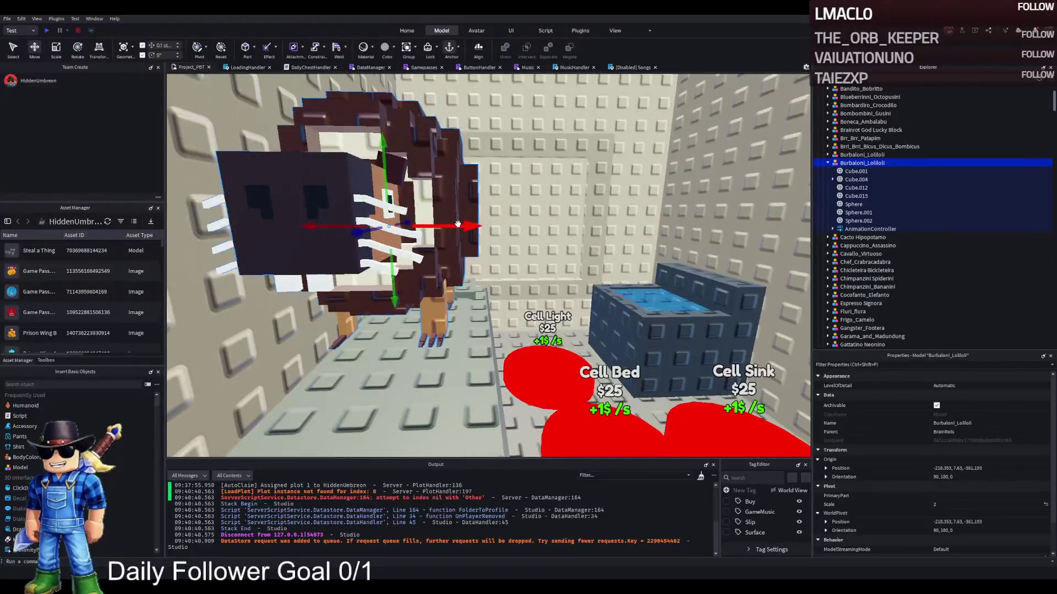
{"action": "left_click_drag", "start_coordinate": [457, 225], "coordinate": [505, 220]}
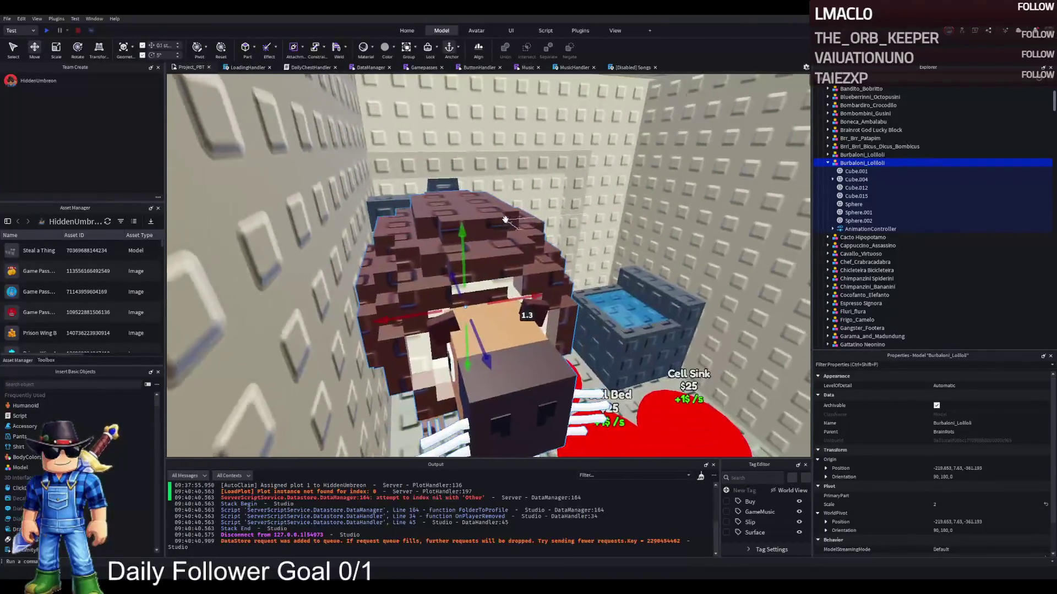
{"action": "scroll", "coordinate": [505, 220], "scroll_direction": "down", "scroll_amount": 5}
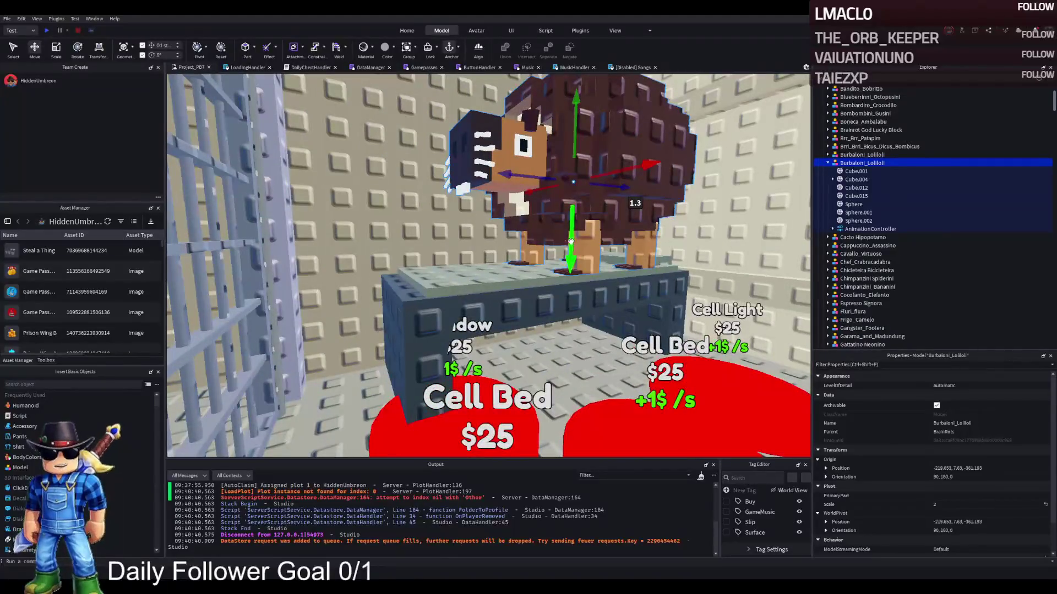
{"action": "key", "text": "ctrl+2"}
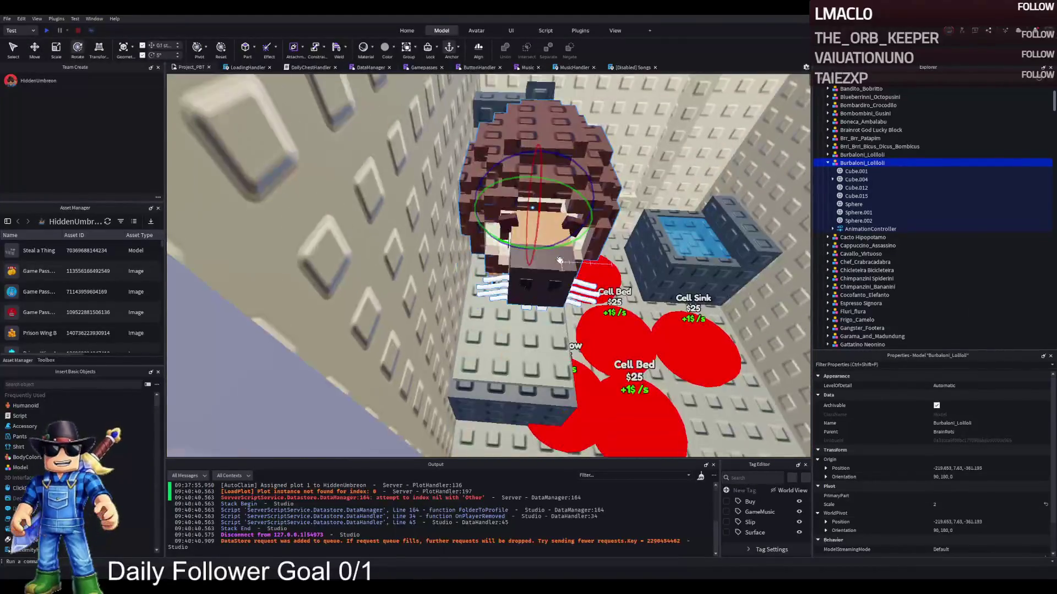
{"action": "key", "text": "ctrl+2"}
{"action": "mouse_move", "coordinate": [535, 265]}
{"action": "left_mouse_down"}
{"action": "mouse_move", "coordinate": [545, 285]}
{"action": "mouse_move", "coordinate": [569, 289]}
{"action": "mouse_move", "coordinate": [558, 284]}
{"action": "left_mouse_up"}
{"action": "key", "text": "ctrl+4"}
{"action": "key", "text": "ctrl+2"}
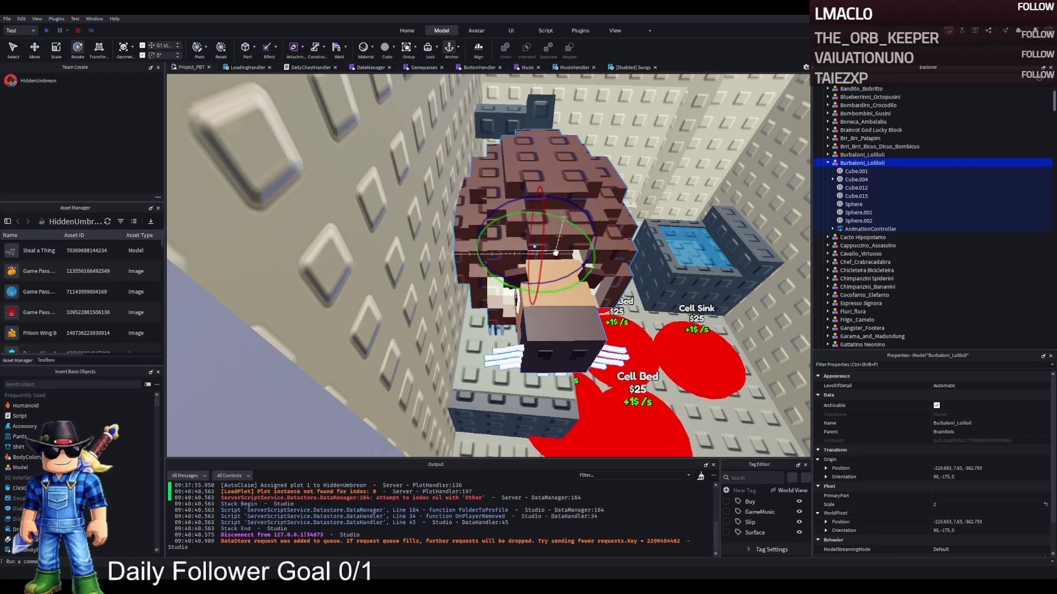
{"action": "key", "text": "ctrl+z"}
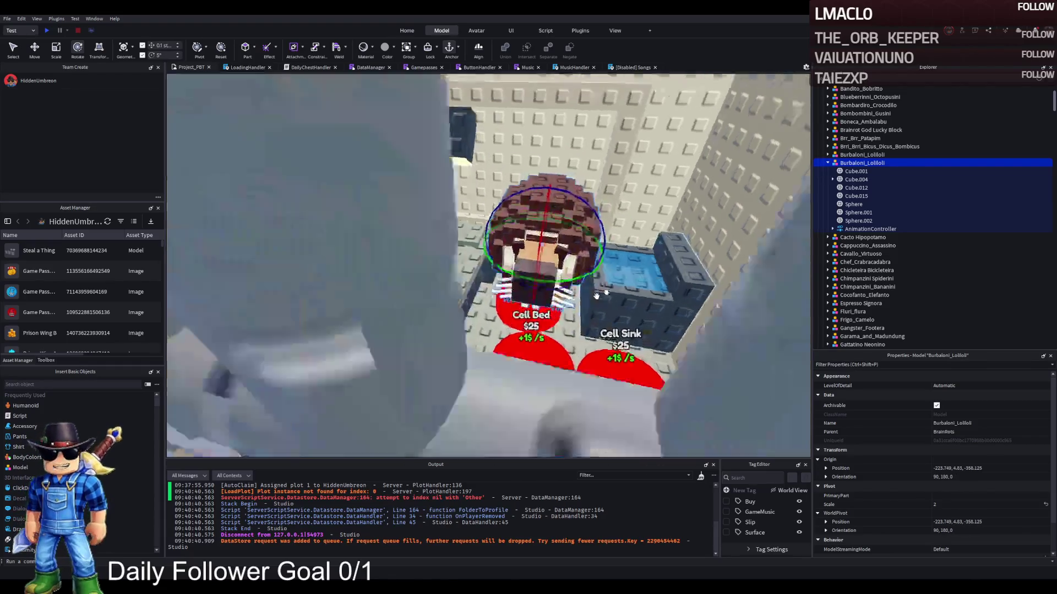
Lower the copy 0.6 studs and move it 1.9 studs forward to about -254.6, 4.33, -361.1.
{"action": "scroll", "coordinate": [596, 296], "scroll_direction": "up", "scroll_amount": 5}
{"action": "left_click_drag", "start_coordinate": [544, 288], "coordinate": [533, 302]}
{"action": "mouse_move", "coordinate": [501, 242]}
{"action": "left_mouse_down"}
{"action": "mouse_move", "coordinate": [517, 284]}
{"action": "mouse_move", "coordinate": [509, 301]}
{"action": "mouse_move", "coordinate": [470, 298]}
{"action": "mouse_move", "coordinate": [479, 308]}
{"action": "left_mouse_up"}
{"action": "scroll", "coordinate": [504, 297], "scroll_direction": "down", "scroll_amount": 5}
{"action": "key", "text": "ctrl+4"}
{"action": "scroll", "coordinate": [478, 308], "scroll_direction": "up", "scroll_amount": 5}
{"action": "key", "text": "ctrl+z"}
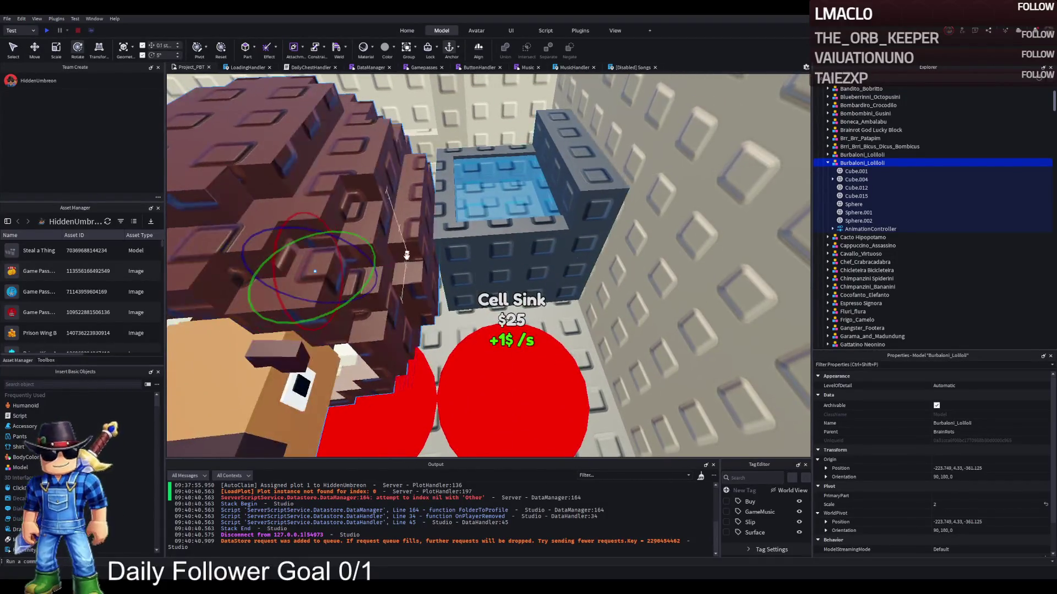
{"action": "left_click_drag", "start_coordinate": [378, 268], "coordinate": [482, 270]}
{"action": "scroll", "coordinate": [483, 268], "scroll_direction": "down", "scroll_amount": 10}
{"action": "scroll", "coordinate": [490, 333], "scroll_direction": "up", "scroll_amount": 5}
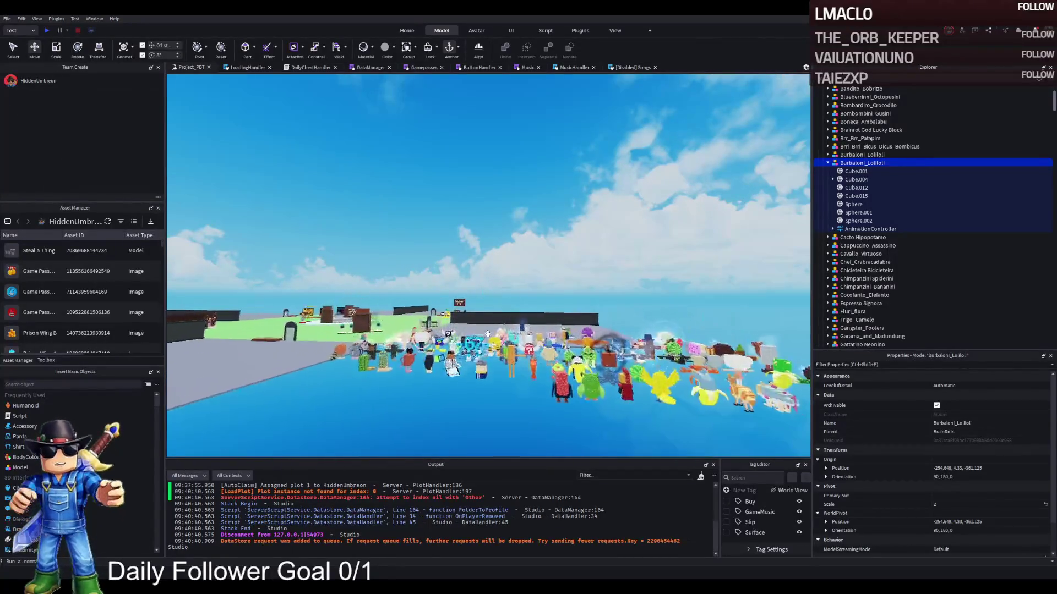
Duplicate the Orangutini_Ananassini pineapple monkey and carry the copy into the prison cell.
{"action": "scroll", "coordinate": [490, 333], "scroll_direction": "up", "scroll_amount": 10}
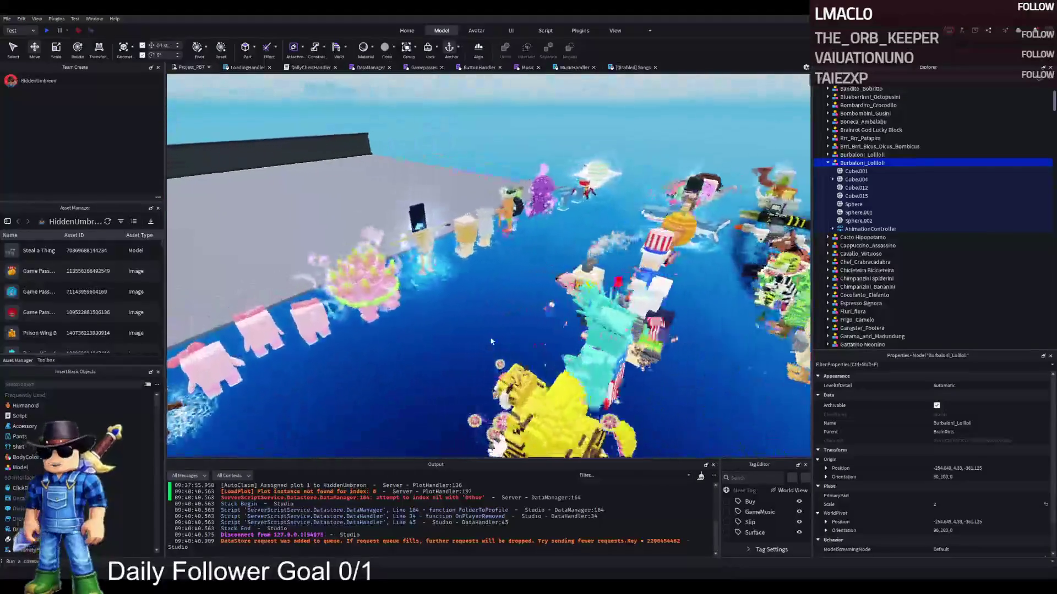
{"action": "scroll", "coordinate": [495, 322], "scroll_direction": "up", "scroll_amount": 10}
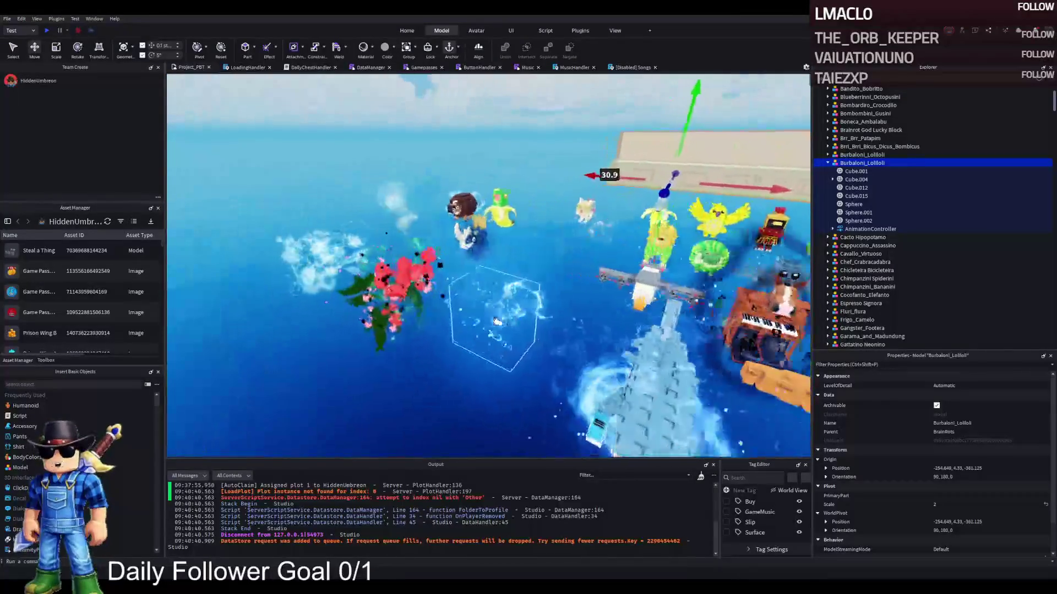
{"action": "key", "text": "d"}
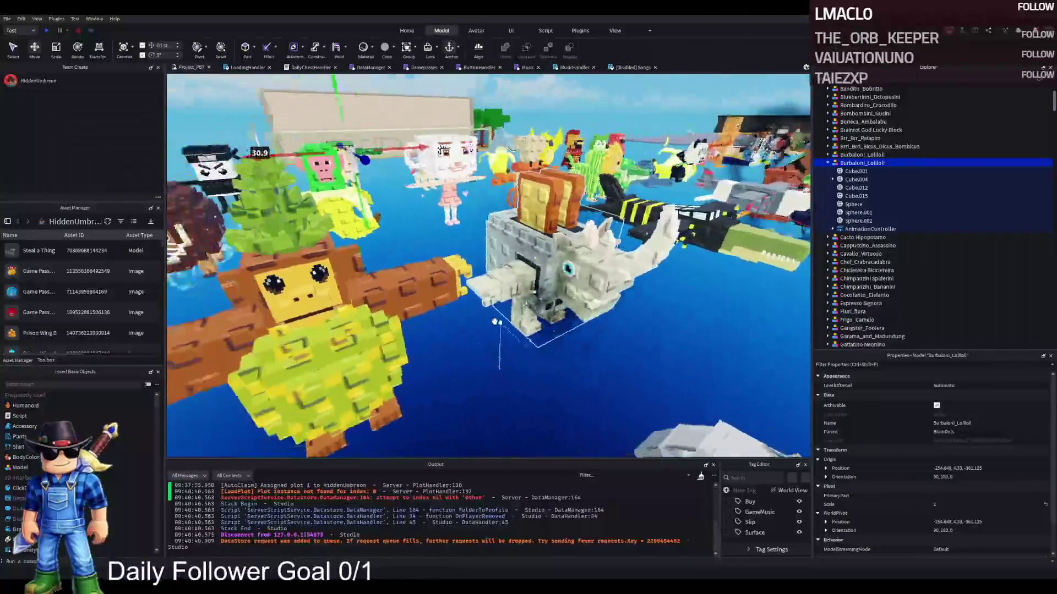
{"action": "left_click", "coordinate": [495, 322]}
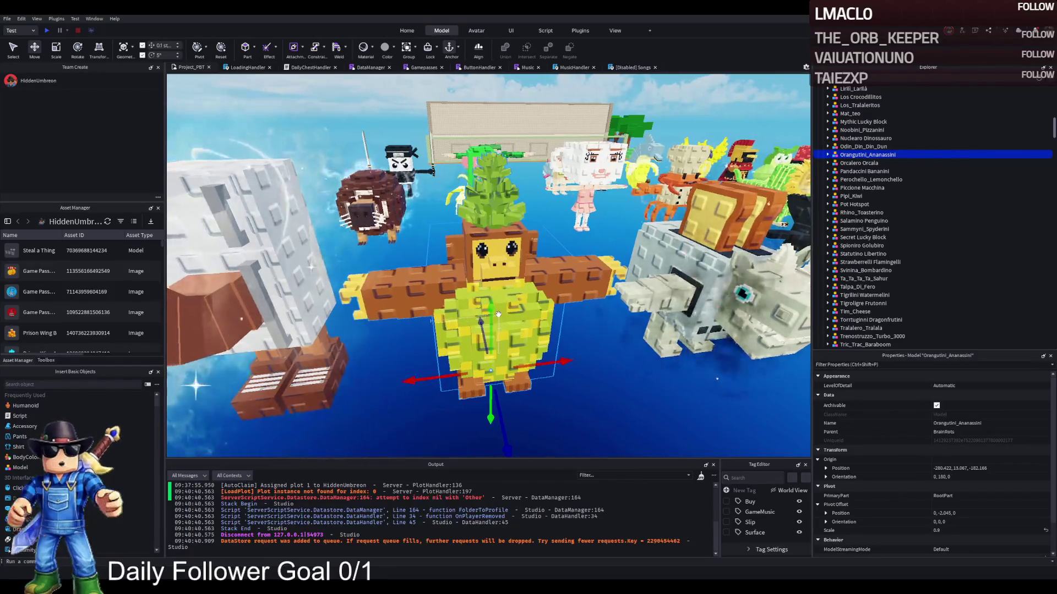
{"action": "key", "text": "ctrl+d"}
{"action": "mouse_move", "coordinate": [498, 316]}
{"action": "left_mouse_down"}
{"action": "mouse_move", "coordinate": [526, 258]}
{"action": "mouse_move", "coordinate": [470, 243]}
{"action": "mouse_move", "coordinate": [473, 308]}
{"action": "mouse_move", "coordinate": [392, 267]}
{"action": "mouse_move", "coordinate": [382, 291]}
{"action": "left_mouse_up"}
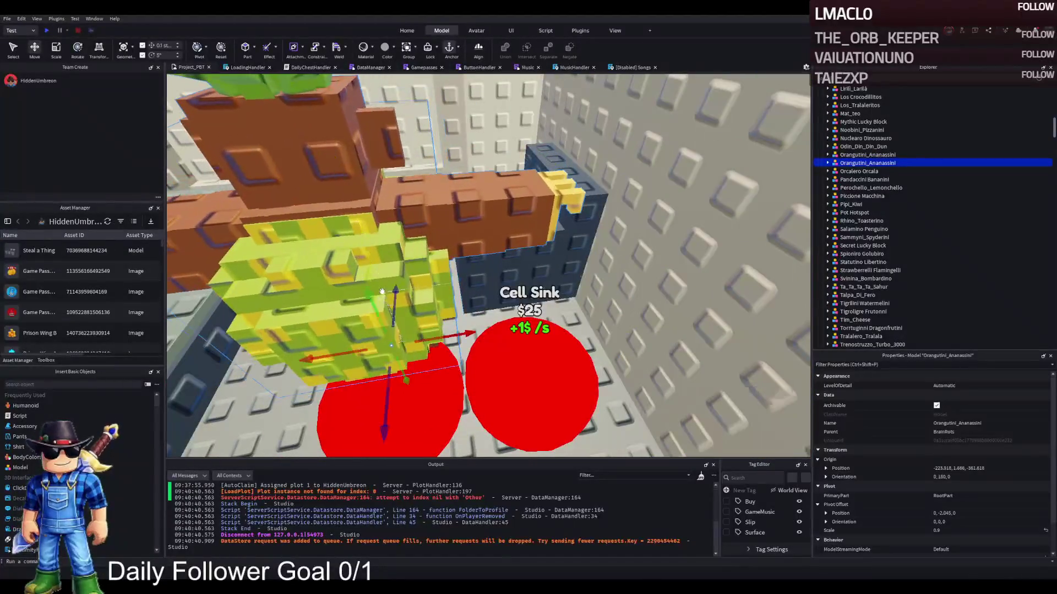
Delete the copy's VfxInstance, reset its pivot and turn it to face forward.
{"action": "double_click", "coordinate": [856, 163]}
{"action": "left_click", "coordinate": [855, 229]}
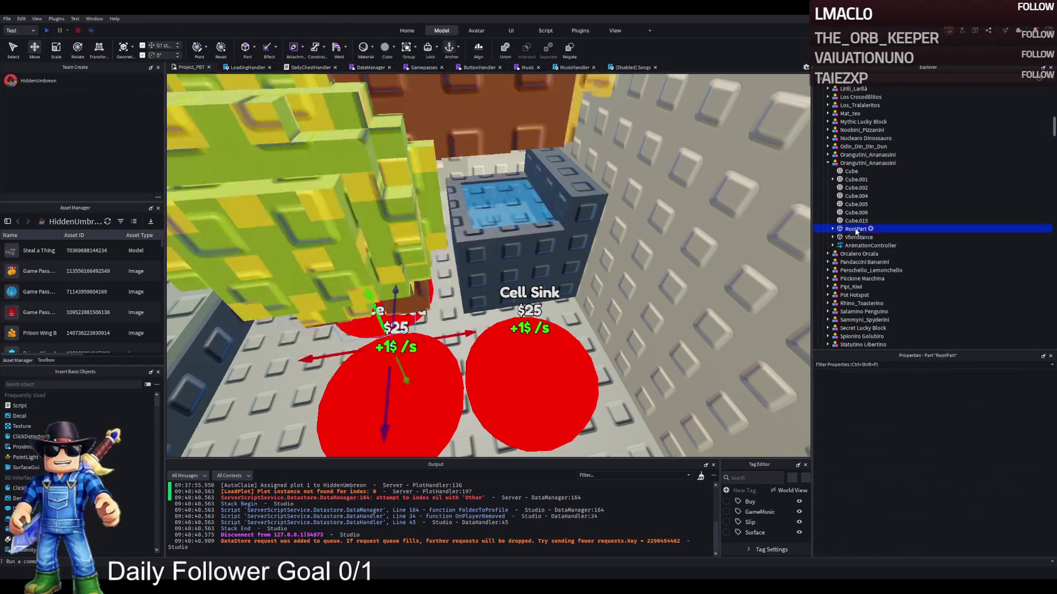
{"action": "key", "text": "Delete"}
{"action": "left_click", "coordinate": [867, 163]}
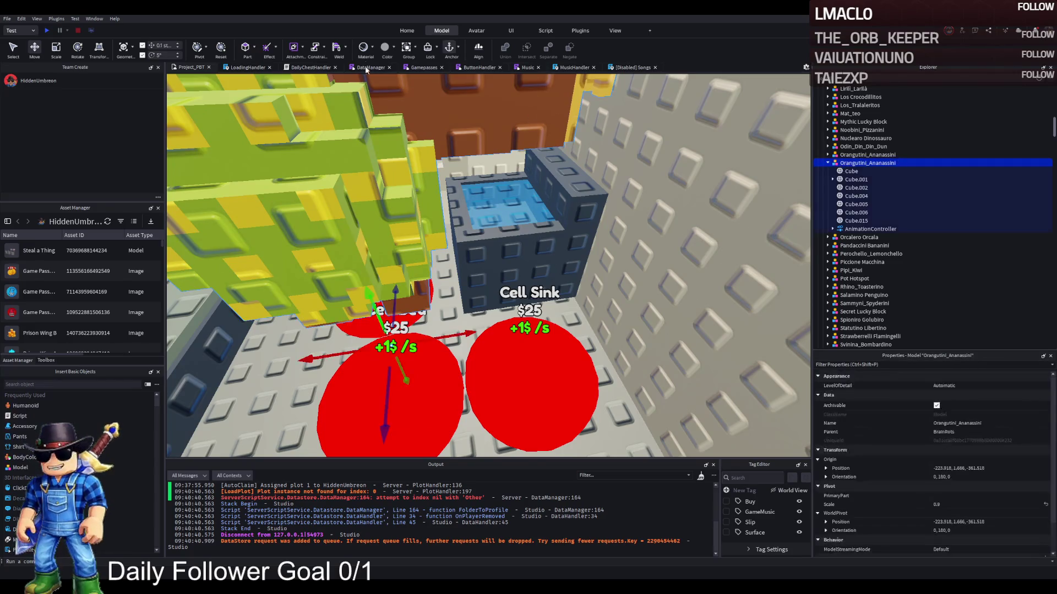
{"action": "left_click", "coordinate": [221, 49]}
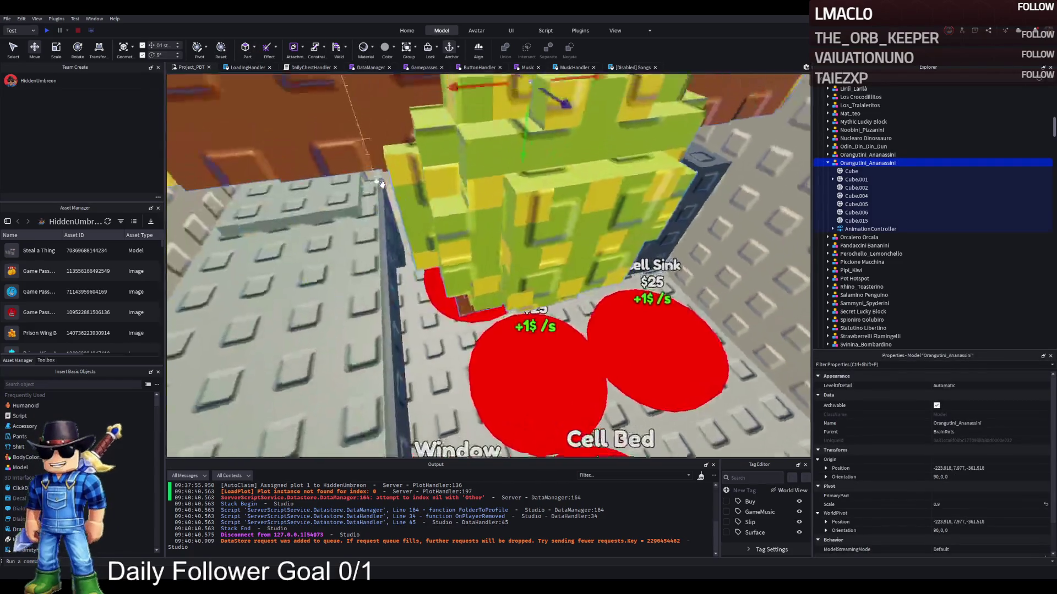
{"action": "key", "text": "ctrl+r"}
{"action": "key", "text": "ctrl+r"}
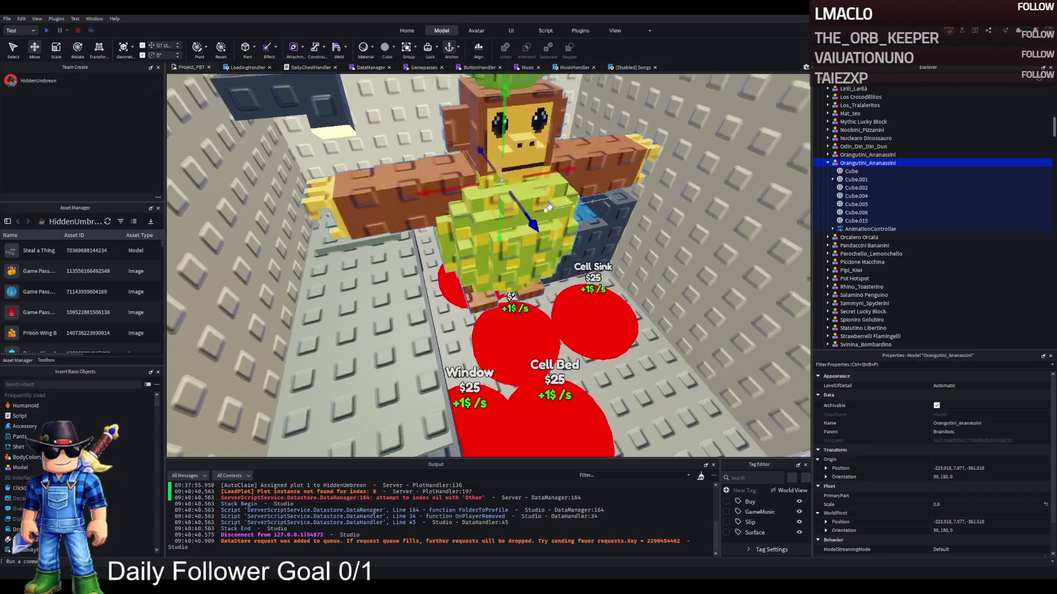
Inspect the copy's Cube parts and try rotating the Cube.006 arm.
{"action": "scroll", "coordinate": [549, 206], "scroll_direction": "up", "scroll_amount": 3}
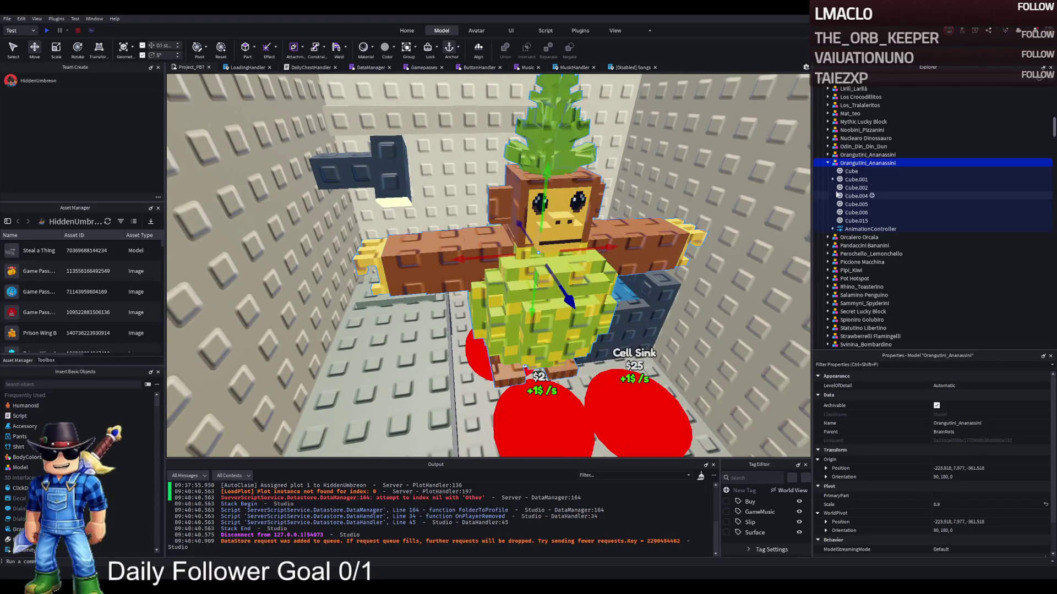
{"action": "left_click", "coordinate": [853, 180]}
{"action": "left_click", "coordinate": [855, 213]}
{"action": "key", "text": "ctrl+4"}
{"action": "left_click_drag", "start_coordinate": [529, 228], "coordinate": [430, 248]}
{"action": "left_click", "coordinate": [857, 205]}
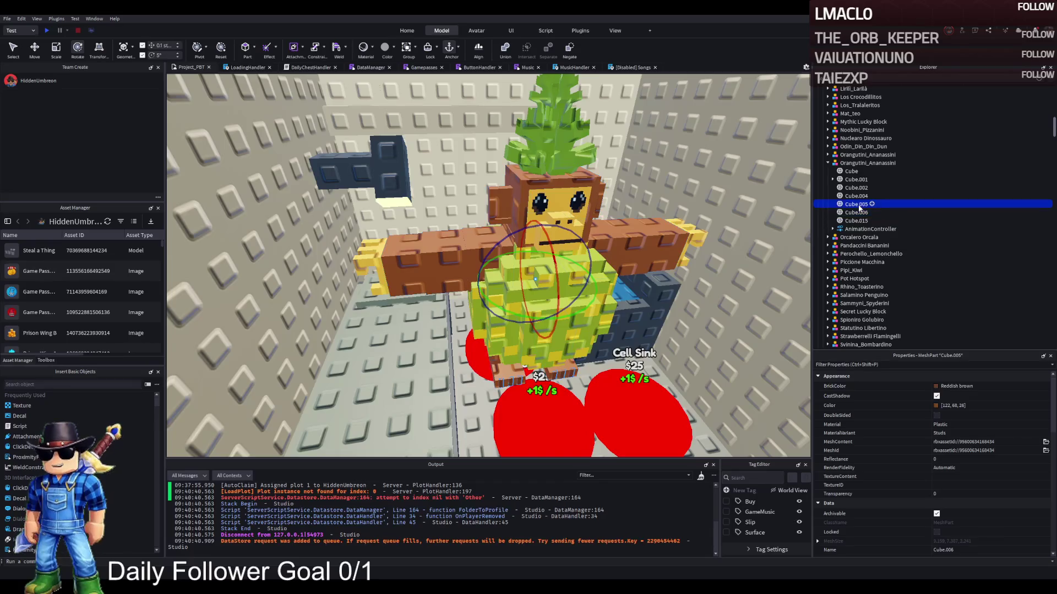
{"action": "left_click", "coordinate": [856, 196]}
{"action": "key", "text": "ctrl+2"}
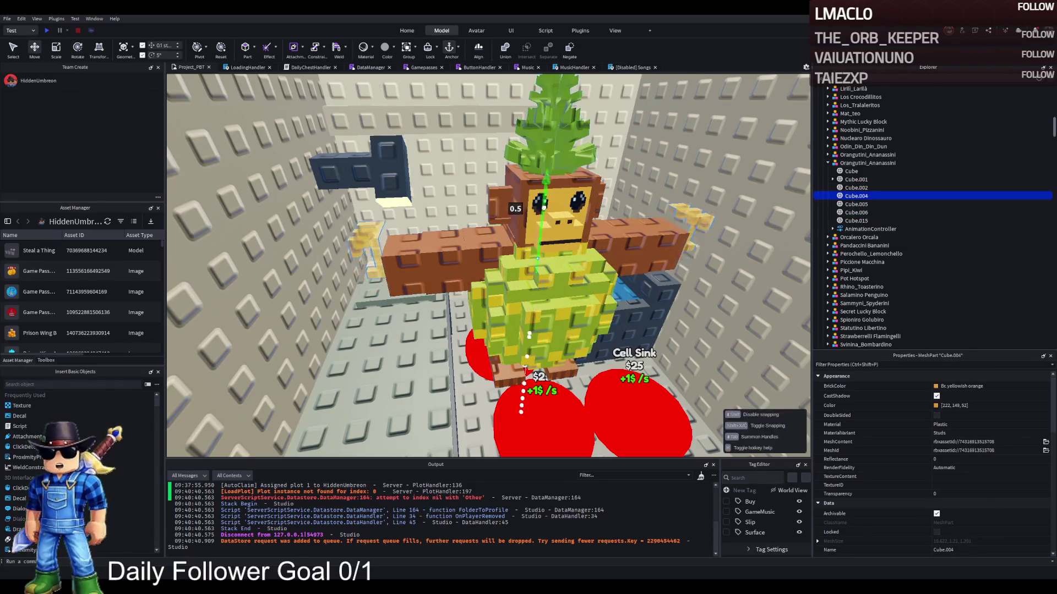
Raise the monkey onto the floor between the Cell Bed and Cell Sink pads, checking from above.
{"action": "left_click", "coordinate": [617, 209]}
{"action": "key", "text": "f"}
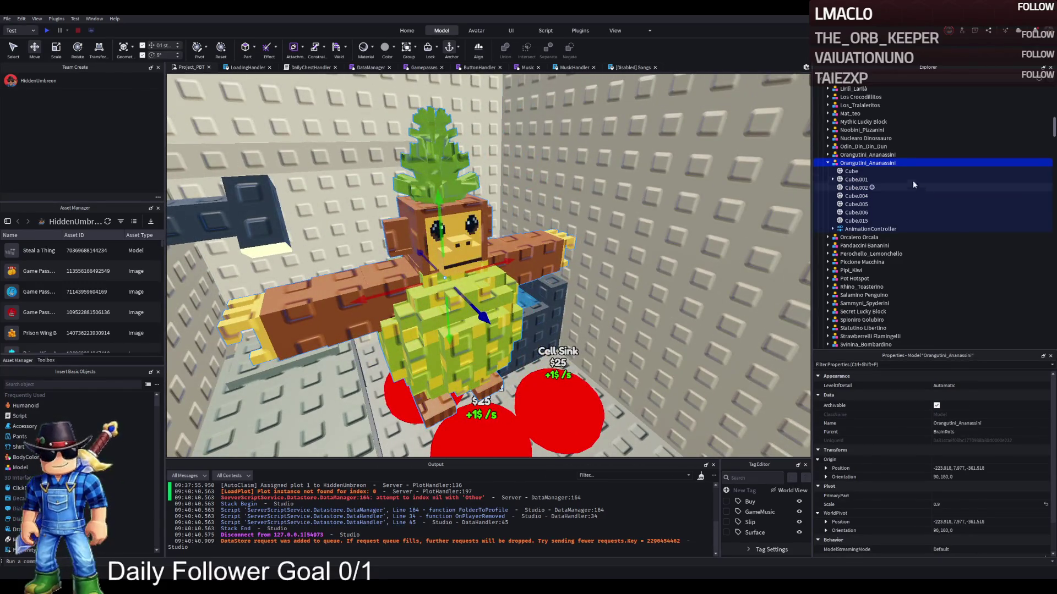
{"action": "key", "text": "w"}
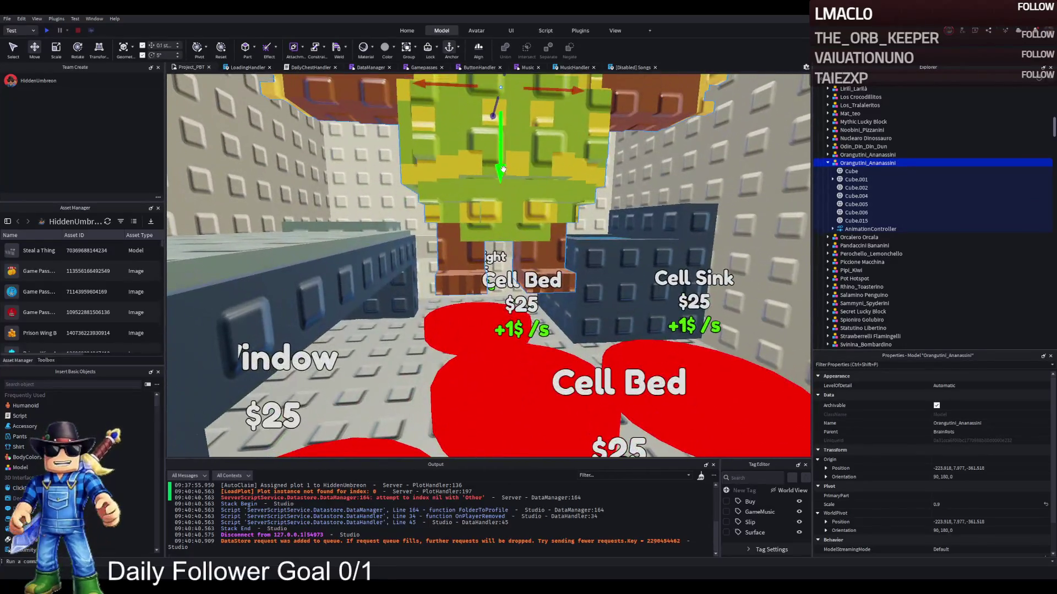
{"action": "left_click_drag", "start_coordinate": [499, 194], "coordinate": [495, 186]}
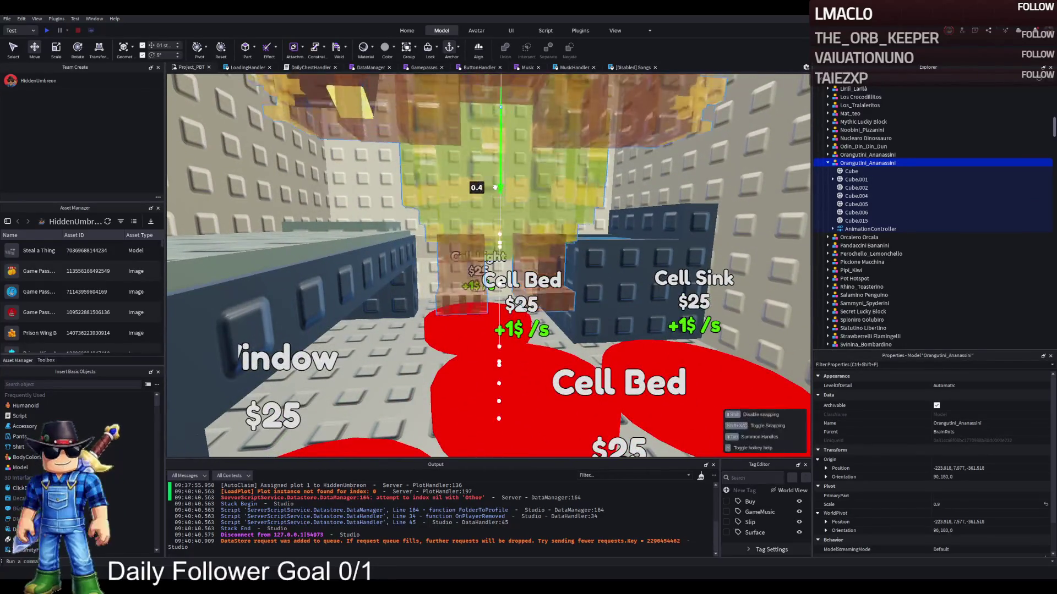
{"action": "left_click_drag", "start_coordinate": [484, 251], "coordinate": [484, 249]}
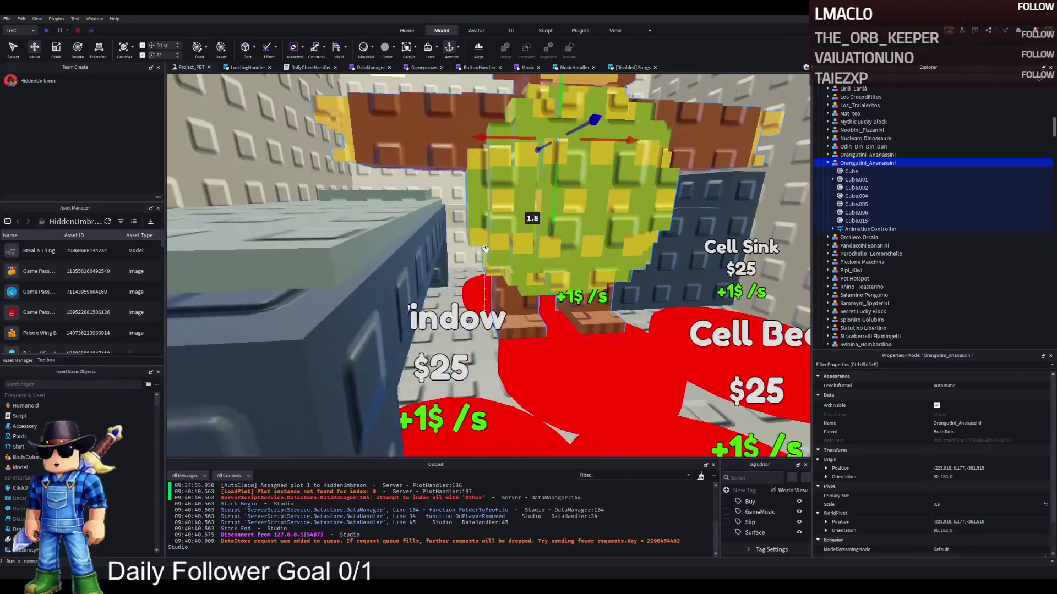
{"action": "left_click_drag", "start_coordinate": [495, 137], "coordinate": [497, 141]}
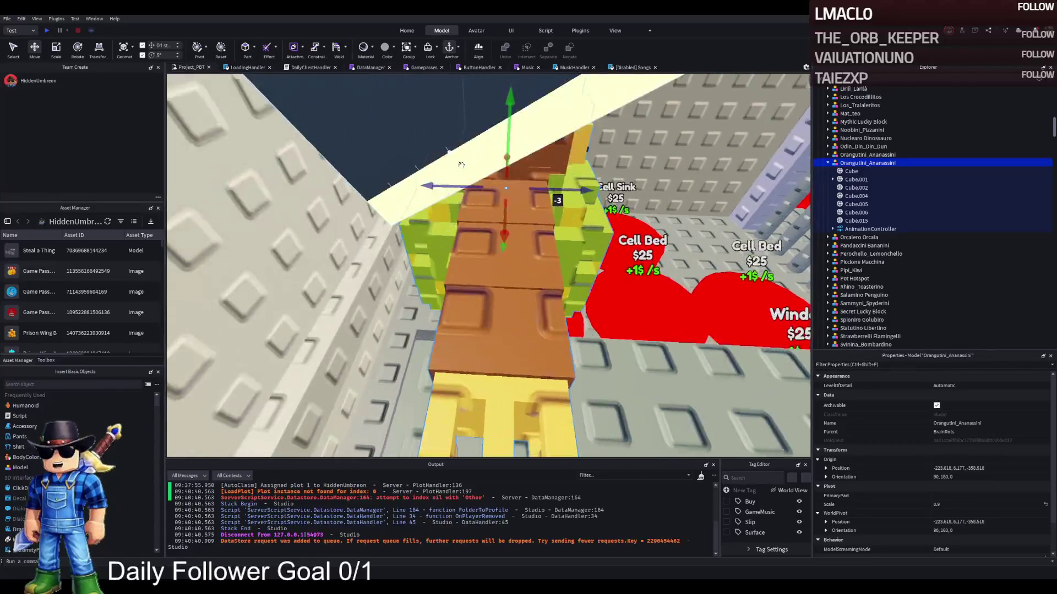
{"action": "scroll", "coordinate": [461, 164], "scroll_direction": "down", "scroll_amount": 3}
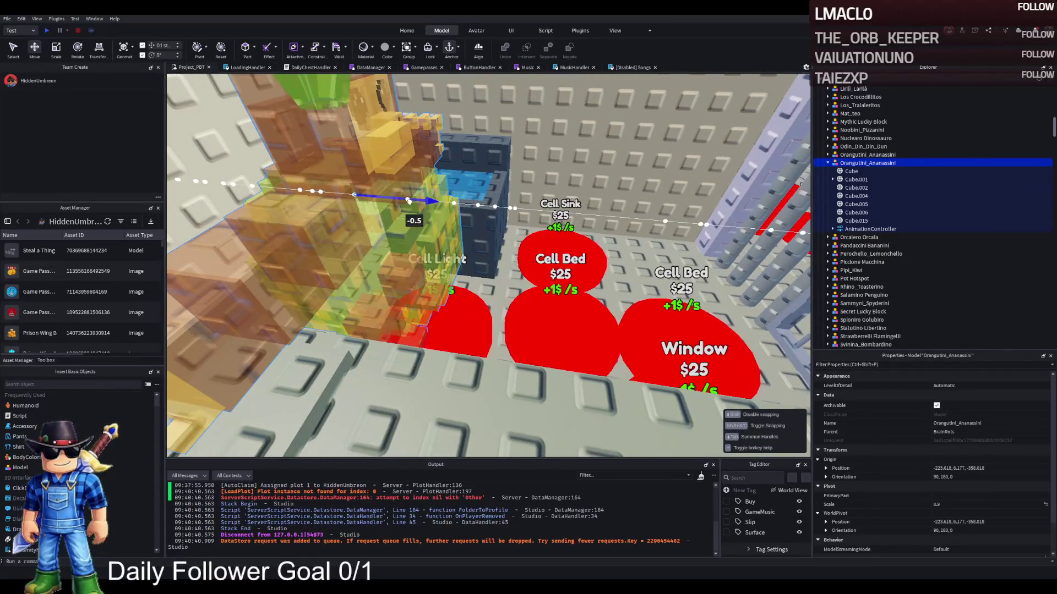
{"action": "key", "text": "f"}
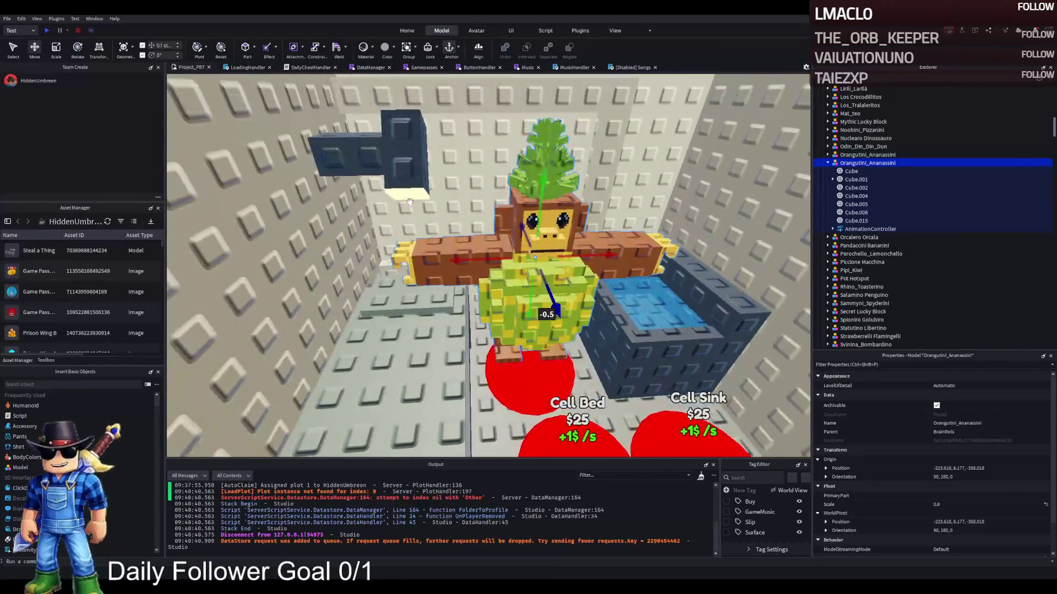
{"action": "scroll", "coordinate": [410, 201], "scroll_direction": "up", "scroll_amount": 4}
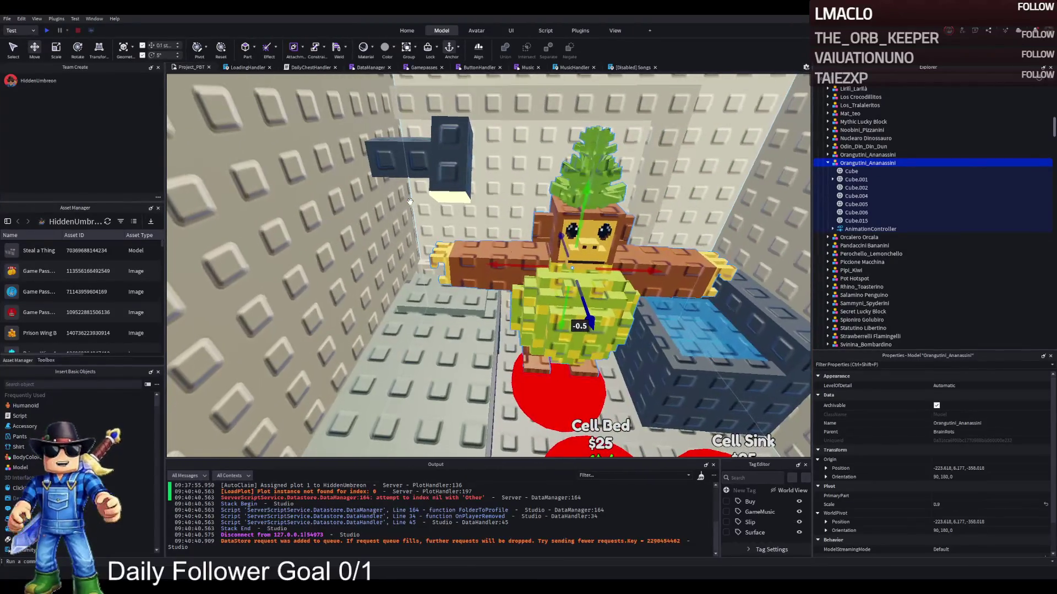
{"action": "scroll", "coordinate": [418, 200], "scroll_direction": "down", "scroll_amount": 2}
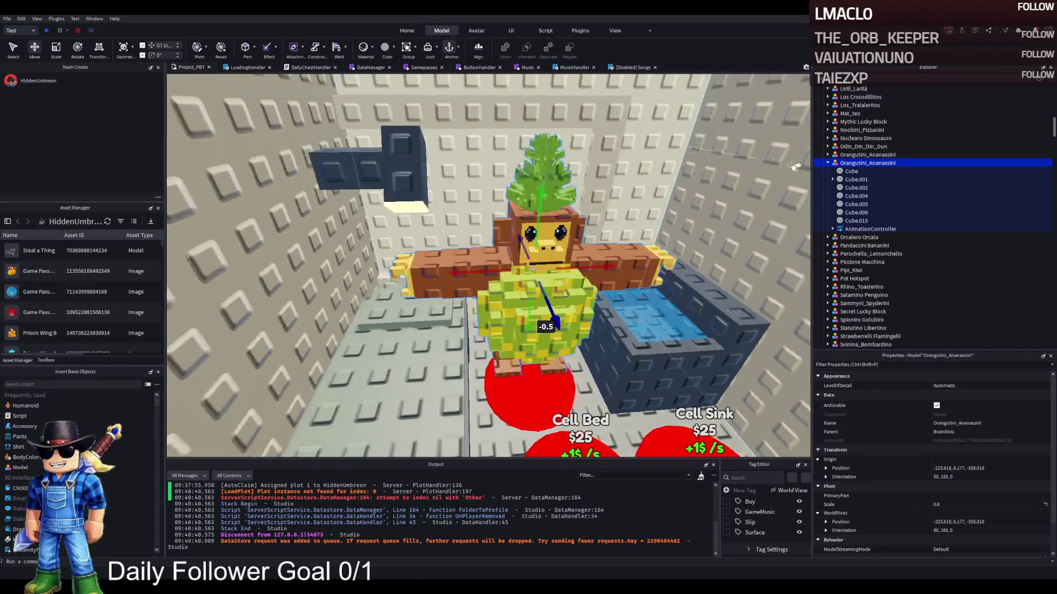
{"action": "left_click", "coordinate": [440, 368], "text": "ctrl"}
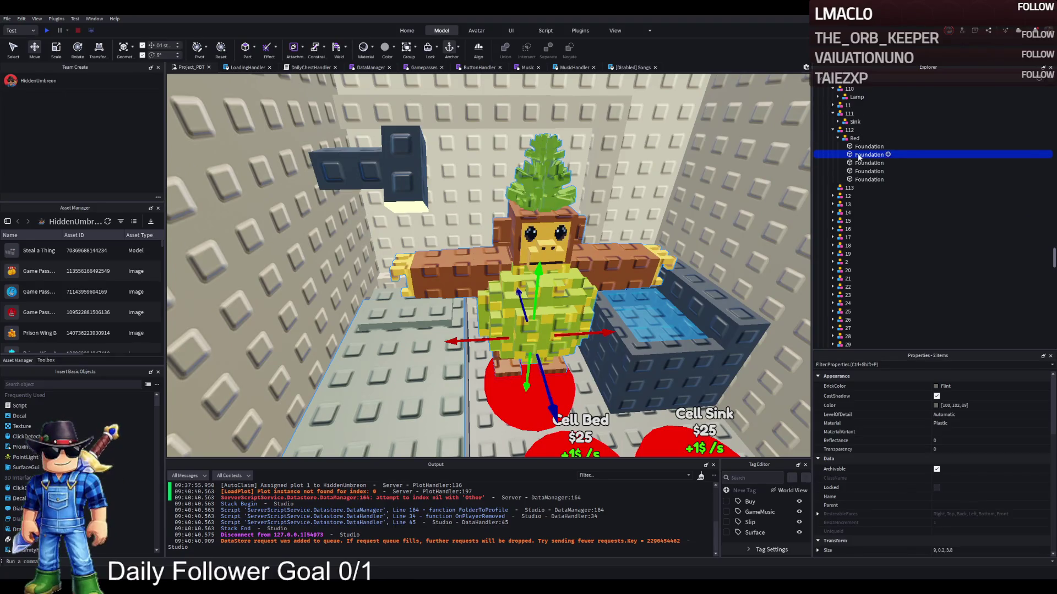
Move Orangutini_Ananassini into upgrade 113 and copy 109's UnlockedByButton folder under button 113.
{"action": "left_click_drag", "start_coordinate": [850, 142], "coordinate": [844, 198]}
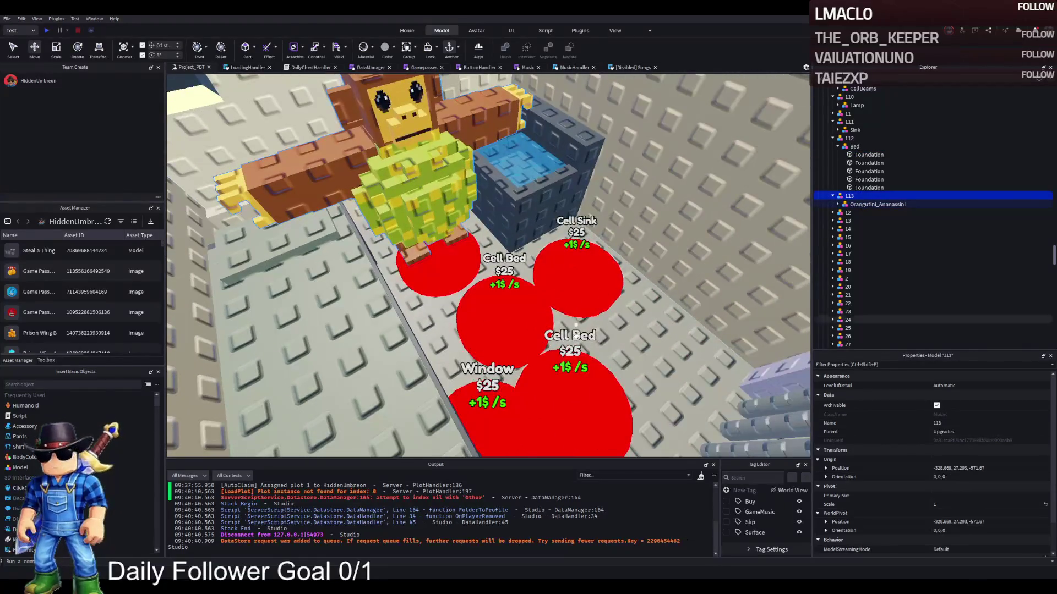
{"action": "left_click", "coordinate": [579, 406]}
{"action": "left_click", "coordinate": [584, 368]}
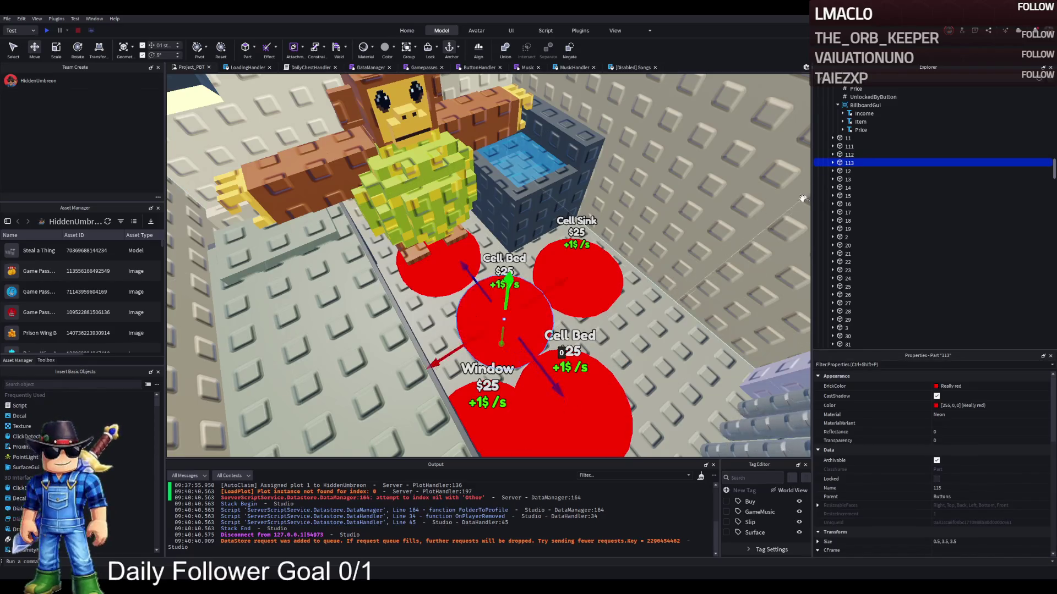
{"action": "left_click", "coordinate": [832, 163]}
{"action": "scroll", "coordinate": [848, 176], "scroll_direction": "up", "scroll_amount": 5}
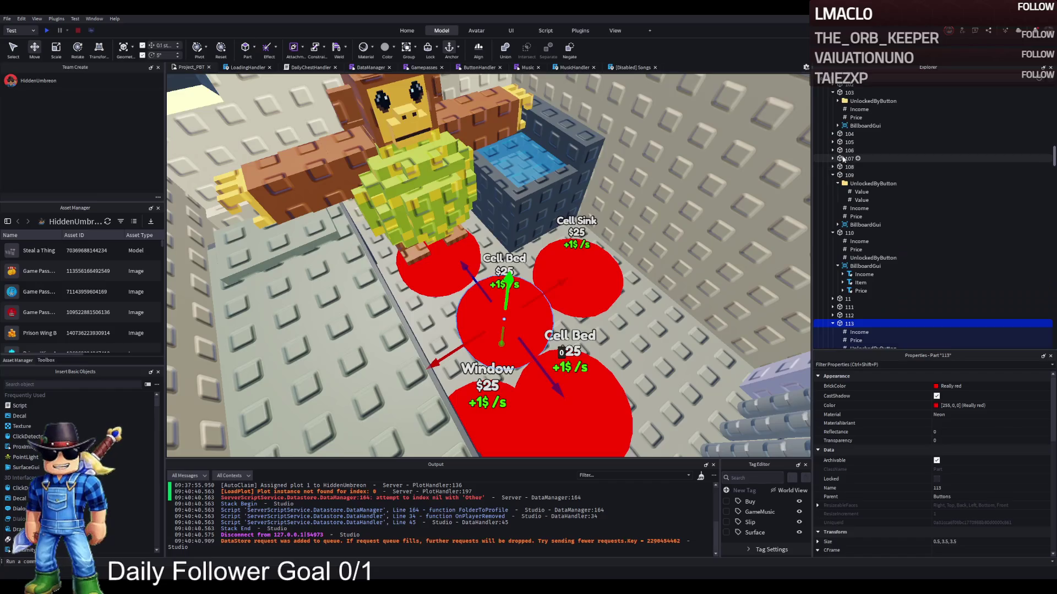
{"action": "left_click", "coordinate": [859, 183]}
{"action": "key", "text": "ctrl+d"}
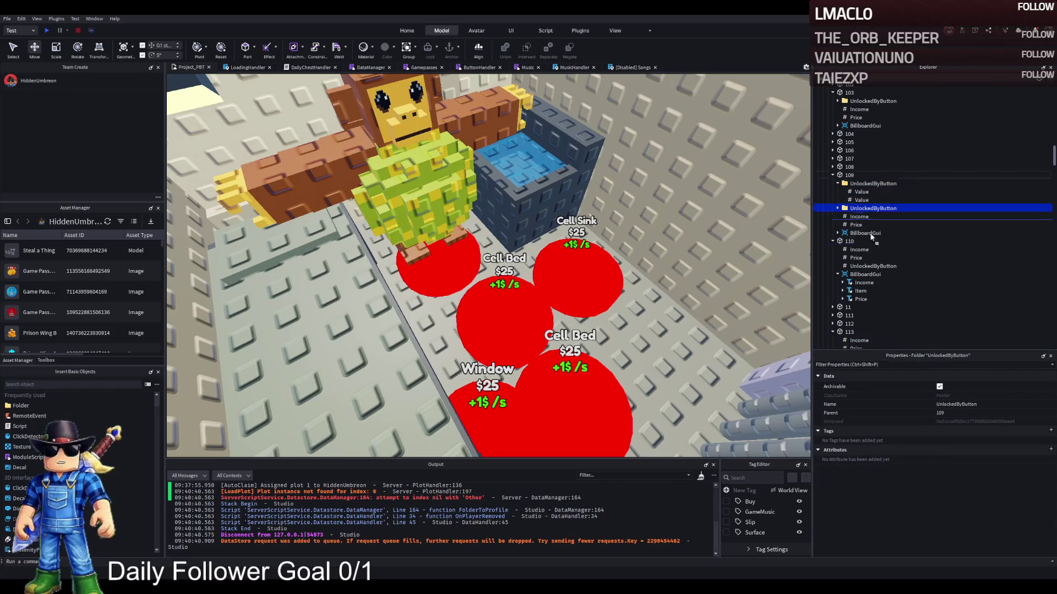
{"action": "scroll", "coordinate": [884, 282], "scroll_direction": "down", "scroll_amount": 3}
{"action": "scroll", "coordinate": [865, 290], "scroll_direction": "down", "scroll_amount": 1}
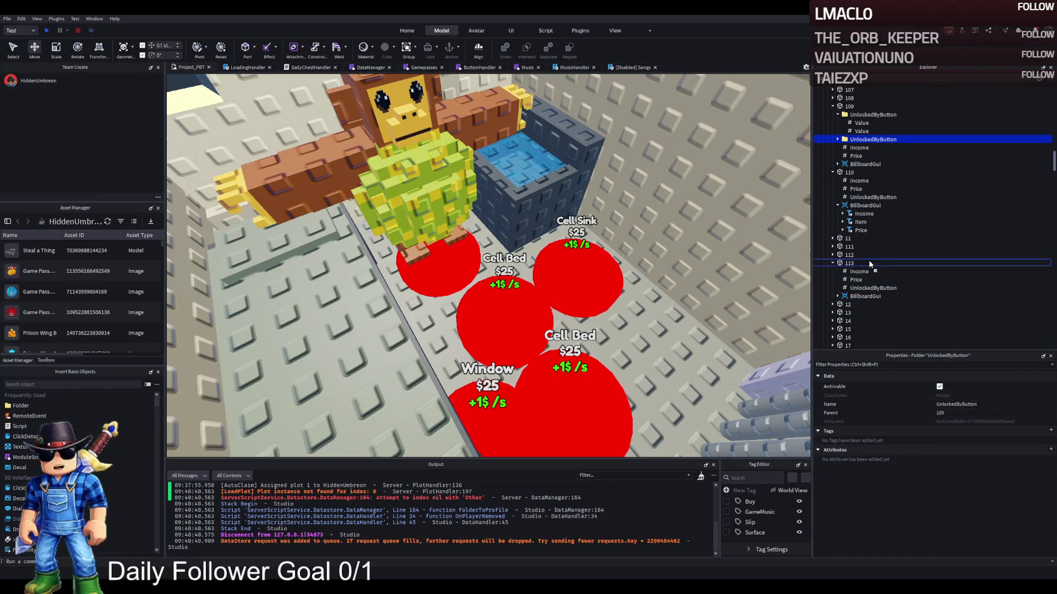
{"action": "left_click_drag", "start_coordinate": [868, 259], "coordinate": [869, 261]}
Edit the copied unlock values so they read 110, 111 and 112.
{"action": "left_click", "coordinate": [858, 271]}
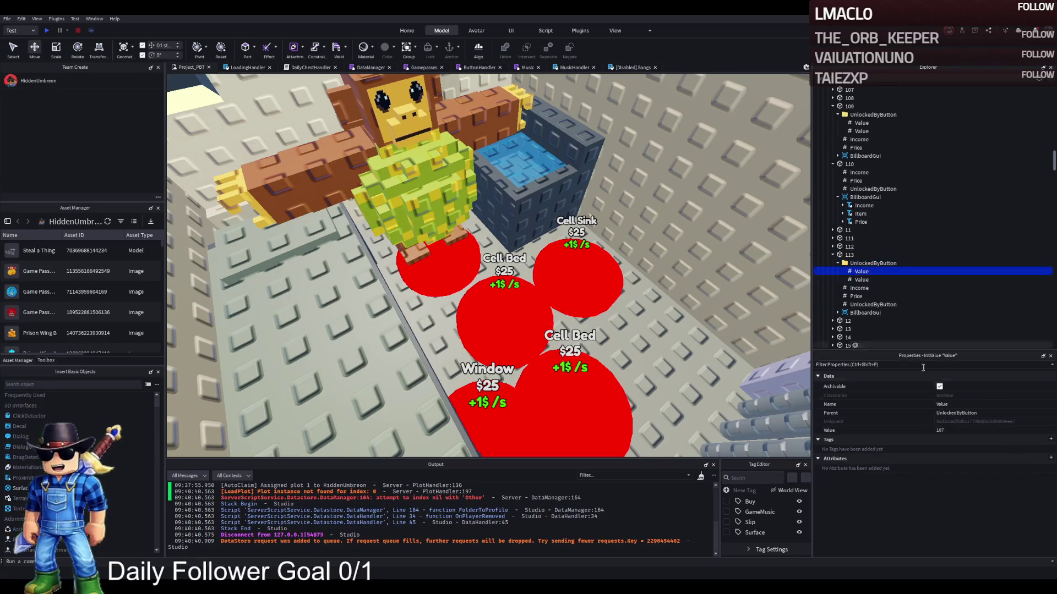
{"action": "left_click", "coordinate": [956, 429]}
{"action": "type", "text": "113"}
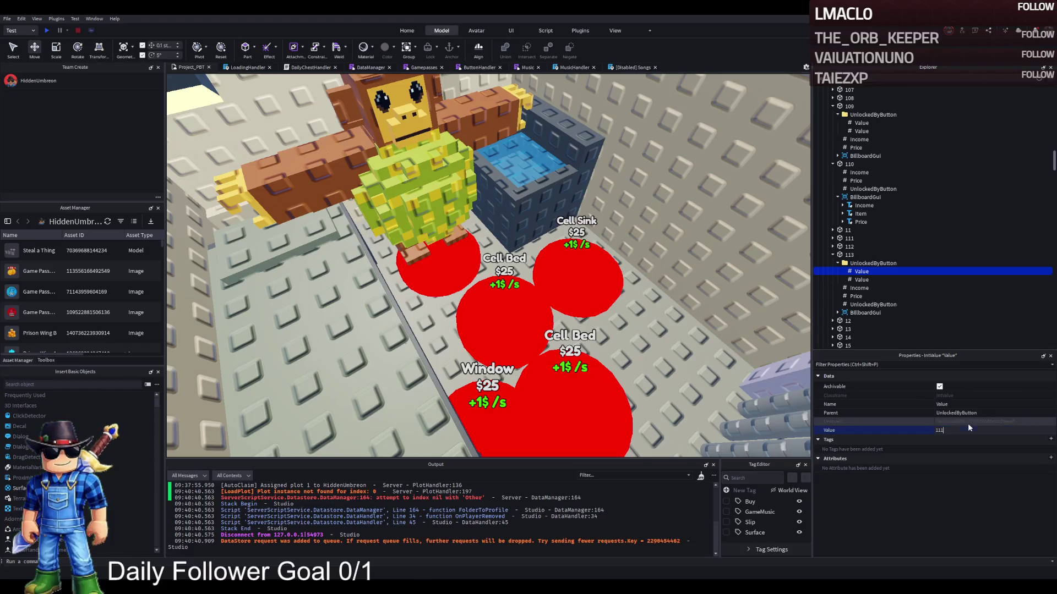
{"action": "key", "text": "Return"}
{"action": "key", "text": "ctrl+d"}
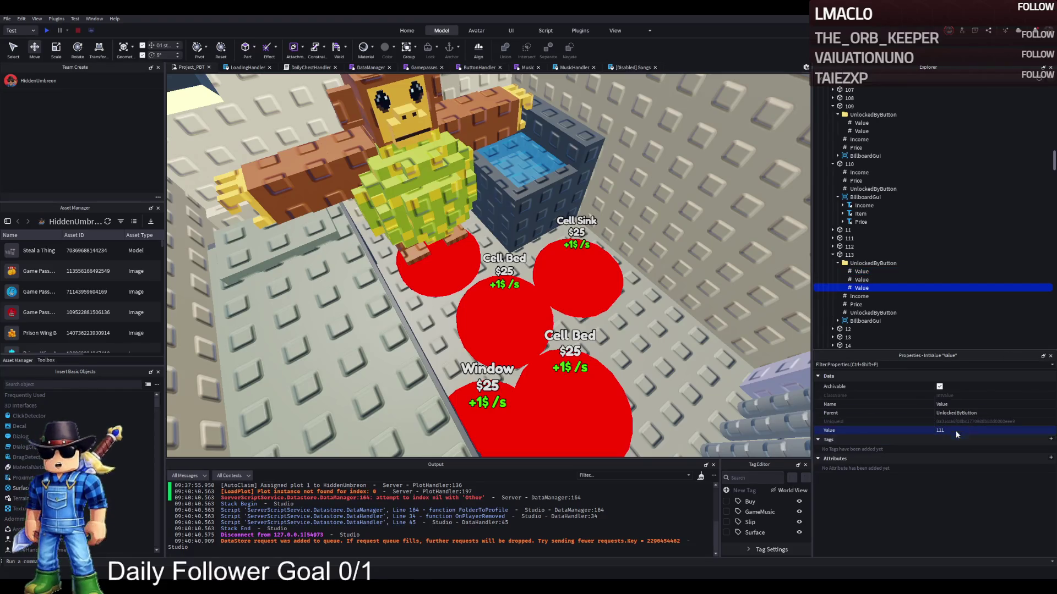
{"action": "left_click", "coordinate": [859, 272]}
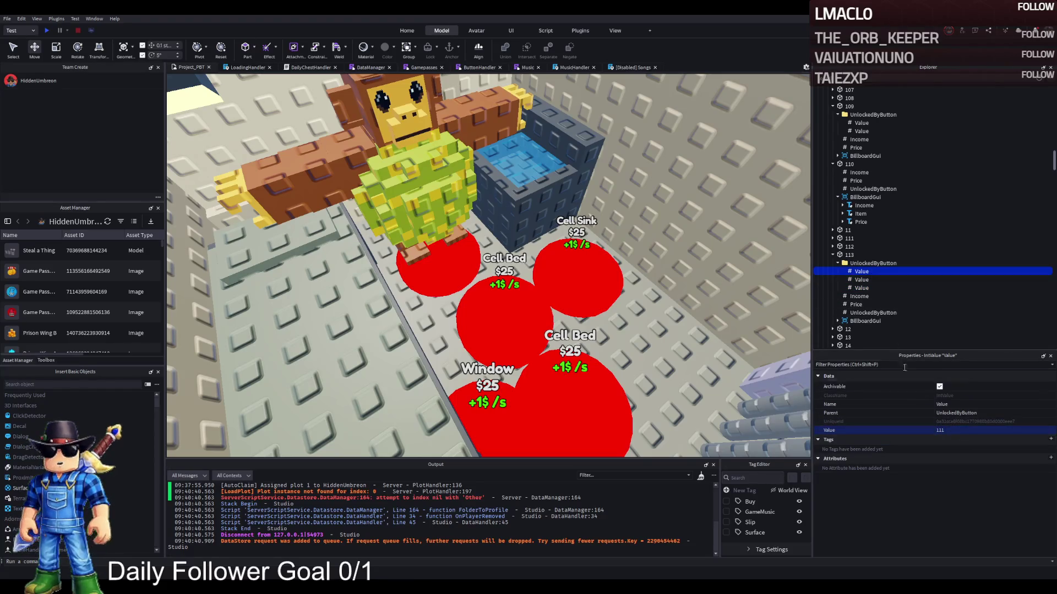
{"action": "left_click", "coordinate": [858, 280]}
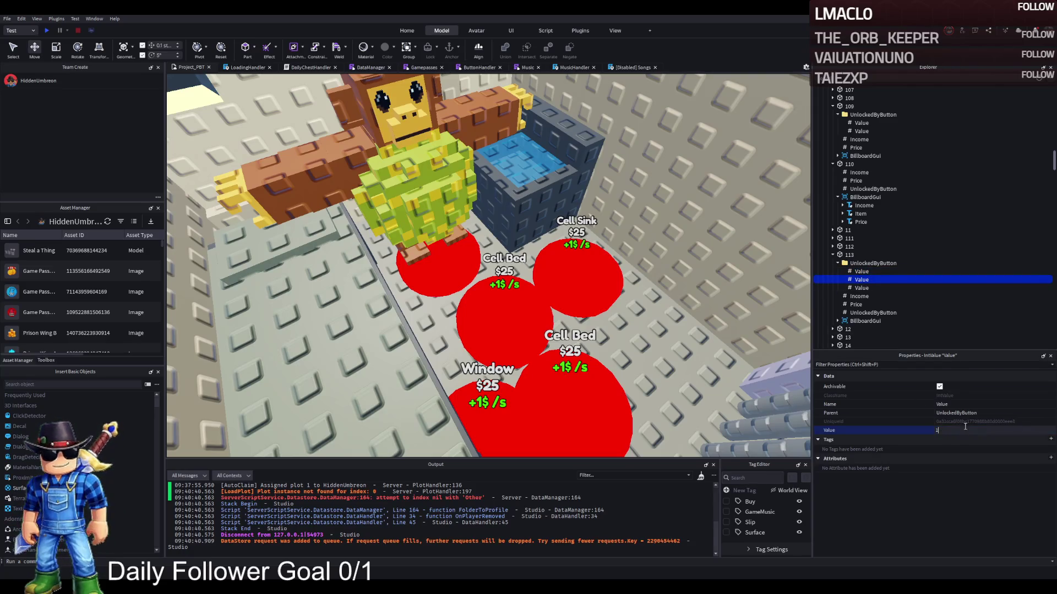
{"action": "left_click", "coordinate": [861, 288]}
{"action": "left_click", "coordinate": [958, 431]}
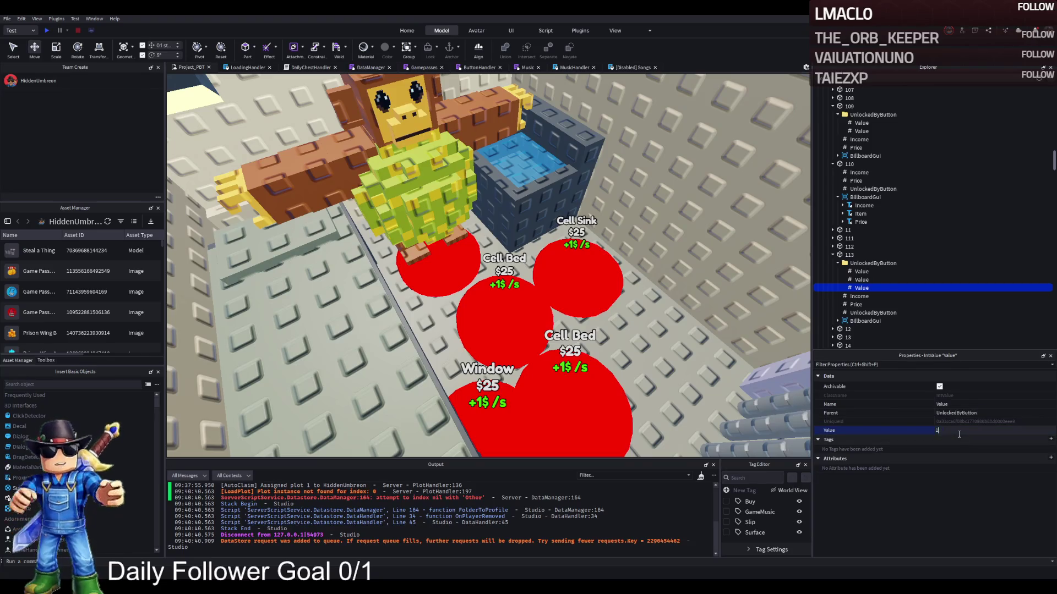
{"action": "type", "text": "2"}
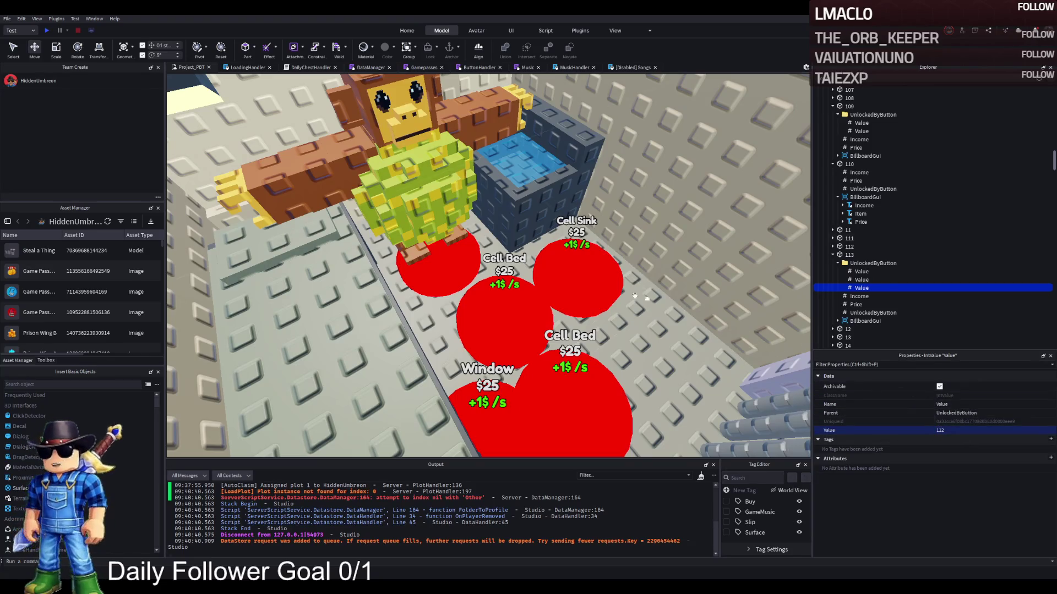
{"action": "left_click", "coordinate": [854, 313]}
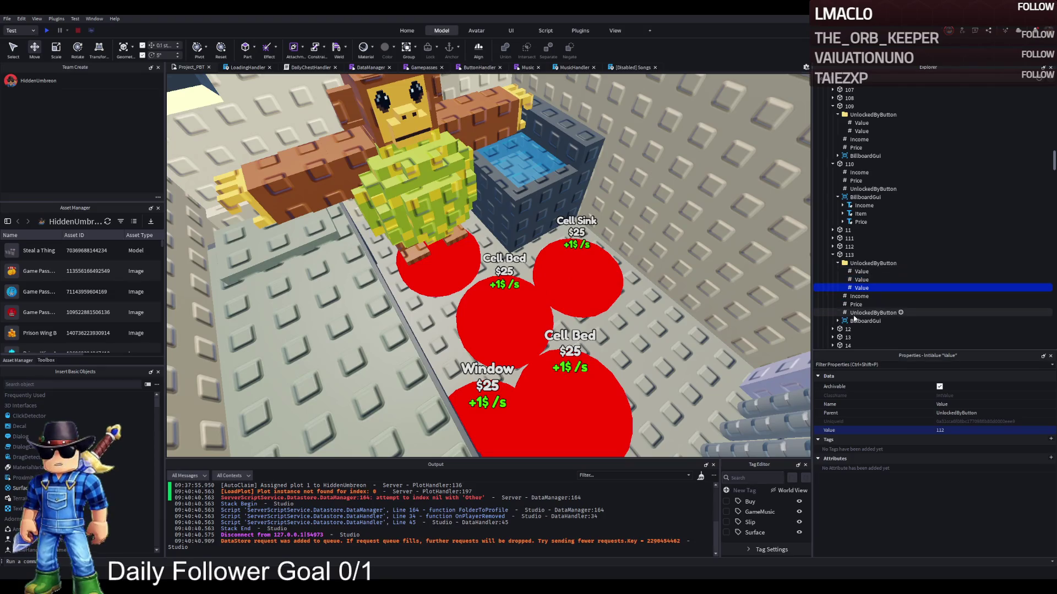
{"action": "left_click", "coordinate": [420, 197]}
{"action": "left_click", "coordinate": [858, 164]}
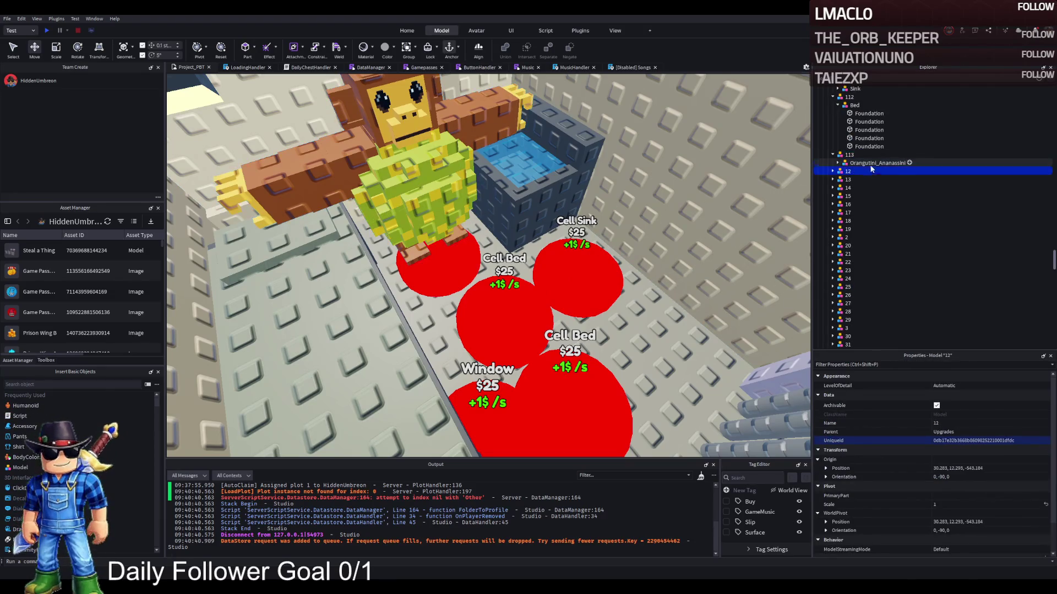
Inspect button 113's Item label and collapse upgrade 112 in Explorer.
{"action": "left_click", "coordinate": [871, 164]}
{"action": "left_click", "coordinate": [515, 338]}
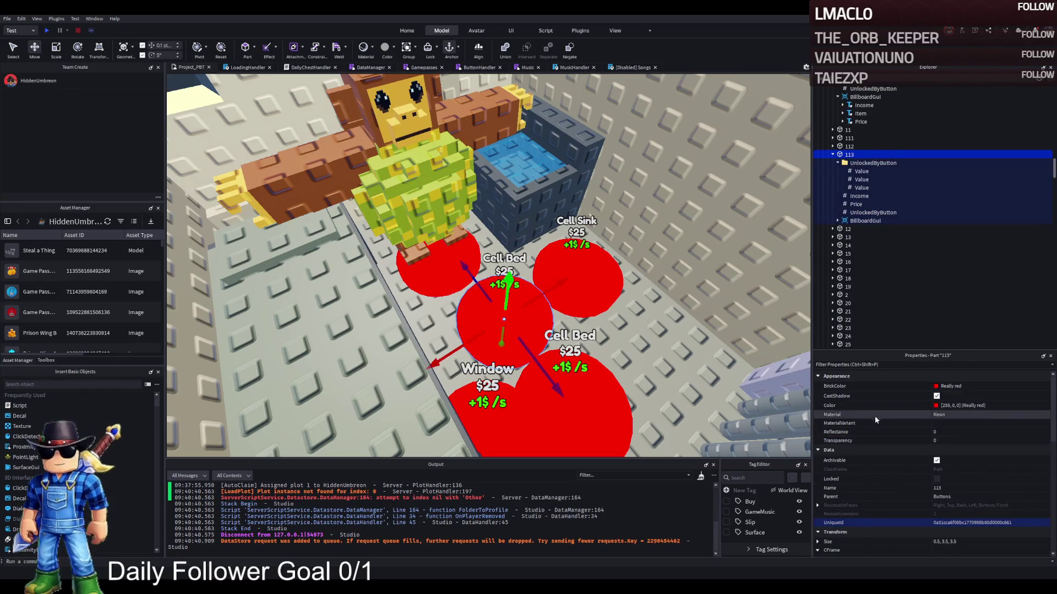
{"action": "left_click", "coordinate": [837, 220]}
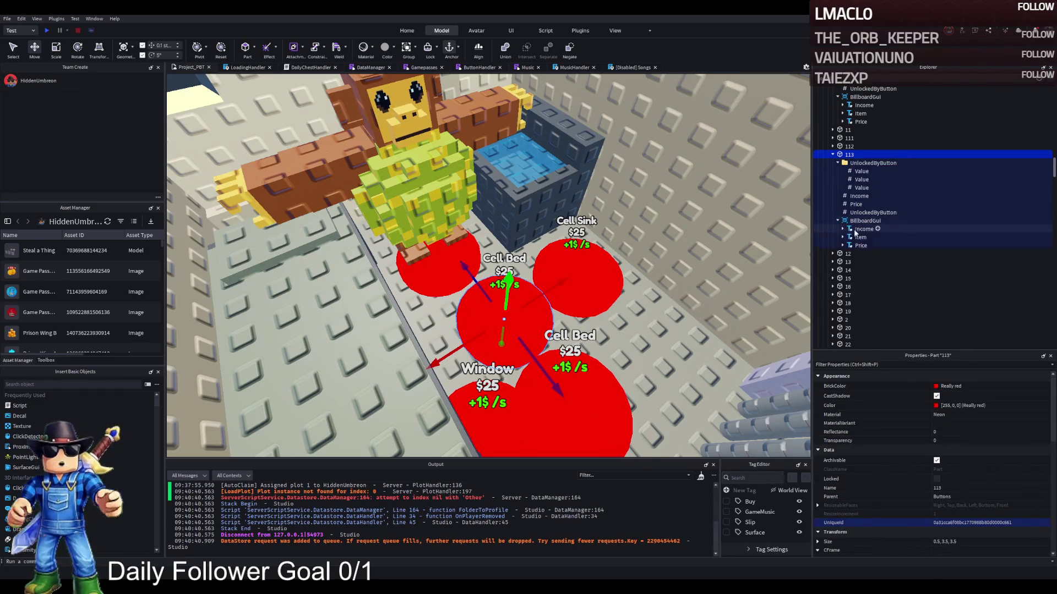
{"action": "left_click", "coordinate": [860, 237]}
{"action": "scroll", "coordinate": [994, 477], "scroll_direction": "down", "scroll_amount": 10}
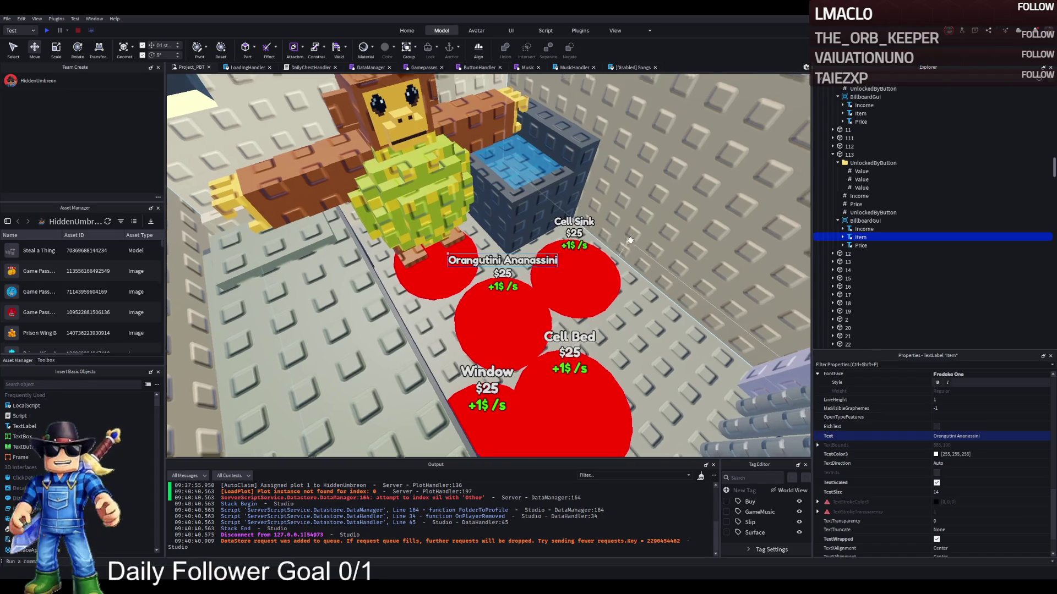
{"action": "left_click", "coordinate": [436, 196]}
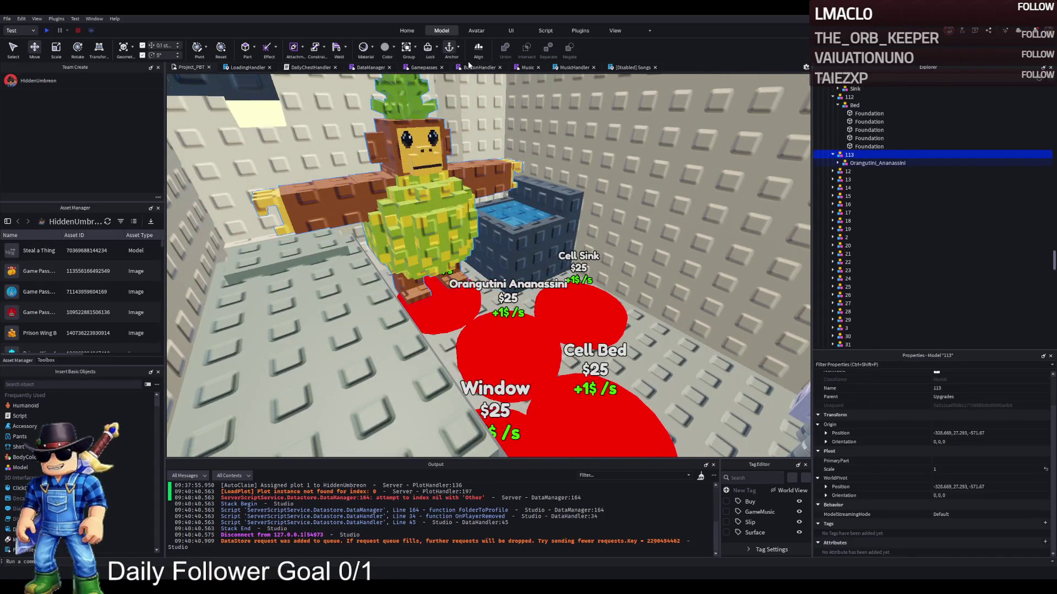
{"action": "left_click", "coordinate": [849, 97]}
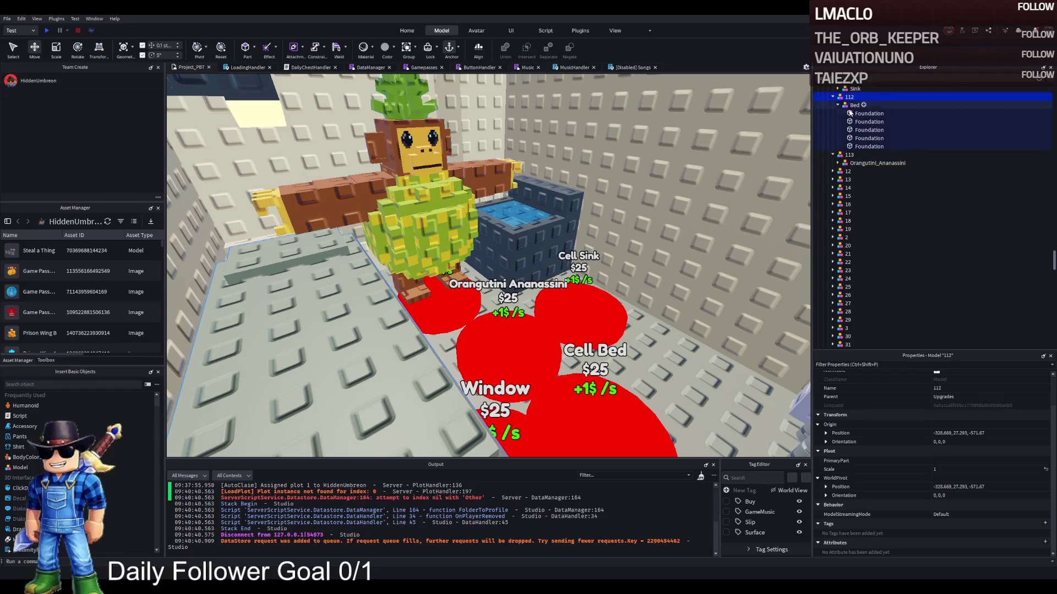
{"action": "left_click", "coordinate": [832, 97]}
Collapse upgrade 109 and button 113's unlock list, reselecting pad 113.
{"action": "key", "text": "a"}
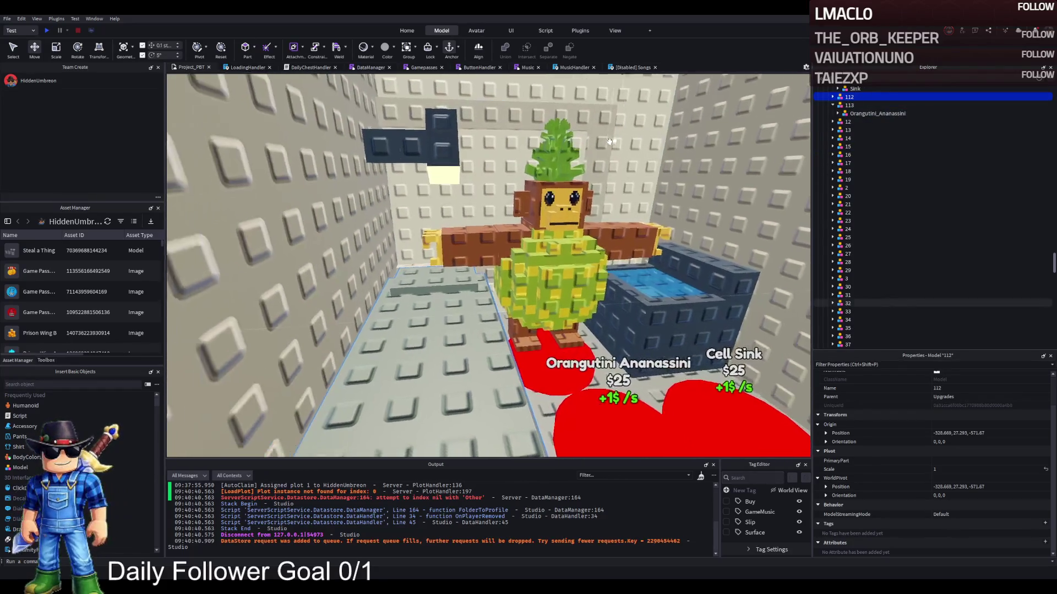
{"action": "key", "text": "w"}
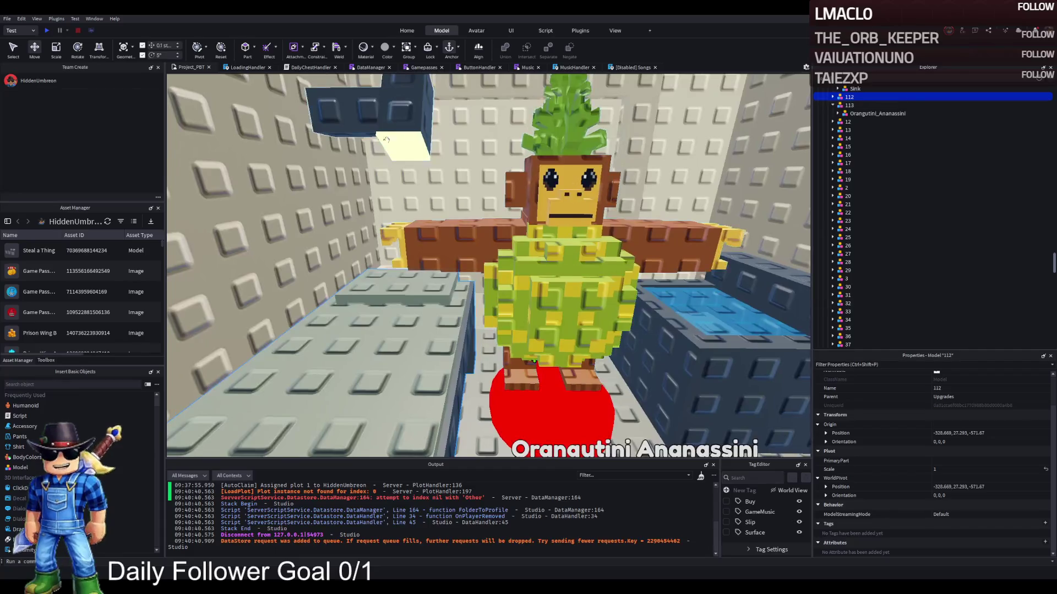
{"action": "left_click", "coordinate": [411, 119]}
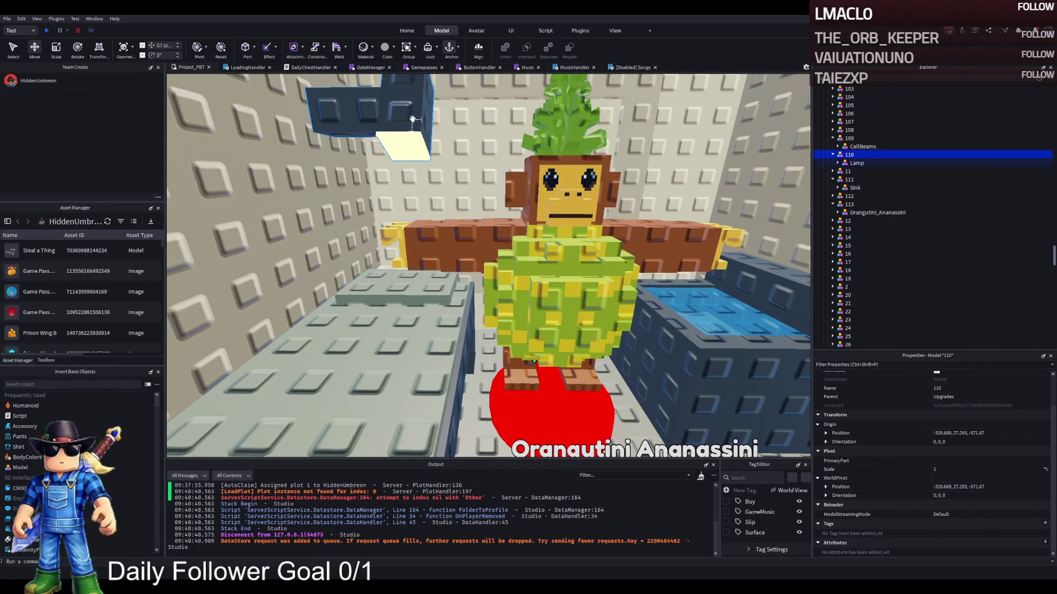
{"action": "left_click", "coordinate": [832, 138]}
{"action": "left_click", "coordinate": [849, 138]}
{"action": "key", "text": "f"}
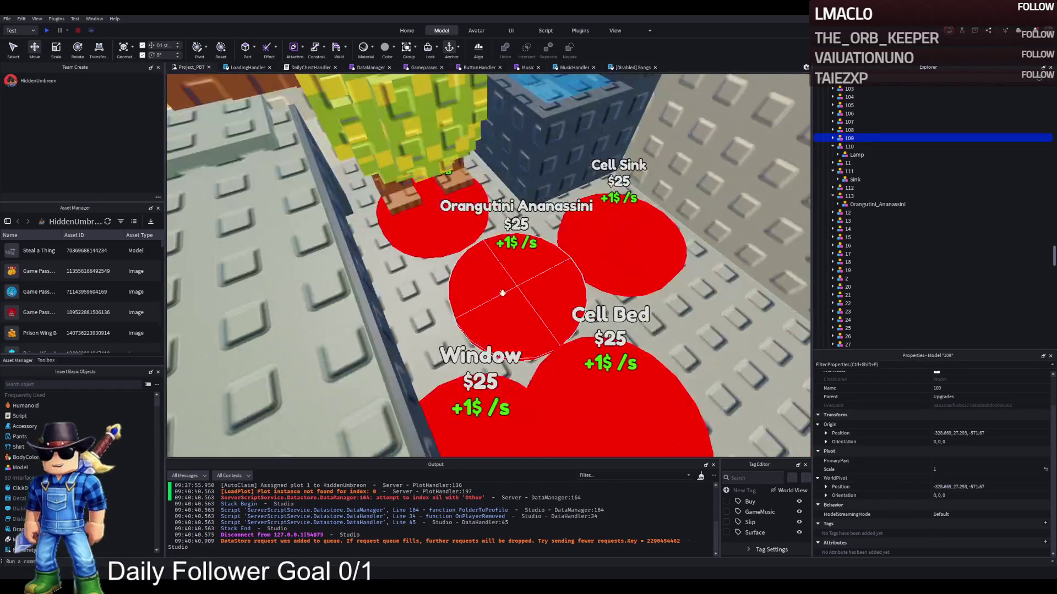
{"action": "left_click", "coordinate": [540, 313]}
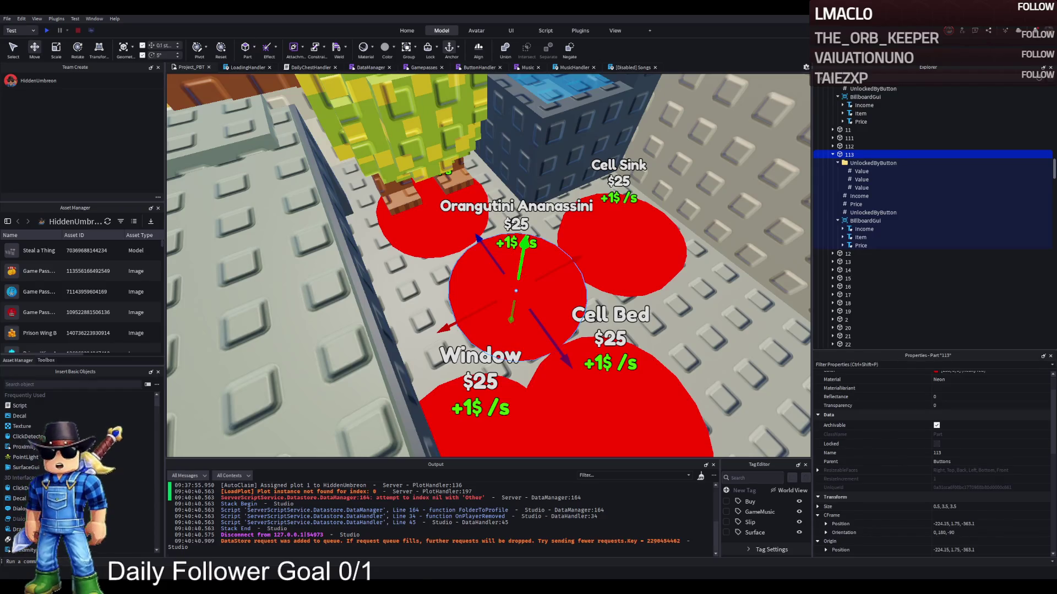
{"action": "left_click", "coordinate": [837, 163]}
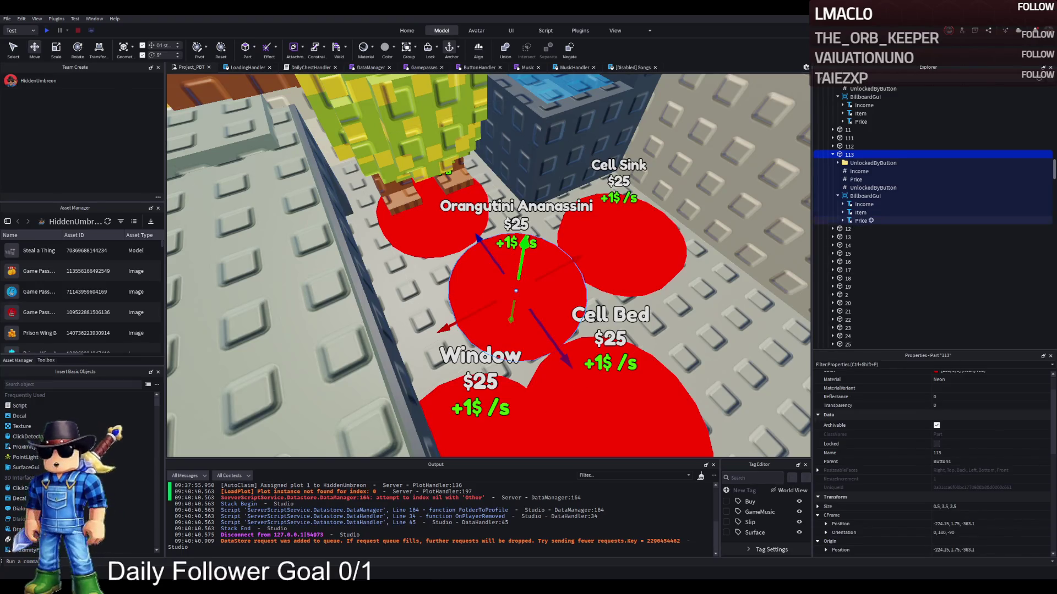
Set button 113's Price to 8500, delete the duplicate UnlockedByButton value, and collapse TemplatePlot.
{"action": "left_click", "coordinate": [856, 179]}
{"action": "left_click", "coordinate": [970, 431]}
{"action": "type", "text": "8500"}
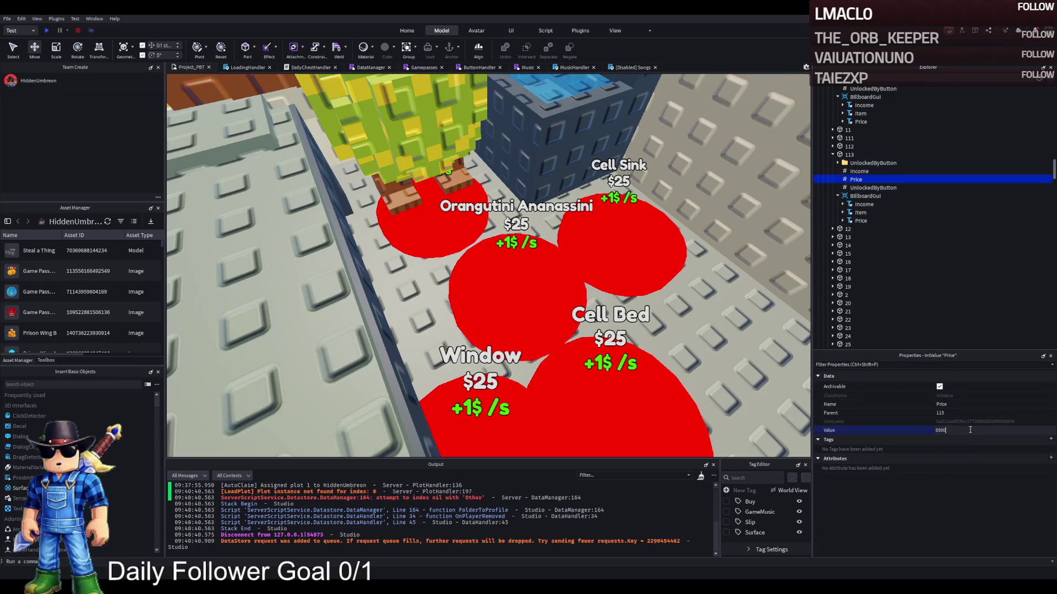
{"action": "left_click", "coordinate": [867, 187]}
{"action": "key", "text": "Delete"}
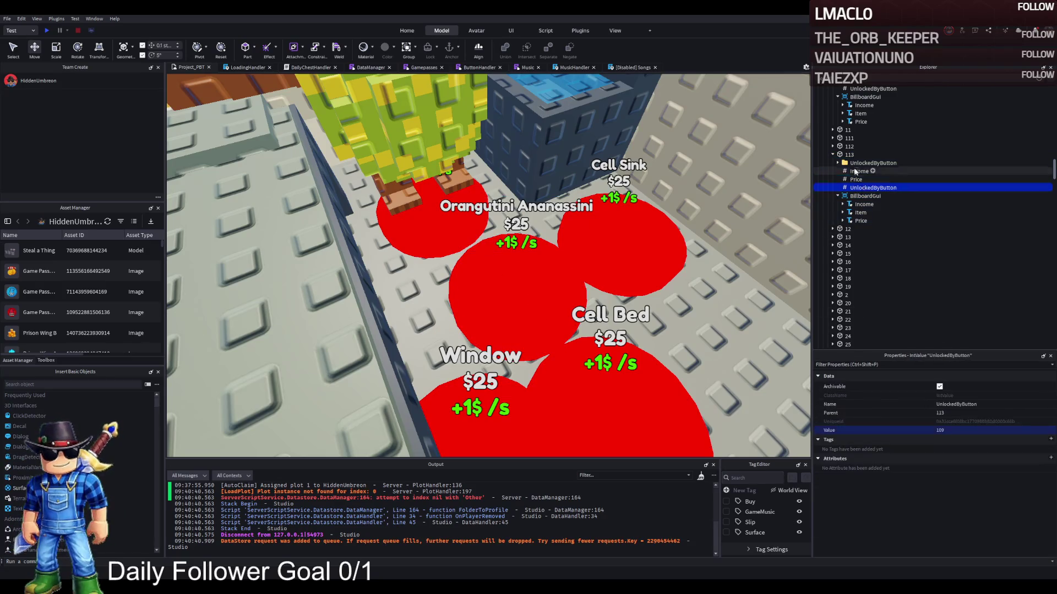
{"action": "double_click", "coordinate": [846, 155]}
{"action": "double_click", "coordinate": [848, 154]}
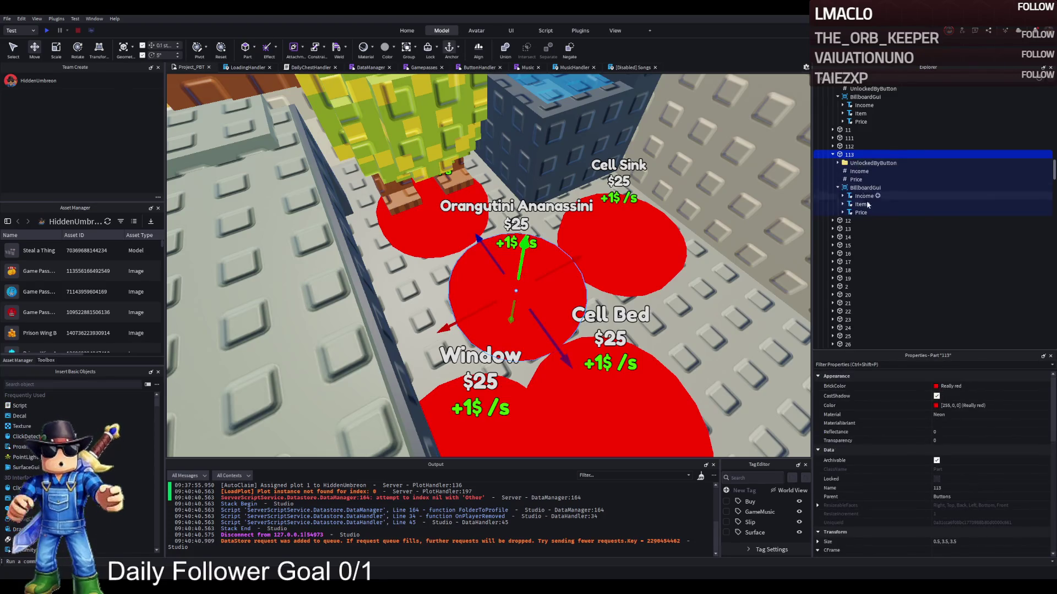
{"action": "scroll", "coordinate": [867, 201], "scroll_direction": "up", "scroll_amount": 10}
{"action": "double_click", "coordinate": [852, 156]}
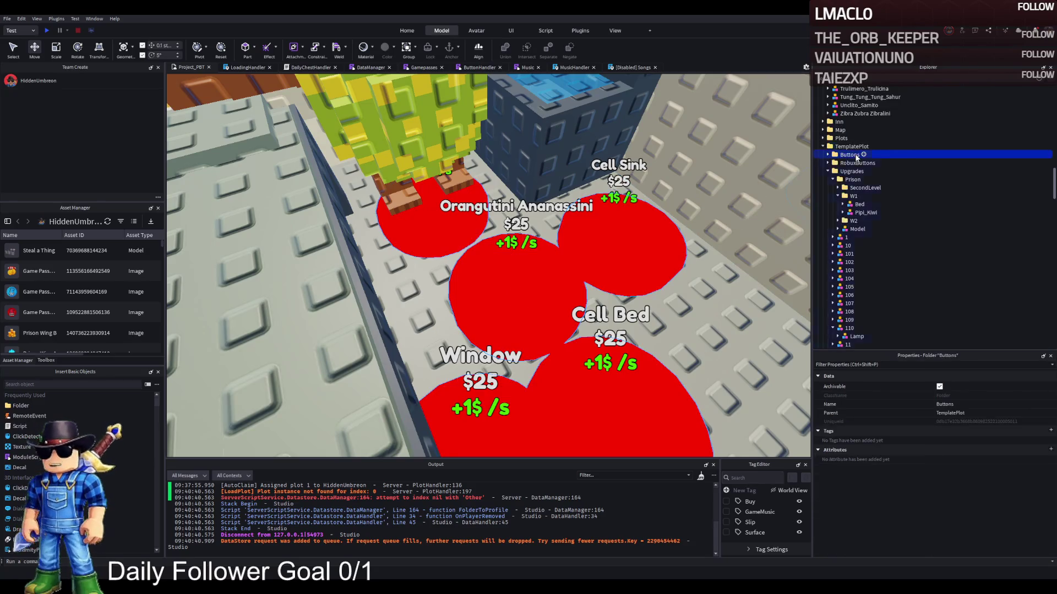
{"action": "double_click", "coordinate": [850, 147]}
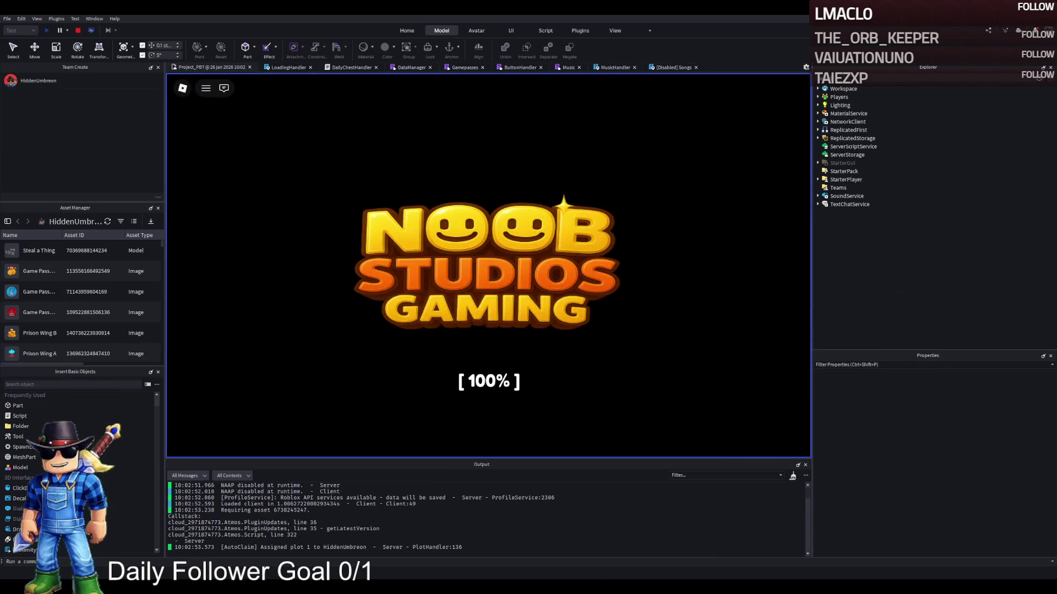
Walk the character through the prison gate into the green-lit cell and up to its bars.
{"action": "key", "text": "w"}
{"action": "key", "text": "w"}
{"action": "key", "text": "w"}
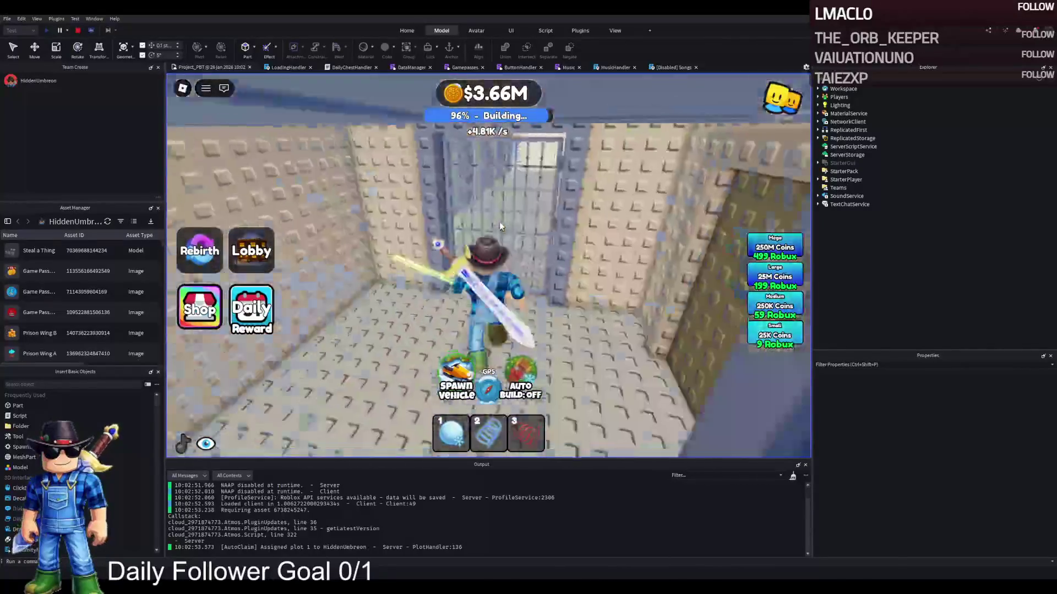
{"action": "key", "text": "w"}
{"action": "key", "text": "w"}
{"action": "key", "text": "w"}
{"action": "key", "text": "w"}
{"action": "key", "text": "w"}
{"action": "key", "text": "2"}
{"action": "key", "text": "w"}
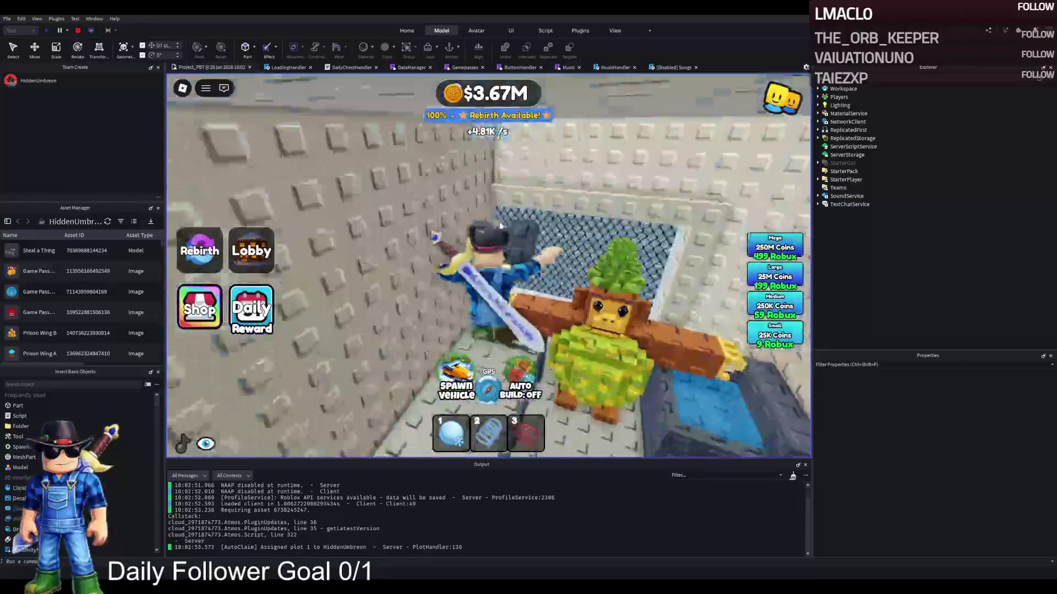
{"action": "key", "text": "a"}
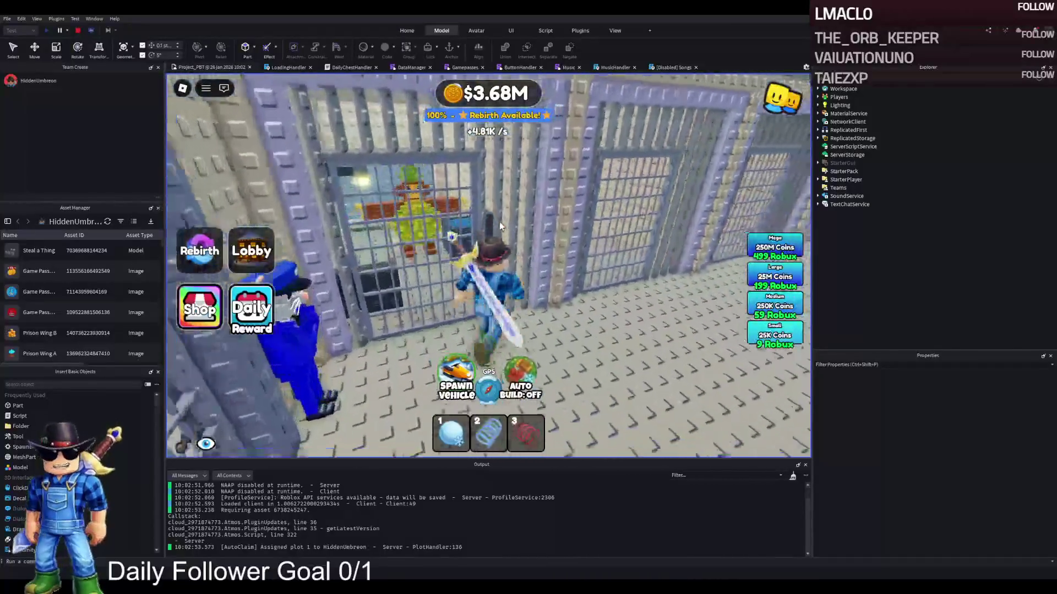
{"action": "key", "text": "s"}
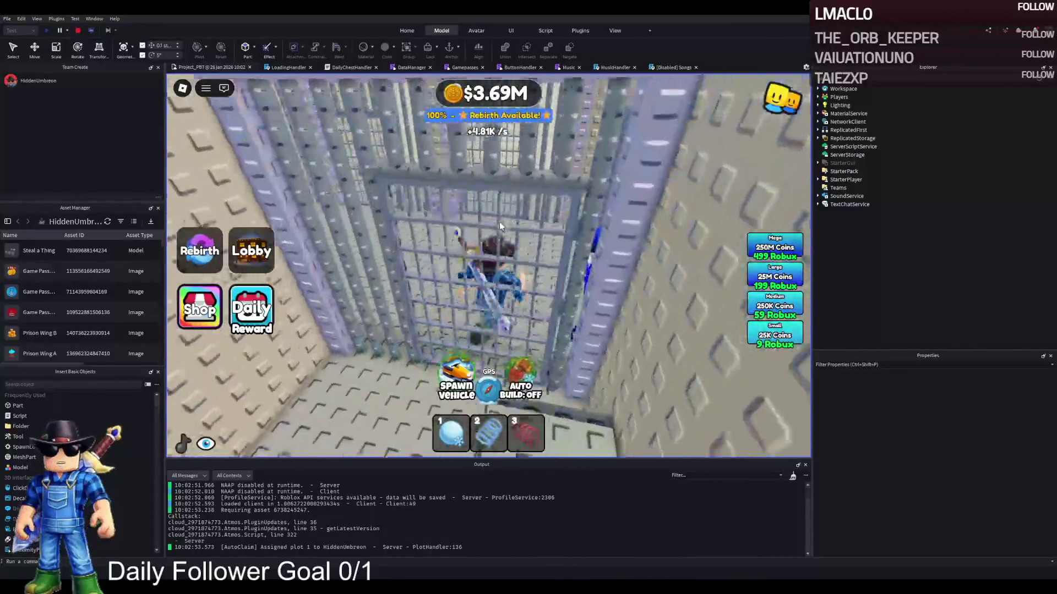
{"action": "key", "text": "w"}
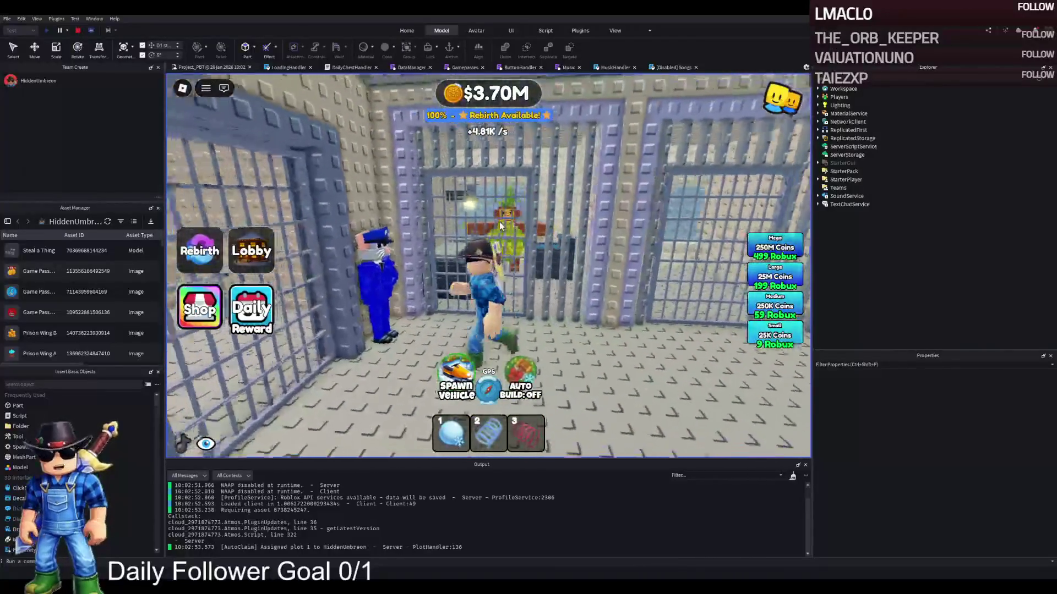
{"action": "key", "text": "s"}
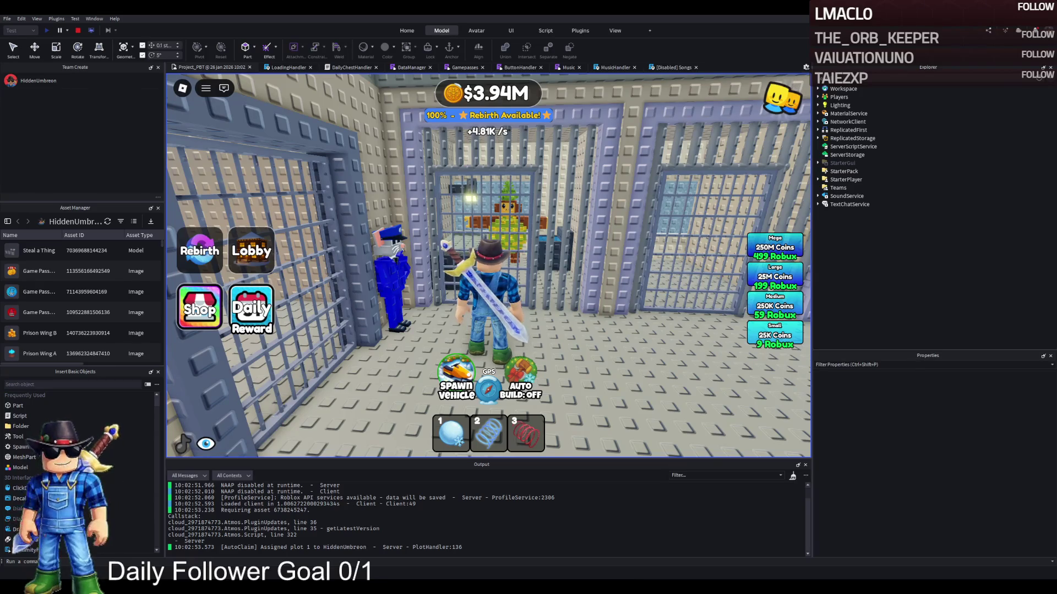
Run and jump through the other cell blocks, then stop the play-test.
{"action": "key", "text": "s"}
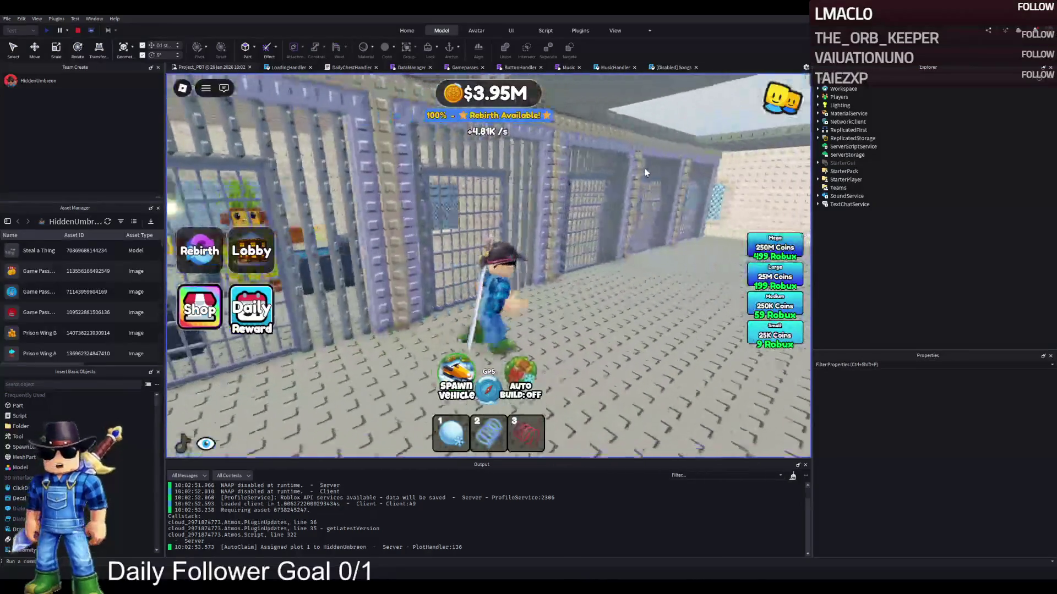
{"action": "key", "text": "w"}
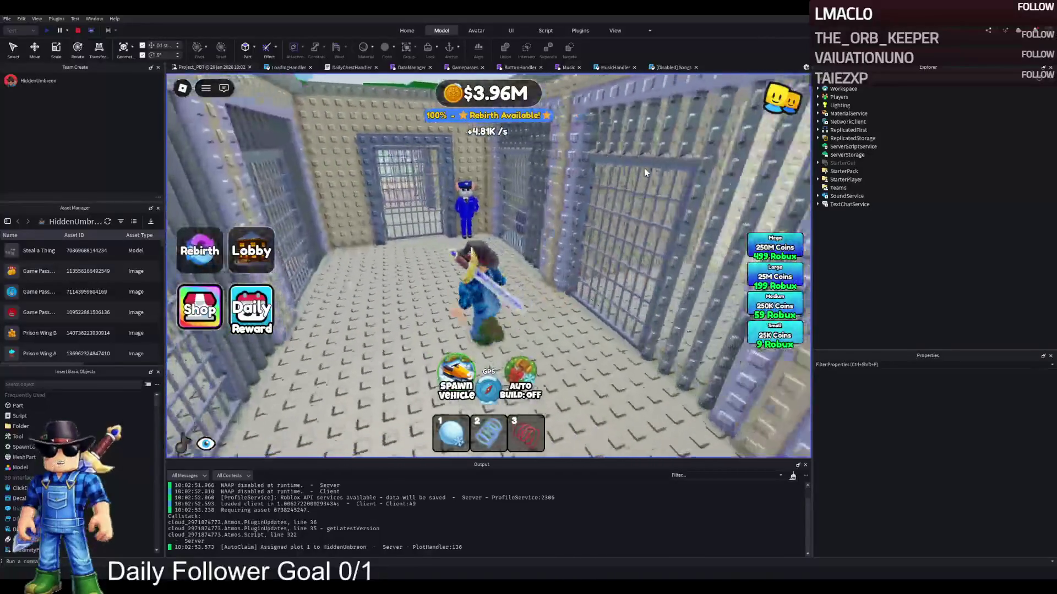
{"action": "key", "text": "w"}
{"action": "key", "text": "space"}
{"action": "key", "text": "a"}
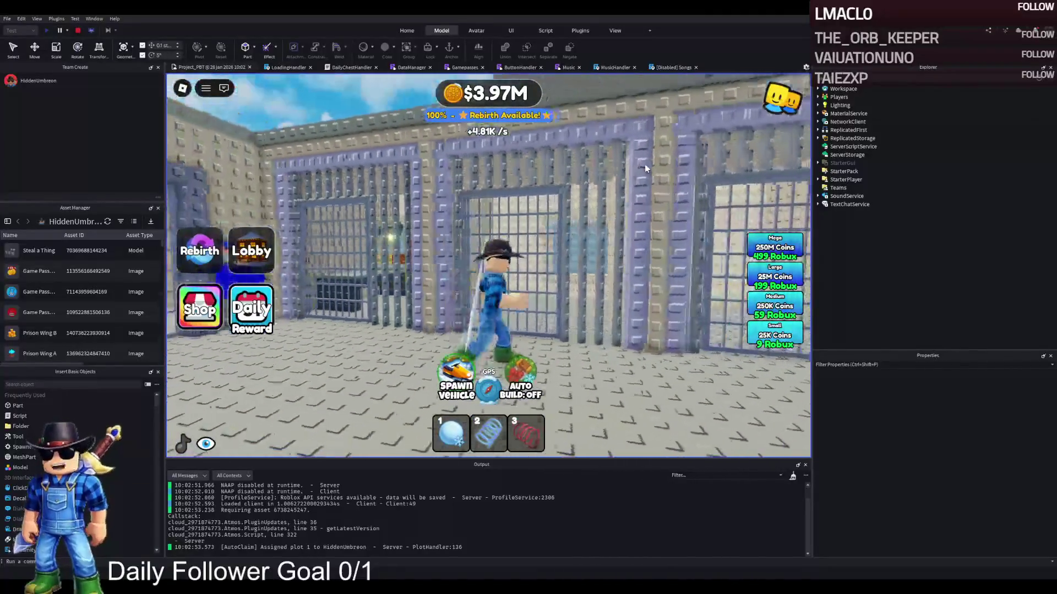
{"action": "left_click", "coordinate": [78, 31]}
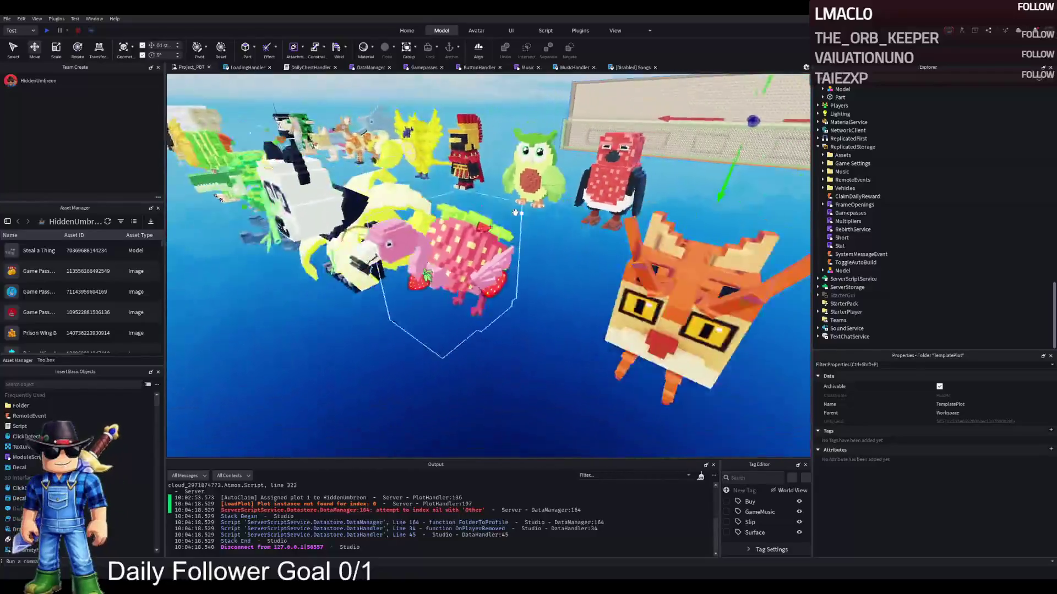
Duplicate Strawberrelli Flamingelli and place the copy inside the prison cell beside the bed.
{"action": "left_click", "coordinate": [465, 236]}
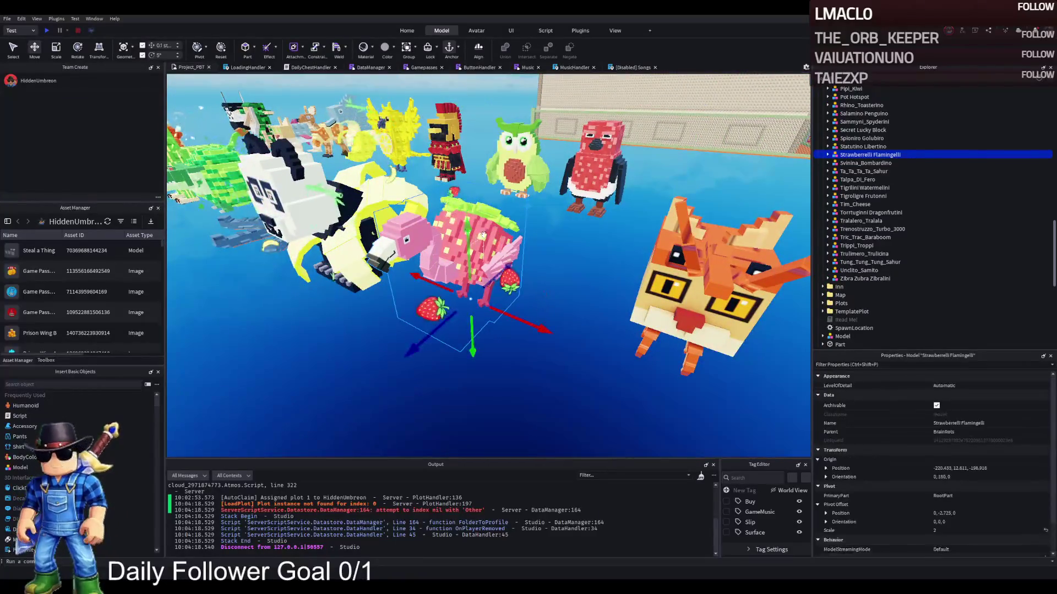
{"action": "key", "text": "ctrl+d"}
{"action": "left_click_drag", "start_coordinate": [500, 232], "coordinate": [437, 221]}
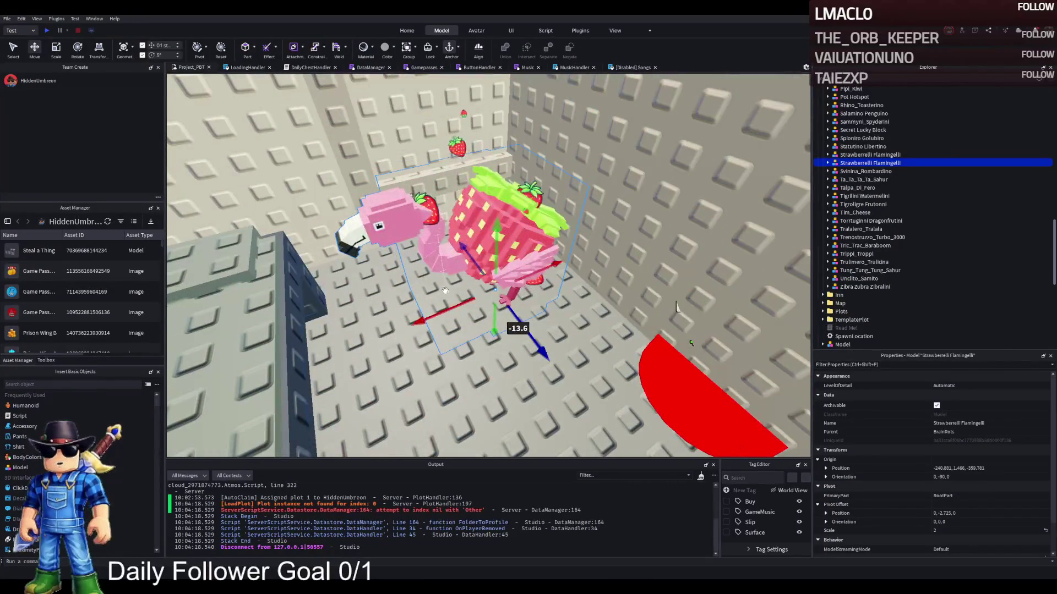
{"action": "left_click_drag", "start_coordinate": [430, 306], "coordinate": [348, 322]}
{"action": "key", "text": "w"}
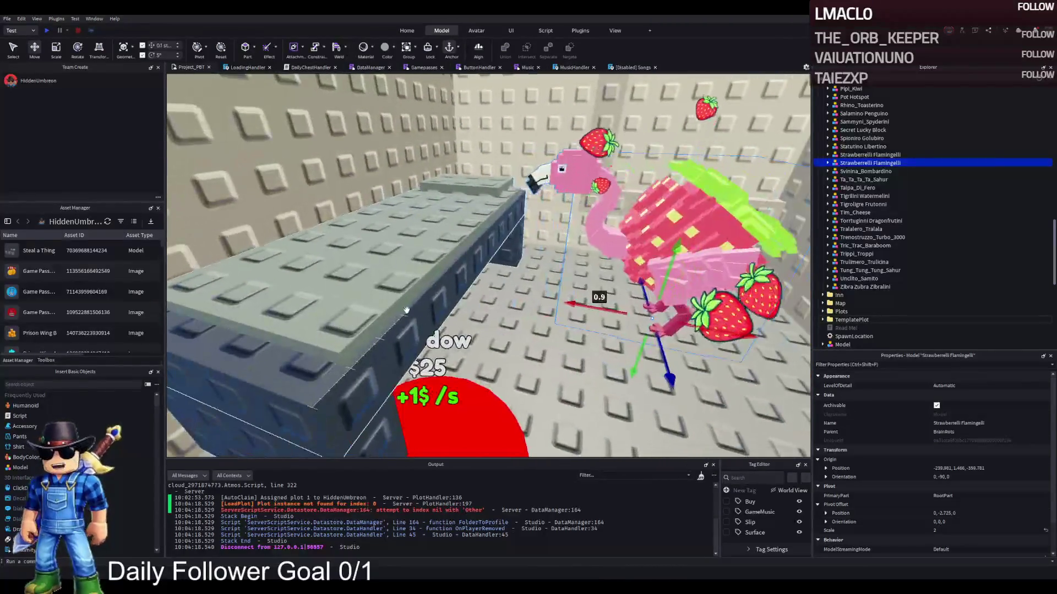
{"action": "left_click", "coordinate": [434, 310]}
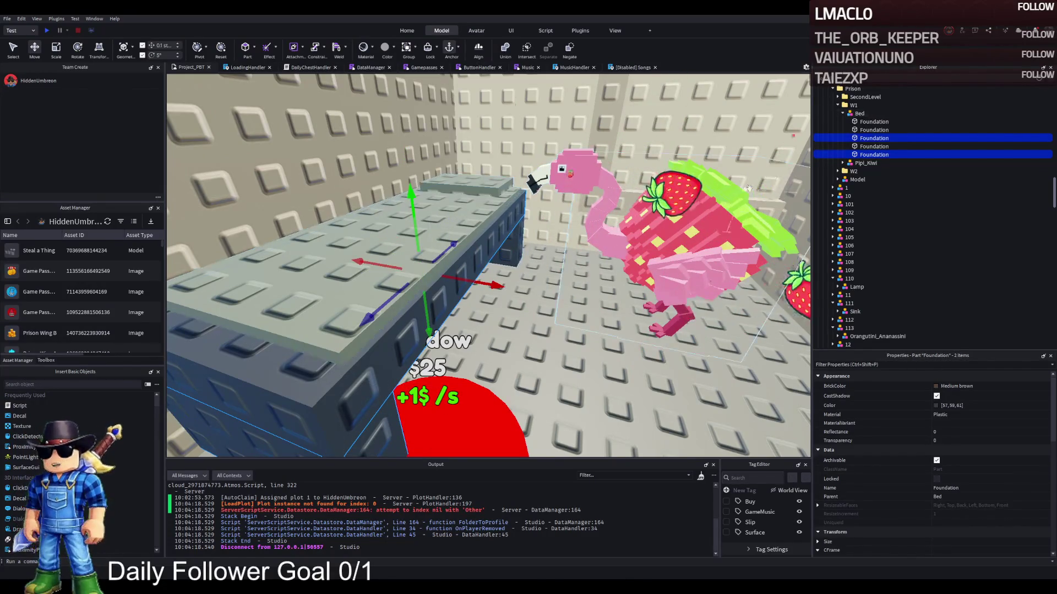
Delete one bed foundation block and change another foundation block's shape.
{"action": "key", "text": "Delete"}
{"action": "left_click", "coordinate": [862, 138]}
{"action": "scroll", "coordinate": [940, 469], "scroll_direction": "down", "scroll_amount": 5}
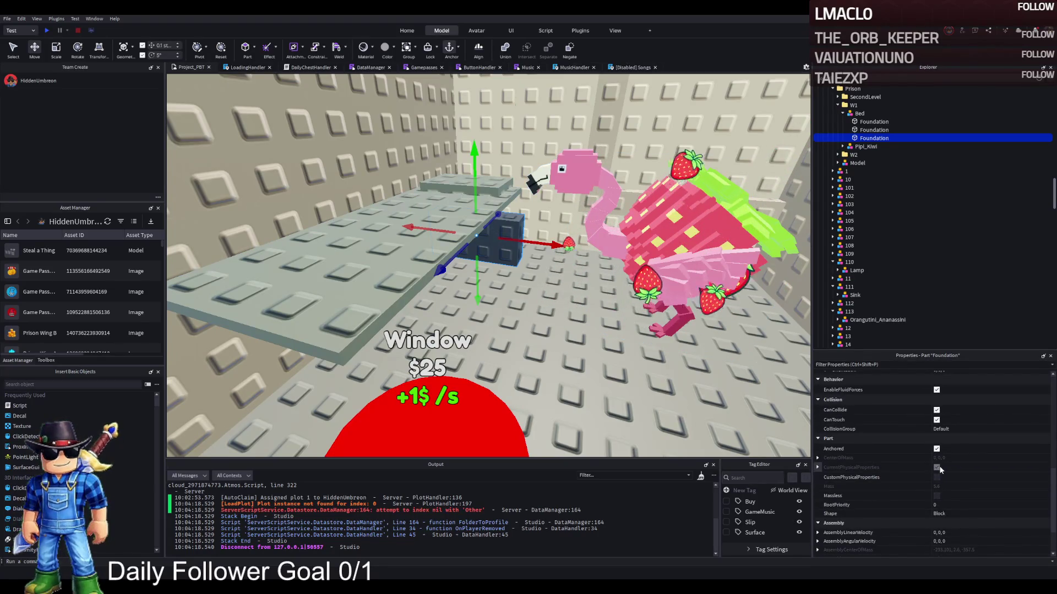
{"action": "scroll", "coordinate": [939, 470], "scroll_direction": "down", "scroll_amount": 2}
{"action": "left_click", "coordinate": [965, 461]}
{"action": "left_click", "coordinate": [965, 456]}
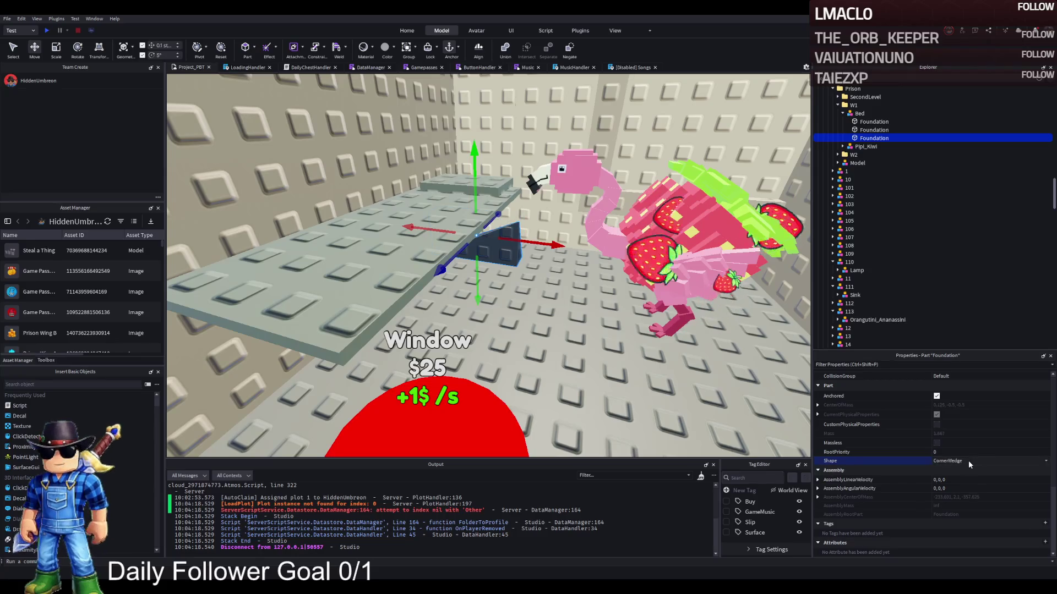
{"action": "scroll", "coordinate": [969, 460], "scroll_direction": "up", "scroll_amount": 2}
{"action": "scroll", "coordinate": [563, 325], "scroll_direction": "up", "scroll_amount": 2}
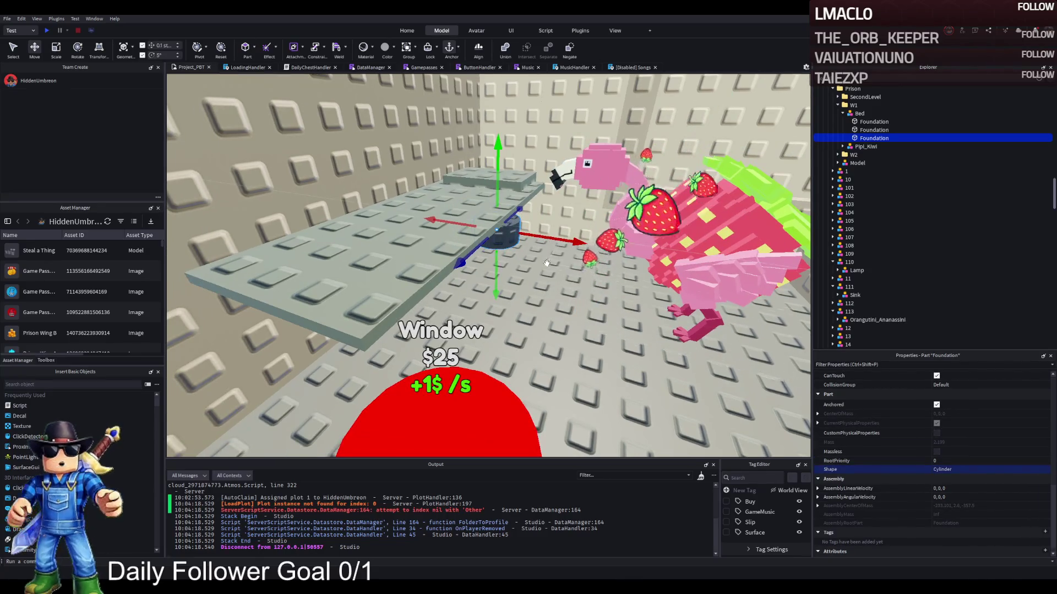
Resize the foundation part, ending with its size set to 15, 15, 15.
{"action": "key", "text": "ctrl+1"}
{"action": "key", "text": "q"}
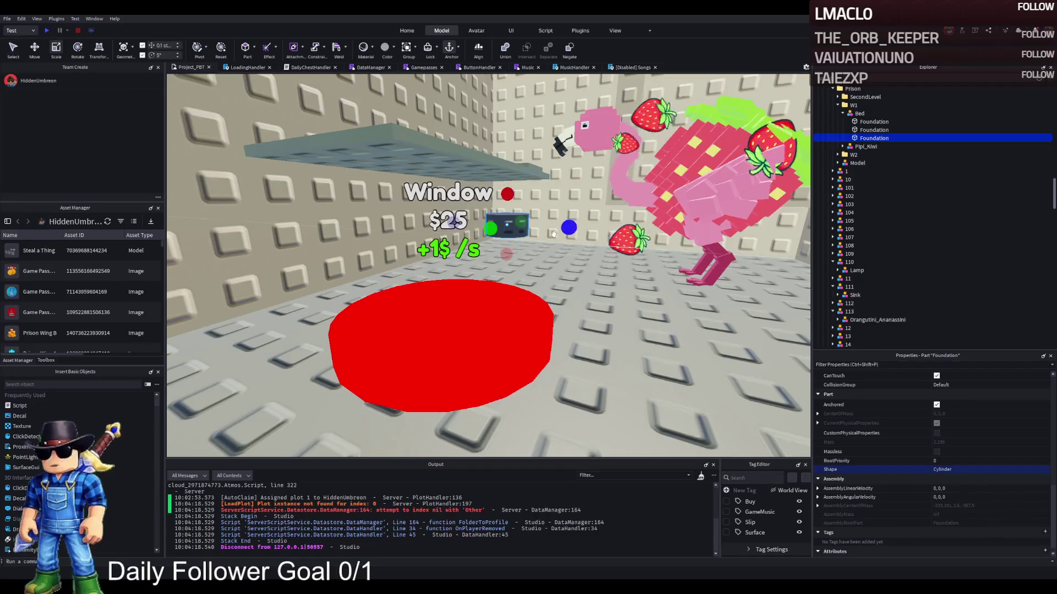
{"action": "left_click_drag", "start_coordinate": [569, 228], "coordinate": [575, 230]}
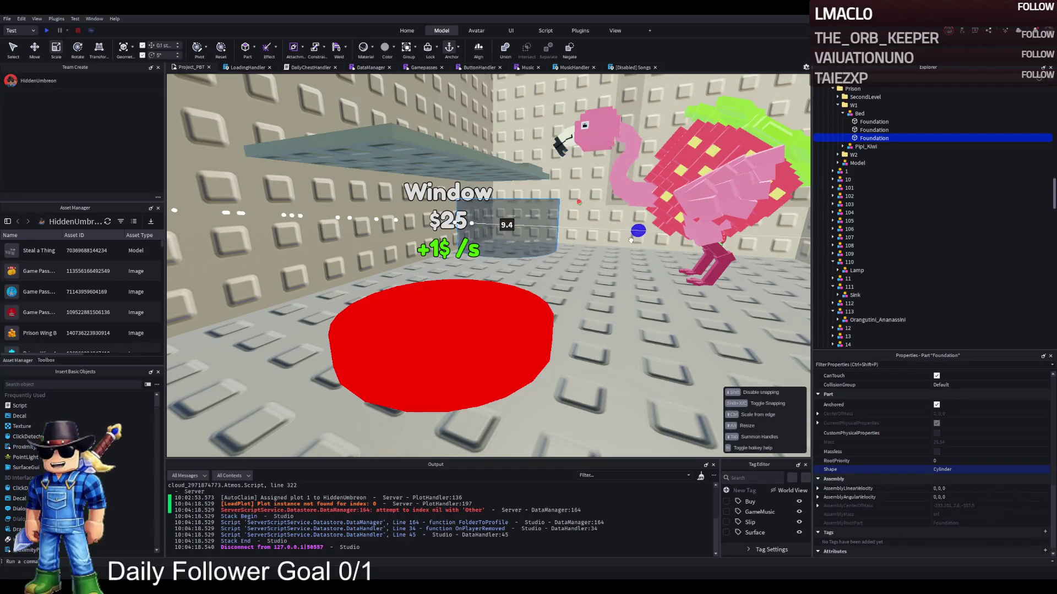
{"action": "left_click_drag", "start_coordinate": [660, 243], "coordinate": [713, 243]}
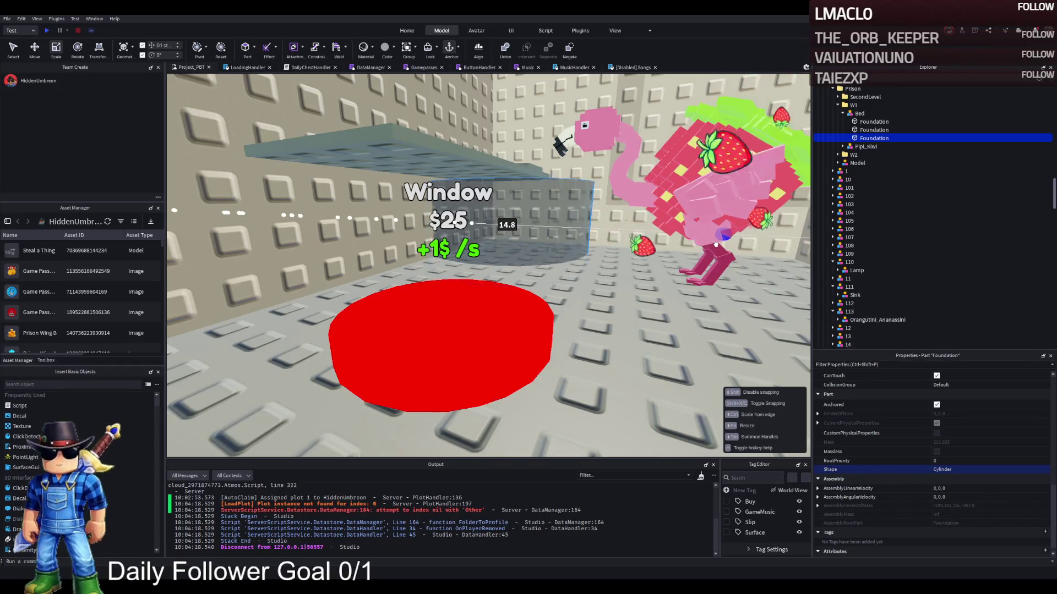
{"action": "left_click_drag", "start_coordinate": [507, 278], "coordinate": [514, 226]}
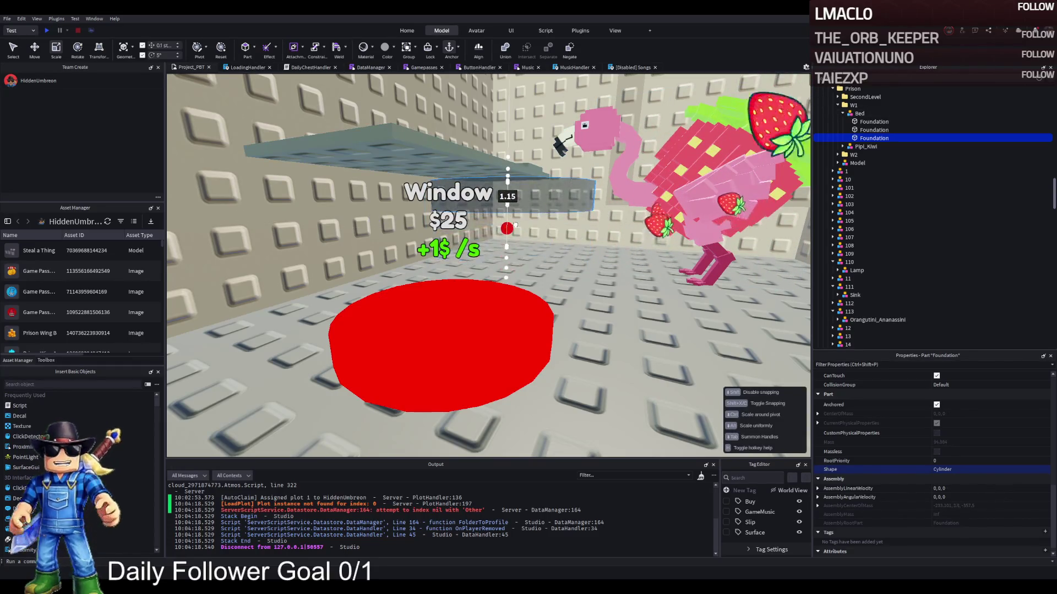
{"action": "scroll", "coordinate": [969, 462], "scroll_direction": "up", "scroll_amount": 5}
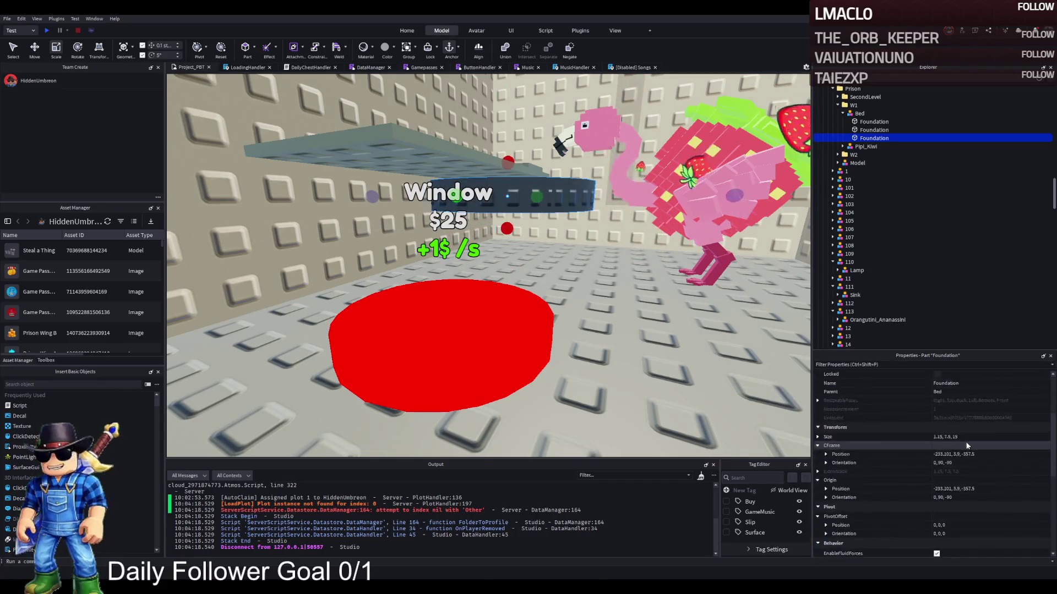
{"action": "scroll", "coordinate": [970, 457], "scroll_direction": "up", "scroll_amount": 1}
{"action": "left_click", "coordinate": [969, 437]}
{"action": "type", "text": "15,15,15"}
{"action": "key", "text": "Return"}
Thin the block to about 1 stud and slide it into place near the floor.
{"action": "key", "text": "e"}
{"action": "left_click_drag", "start_coordinate": [565, 239], "coordinate": [583, 380]}
{"action": "key", "text": "ctrl+2"}
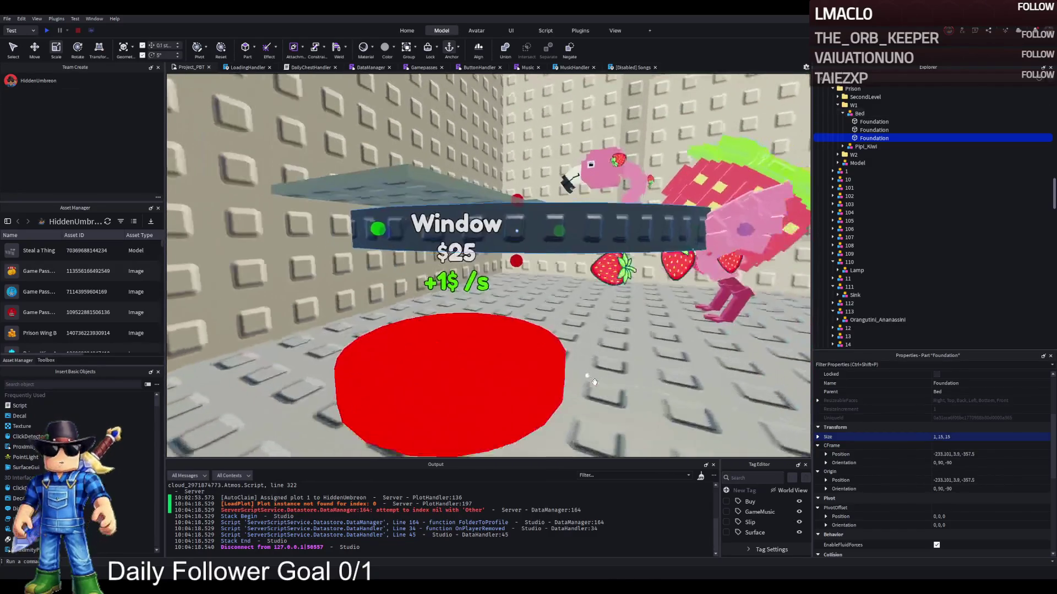
{"action": "mouse_move", "coordinate": [513, 263]}
{"action": "left_mouse_down"}
{"action": "mouse_move", "coordinate": [500, 253]}
{"action": "mouse_move", "coordinate": [488, 370]}
{"action": "mouse_move", "coordinate": [526, 304]}
{"action": "mouse_move", "coordinate": [440, 209]}
{"action": "mouse_move", "coordinate": [454, 214]}
{"action": "left_mouse_up"}
{"action": "key", "text": "ctrl+3"}
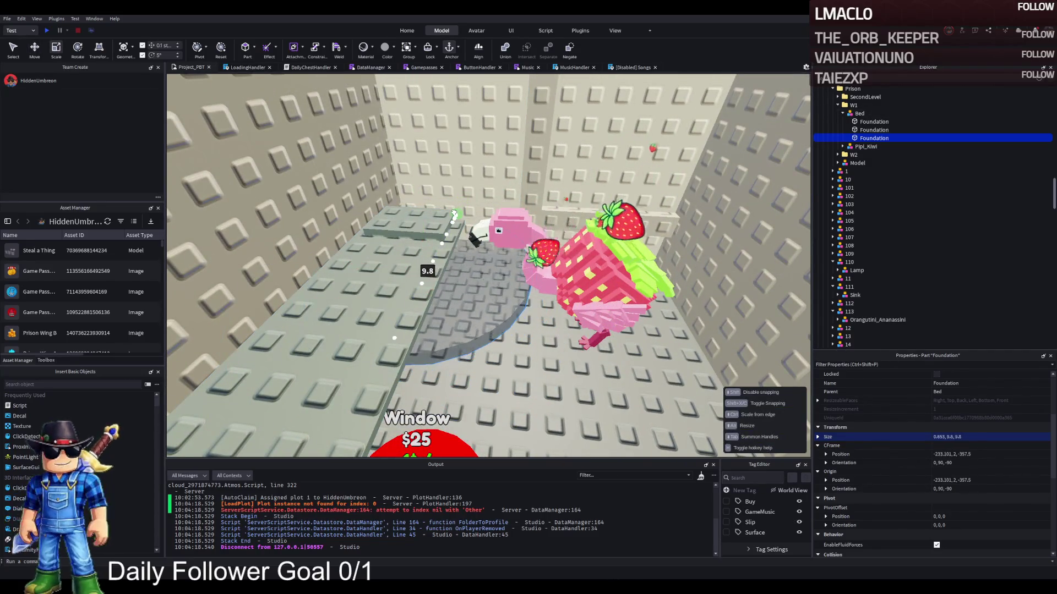
{"action": "key", "text": "ctrl+2"}
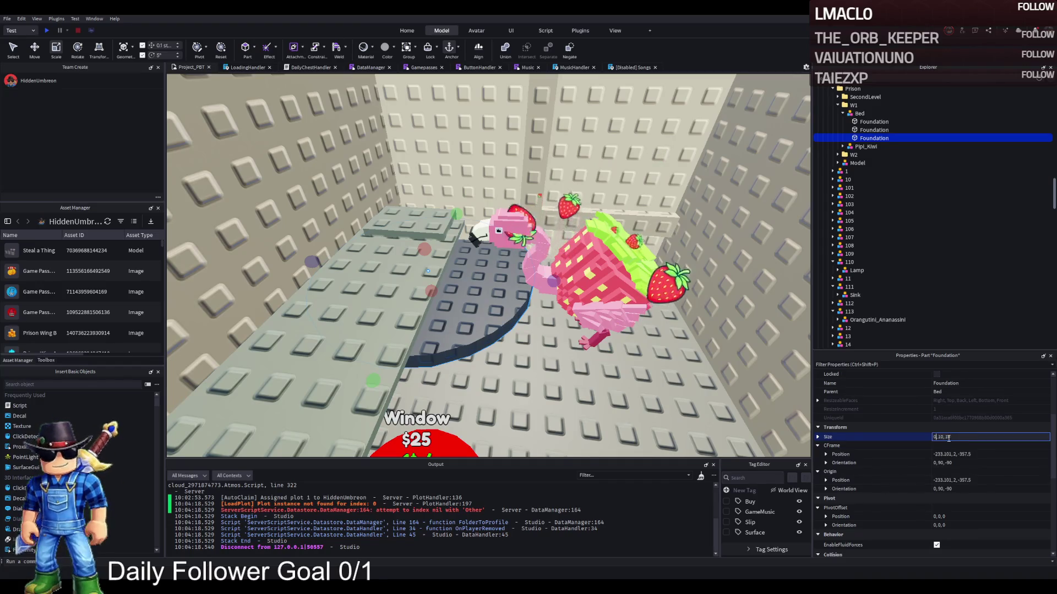
{"action": "scroll", "coordinate": [604, 334], "scroll_direction": "up", "scroll_amount": 3}
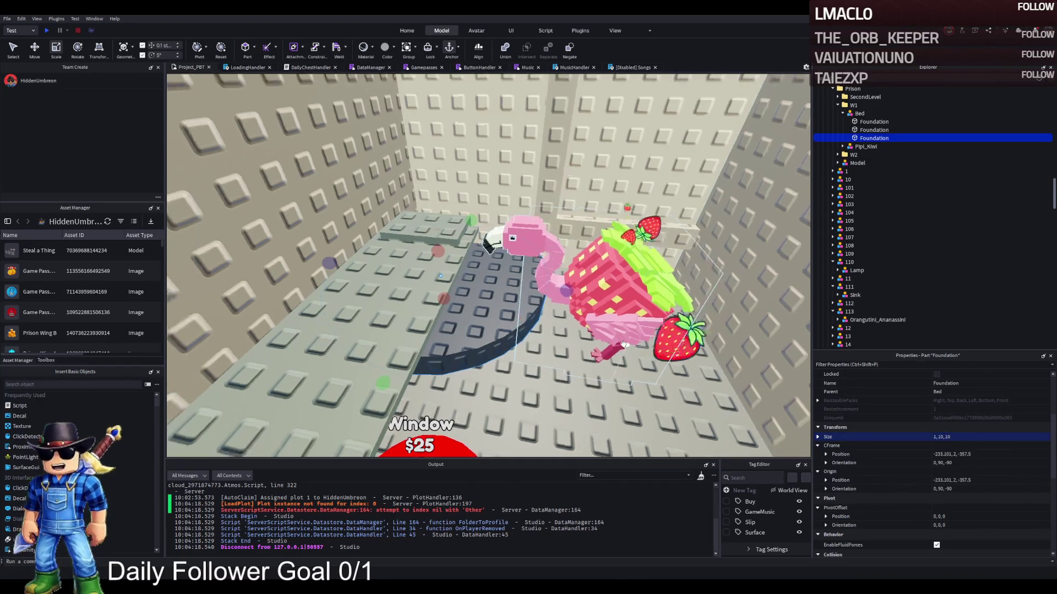
{"action": "left_click_drag", "start_coordinate": [498, 244], "coordinate": [537, 253]}
{"action": "scroll", "coordinate": [529, 236], "scroll_direction": "up", "scroll_amount": 5}
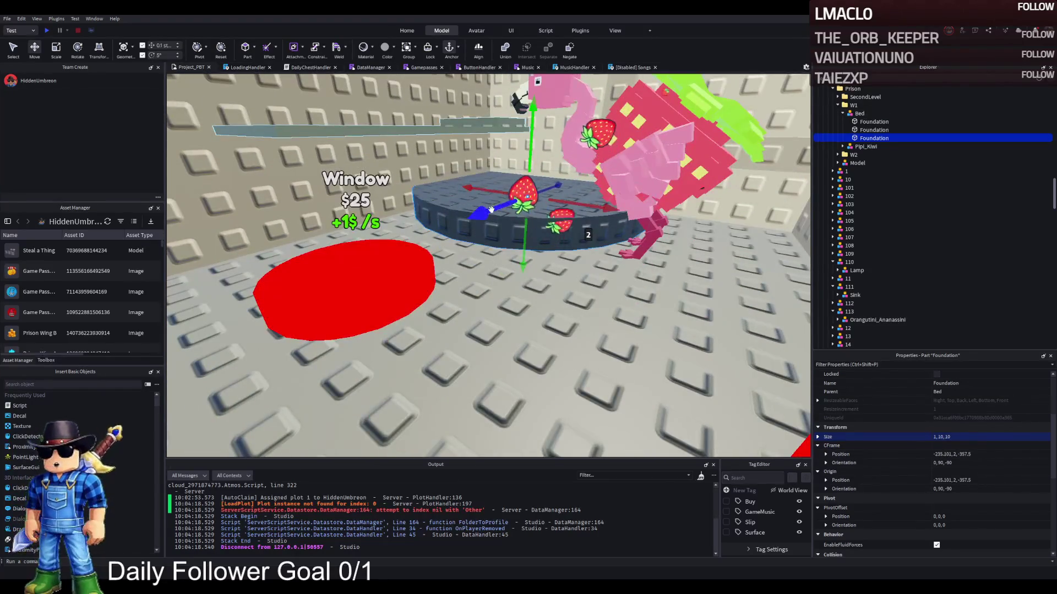
{"action": "mouse_move", "coordinate": [491, 210]}
{"action": "left_mouse_down"}
{"action": "mouse_move", "coordinate": [484, 217]}
{"action": "mouse_move", "coordinate": [495, 224]}
{"action": "left_mouse_up"}
{"action": "scroll", "coordinate": [492, 220], "scroll_direction": "up", "scroll_amount": 5}
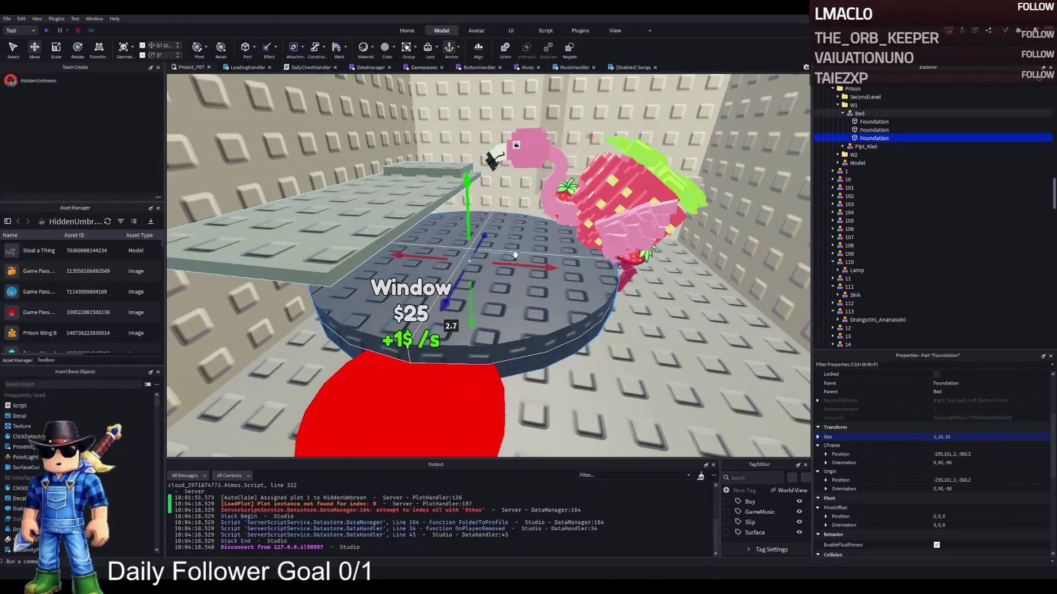
{"action": "mouse_move", "coordinate": [523, 268]}
{"action": "left_mouse_down"}
{"action": "mouse_move", "coordinate": [545, 287]}
{"action": "mouse_move", "coordinate": [550, 316]}
{"action": "mouse_move", "coordinate": [460, 300]}
{"action": "mouse_move", "coordinate": [477, 299]}
{"action": "mouse_move", "coordinate": [485, 282]}
{"action": "mouse_move", "coordinate": [414, 307]}
{"action": "left_mouse_up"}
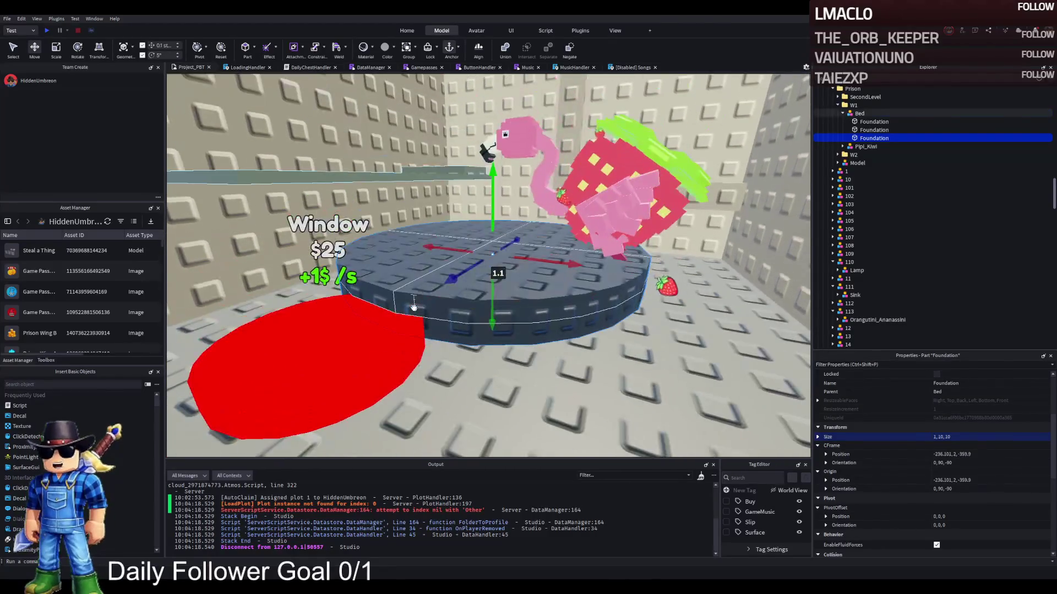
Duplicate the base cylinder as a thin 0.2, 9, 9 disk raised above it, in Glacier material.
{"action": "key", "text": "w"}
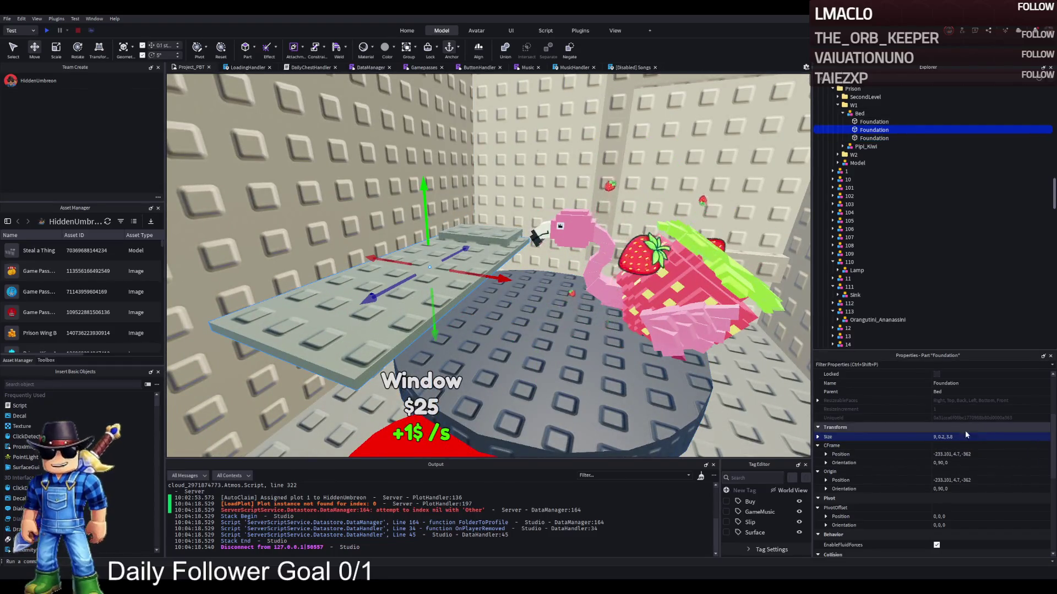
{"action": "left_click", "coordinate": [874, 138]}
{"action": "key", "text": "ctrl+d"}
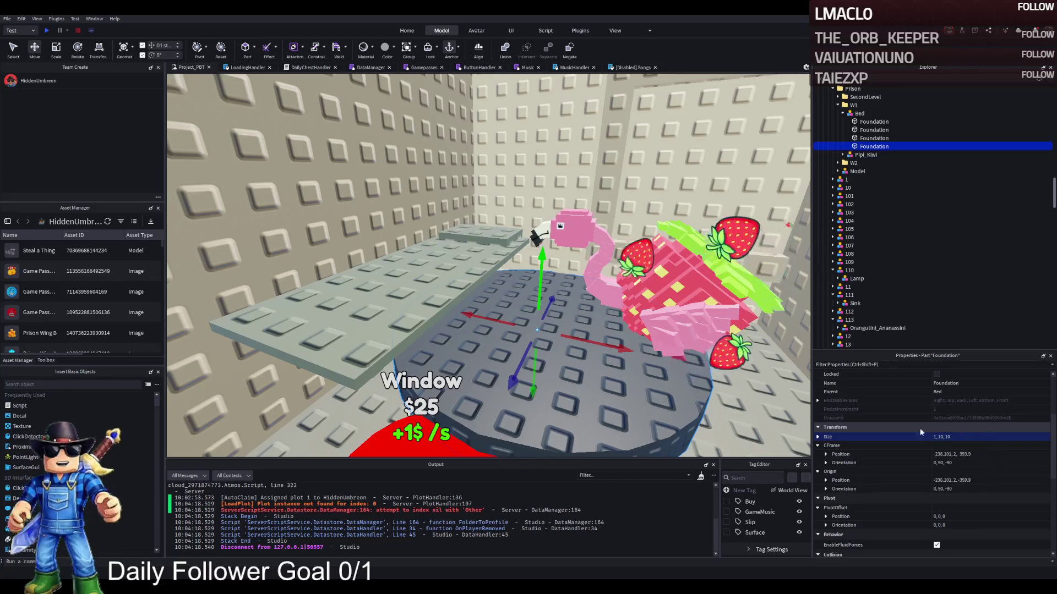
{"action": "key", "text": "ctrl+3"}
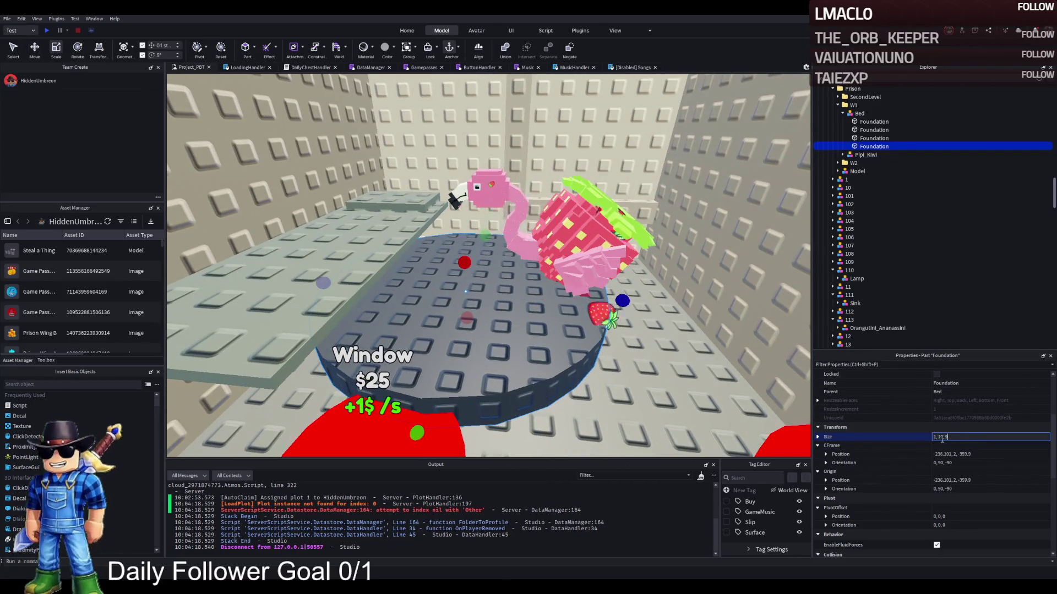
{"action": "key", "text": "Return"}
{"action": "scroll", "coordinate": [576, 341], "scroll_direction": "up", "scroll_amount": 5}
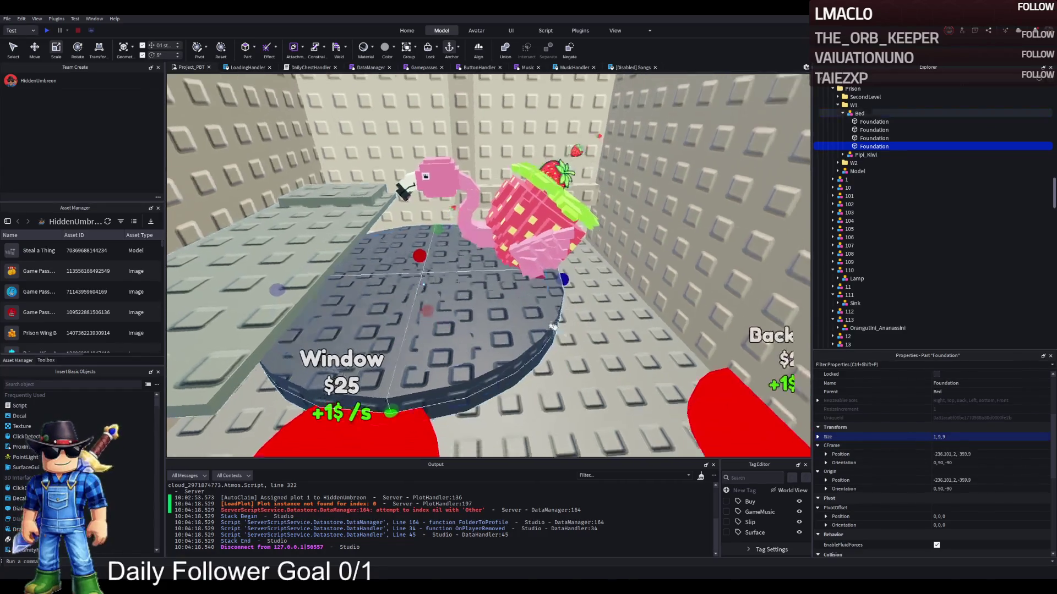
{"action": "key", "text": "ctrl+2"}
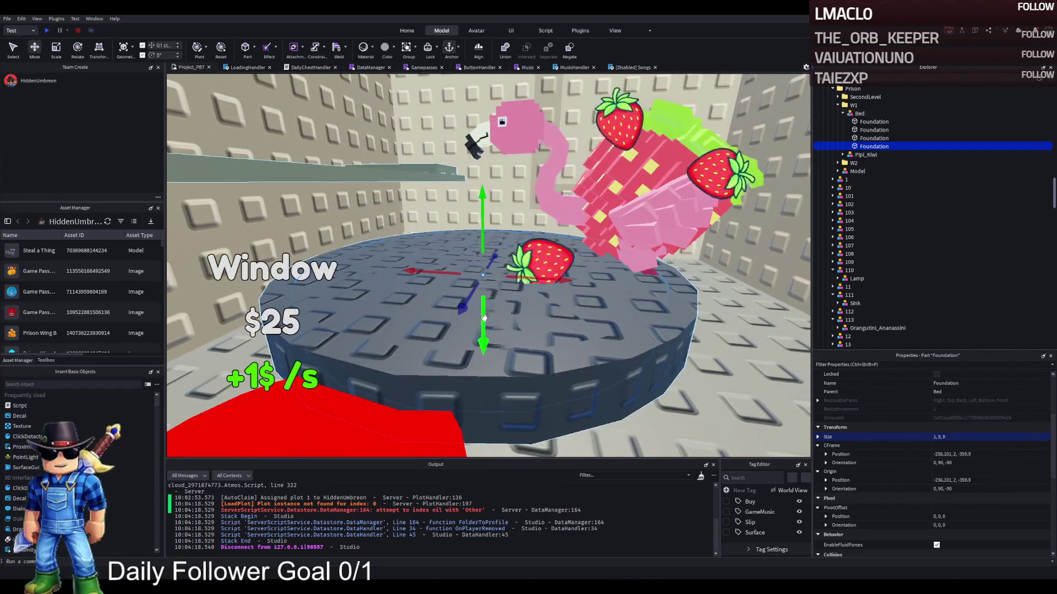
{"action": "left_click_drag", "start_coordinate": [484, 322], "coordinate": [483, 277]}
{"action": "key", "text": "ctrl+3"}
{"action": "scroll", "coordinate": [986, 402], "scroll_direction": "up", "scroll_amount": 4}
{"action": "left_click", "coordinate": [954, 414]}
{"action": "left_click", "coordinate": [963, 414]}
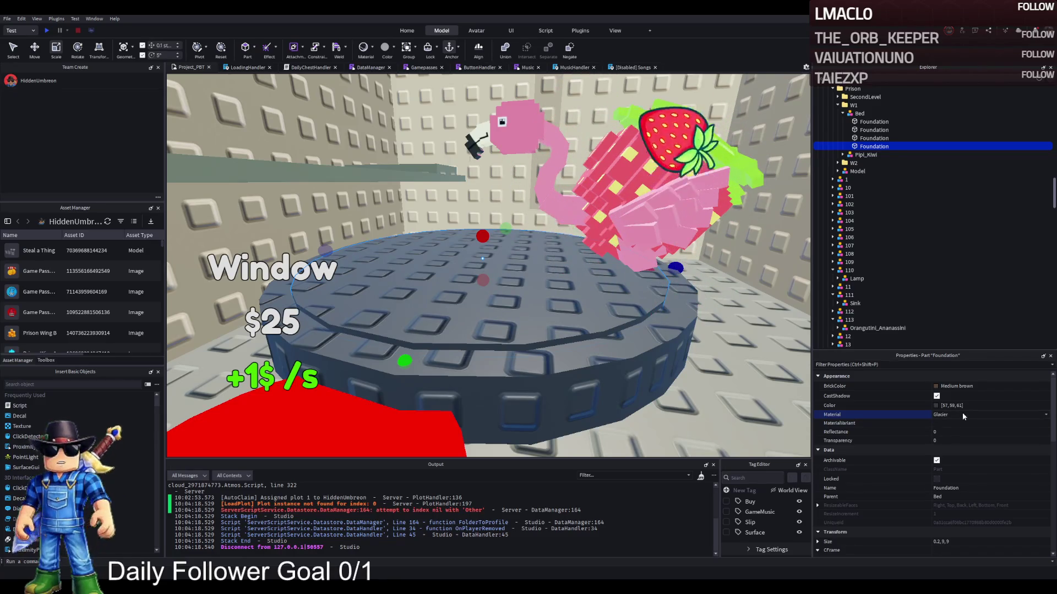
Change the bed's top disk colour to Grime.
{"action": "left_click", "coordinate": [943, 386]}
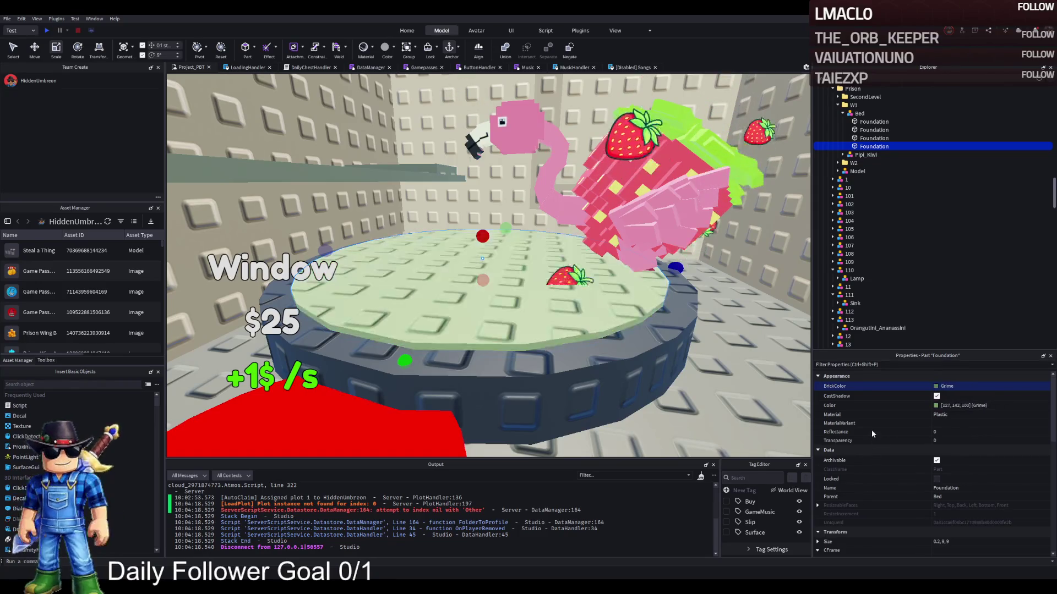
{"action": "scroll", "coordinate": [427, 289], "scroll_direction": "up", "scroll_amount": 3}
{"action": "scroll", "coordinate": [427, 289], "scroll_direction": "down", "scroll_amount": 5}
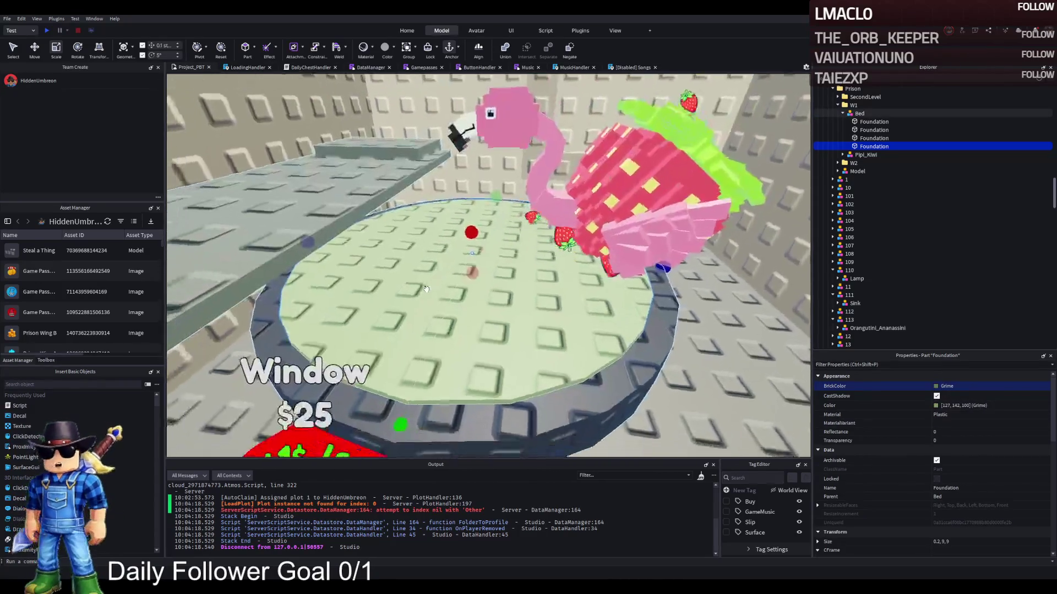
{"action": "scroll", "coordinate": [427, 289], "scroll_direction": "up", "scroll_amount": 3}
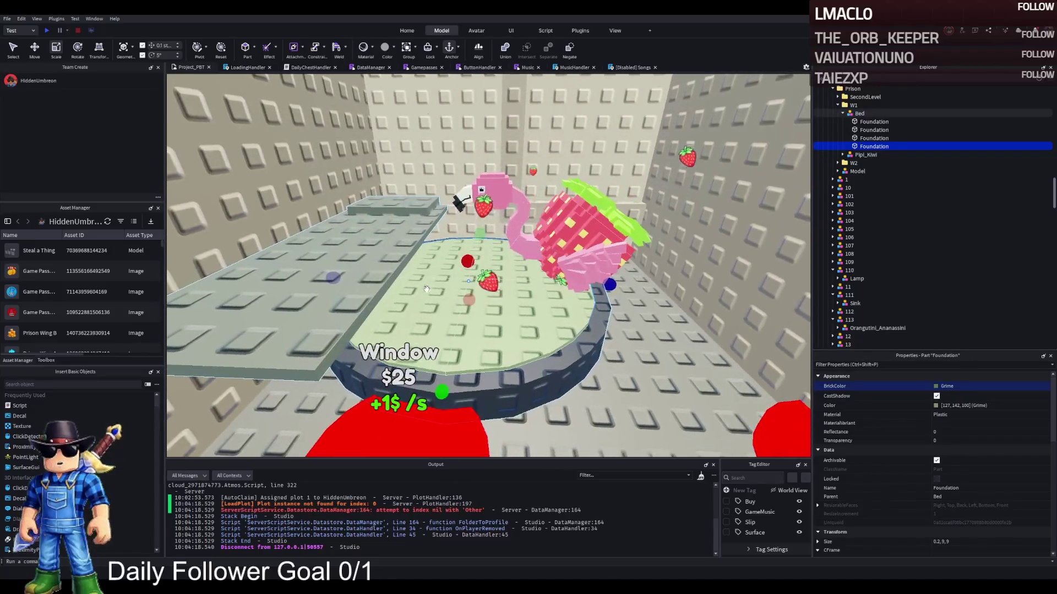
{"action": "key", "text": "a"}
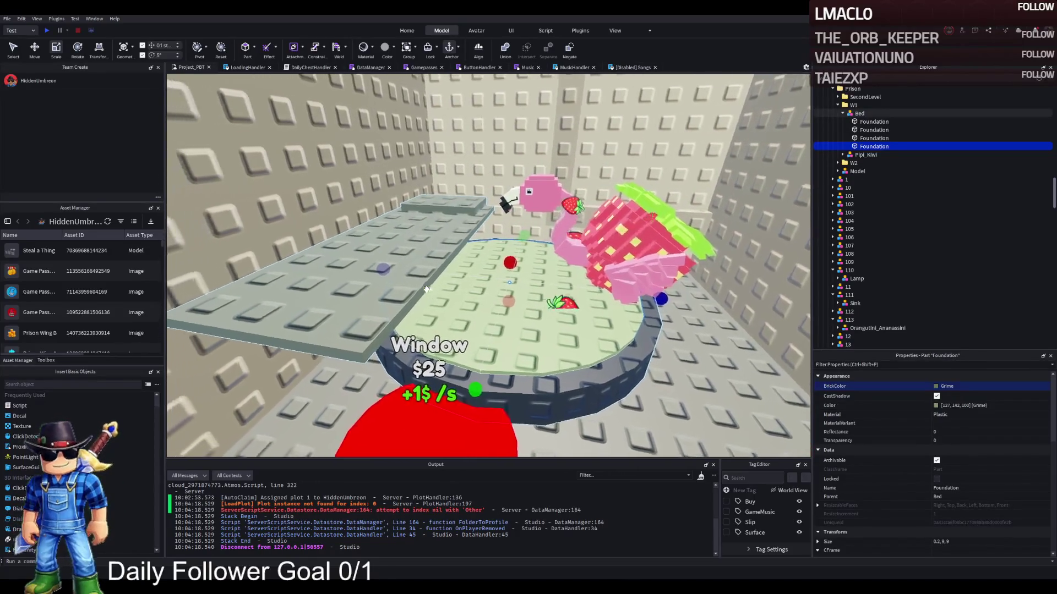
{"action": "key", "text": "d"}
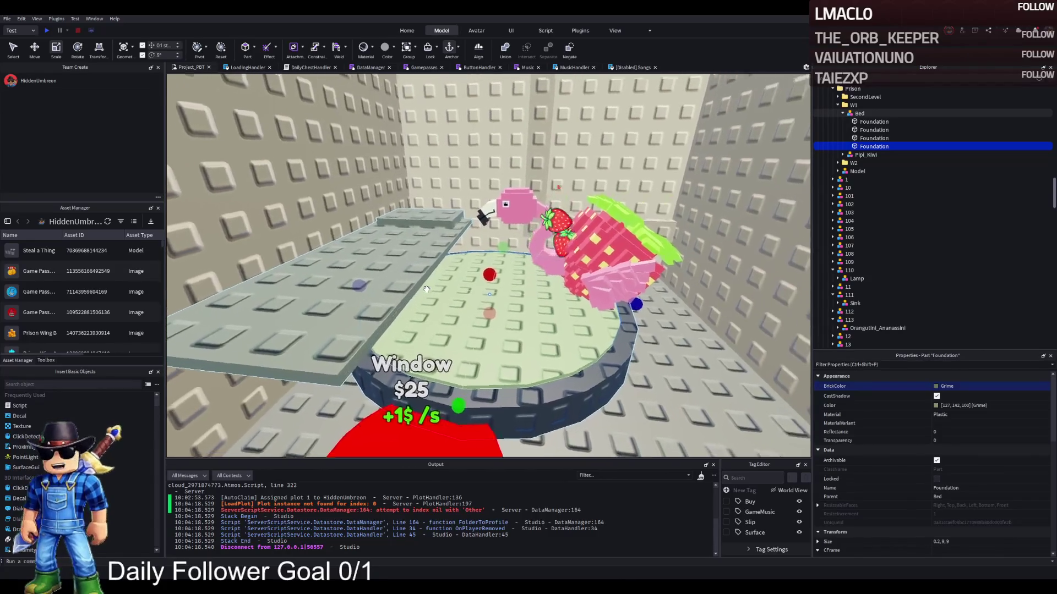
{"action": "key", "text": "d"}
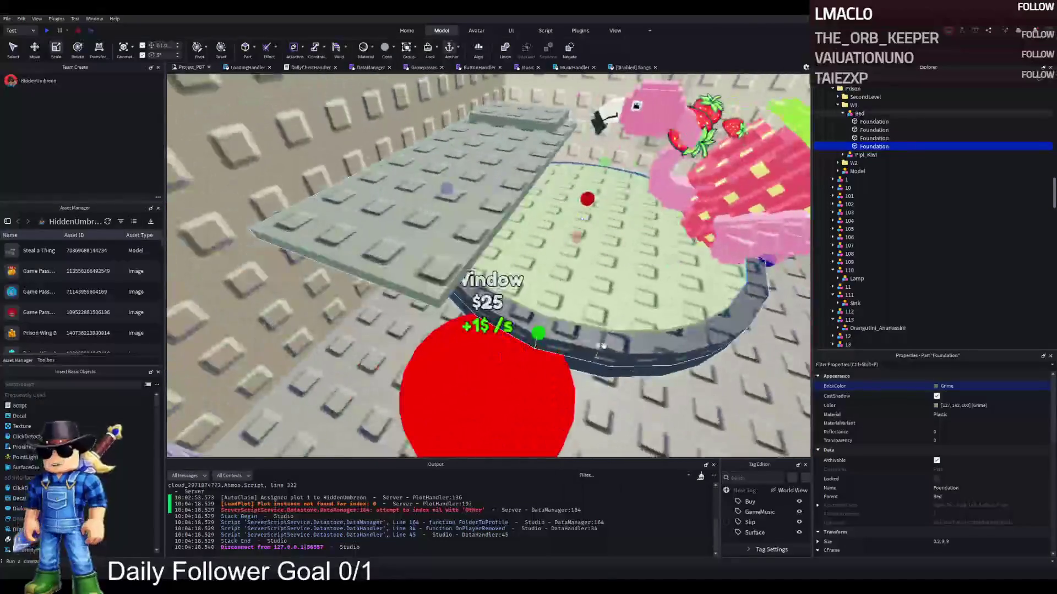
Resize the brown base cylinder to 1, 8, 8.
{"action": "left_click", "coordinate": [643, 347]}
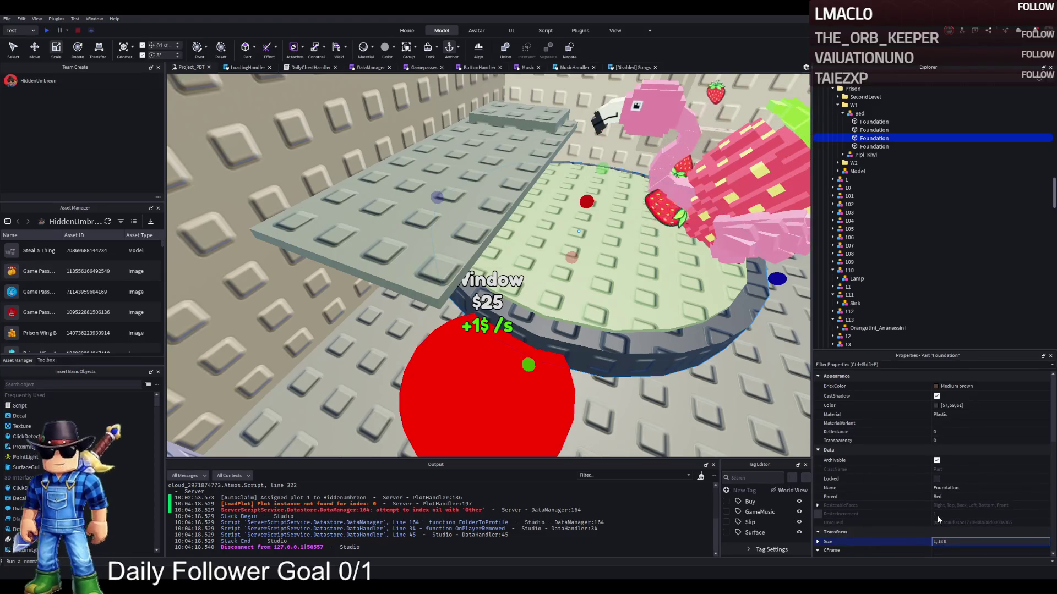
{"action": "key", "text": "Return"}
{"action": "left_click", "coordinate": [966, 542]}
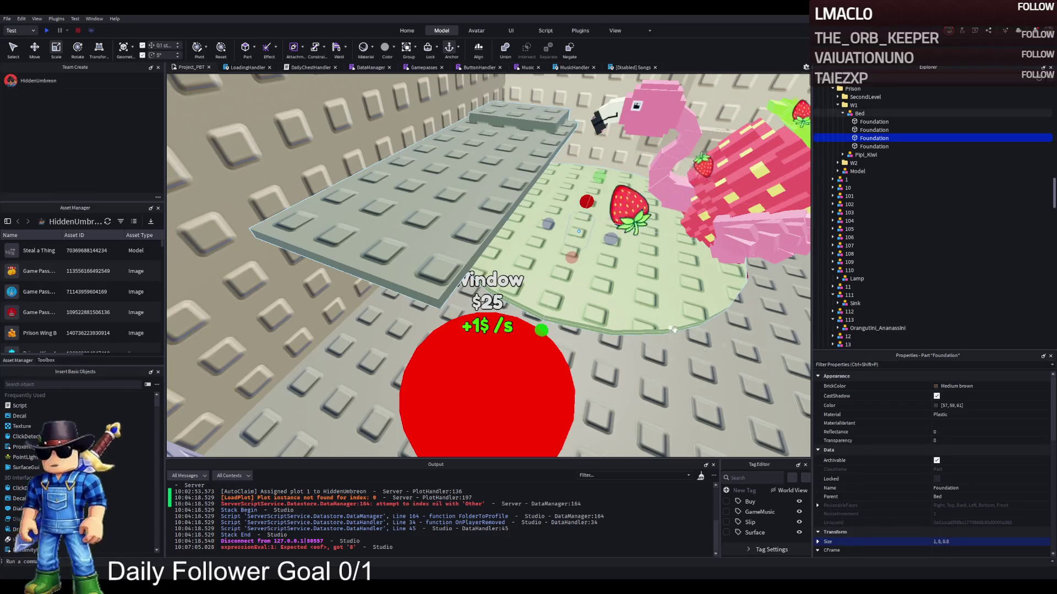
{"action": "left_click", "coordinate": [957, 542]}
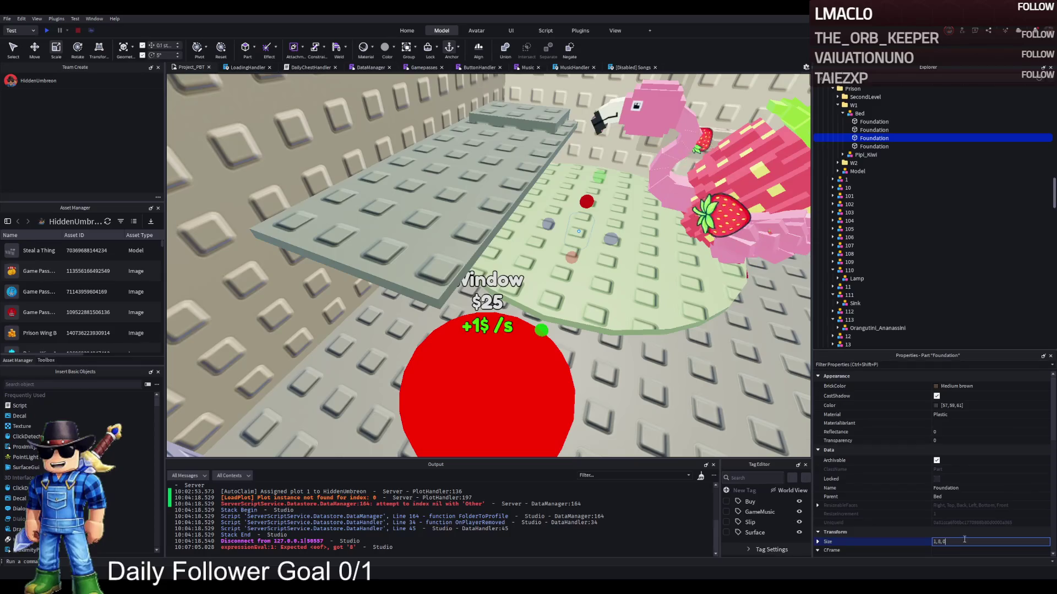
{"action": "type", "text": "8"}
{"action": "key", "text": "Return"}
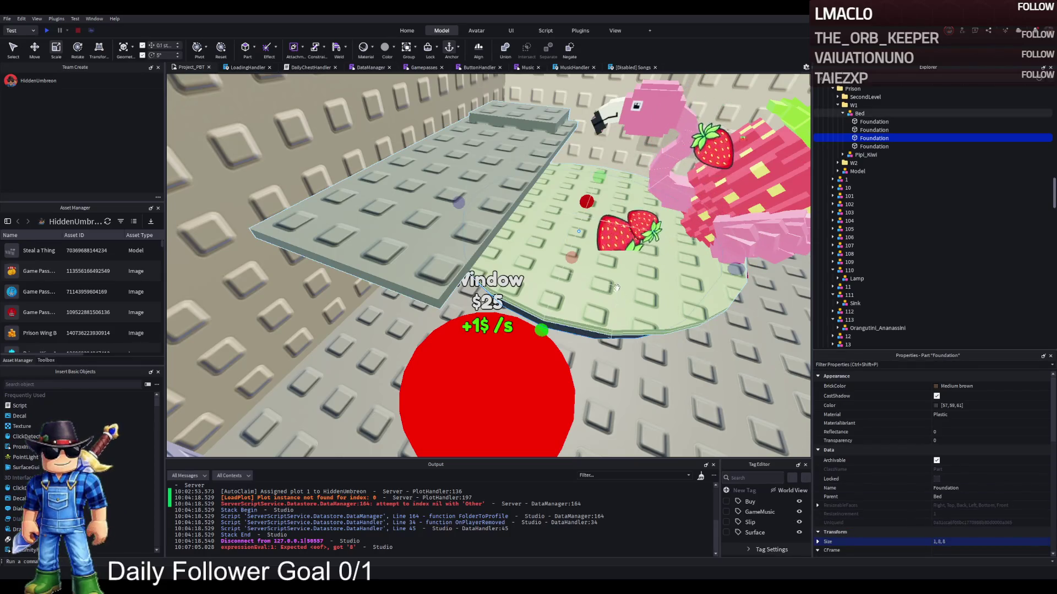
Resize the green top disk to 0.27, 7, 7.
{"action": "left_click", "coordinate": [630, 312]}
{"action": "left_click", "coordinate": [962, 541]}
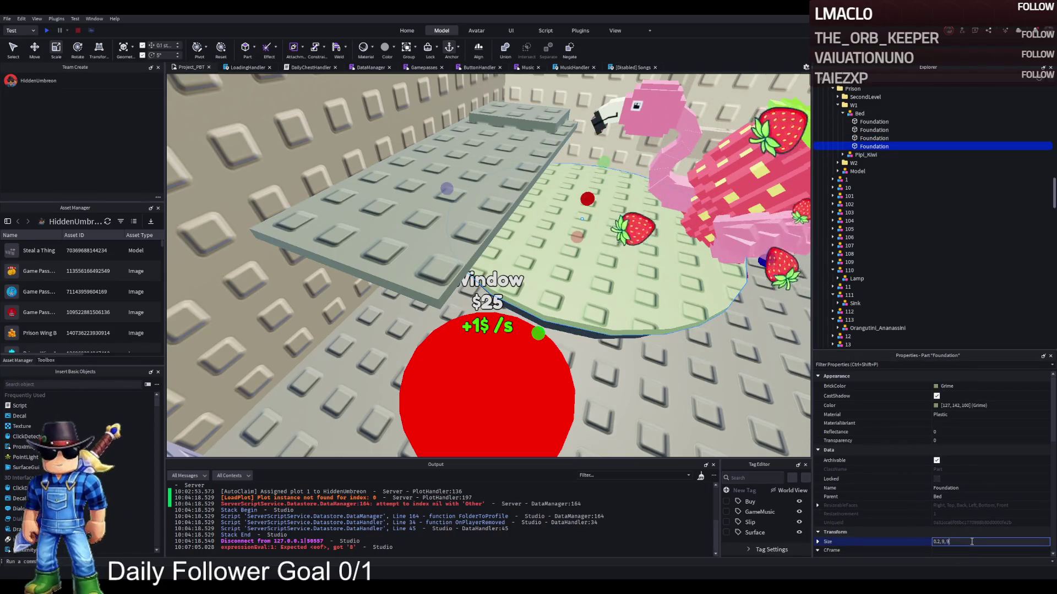
{"action": "type", "text": "7"}
{"action": "key", "text": "Return"}
{"action": "scroll", "coordinate": [657, 340], "scroll_direction": "up", "scroll_amount": 5}
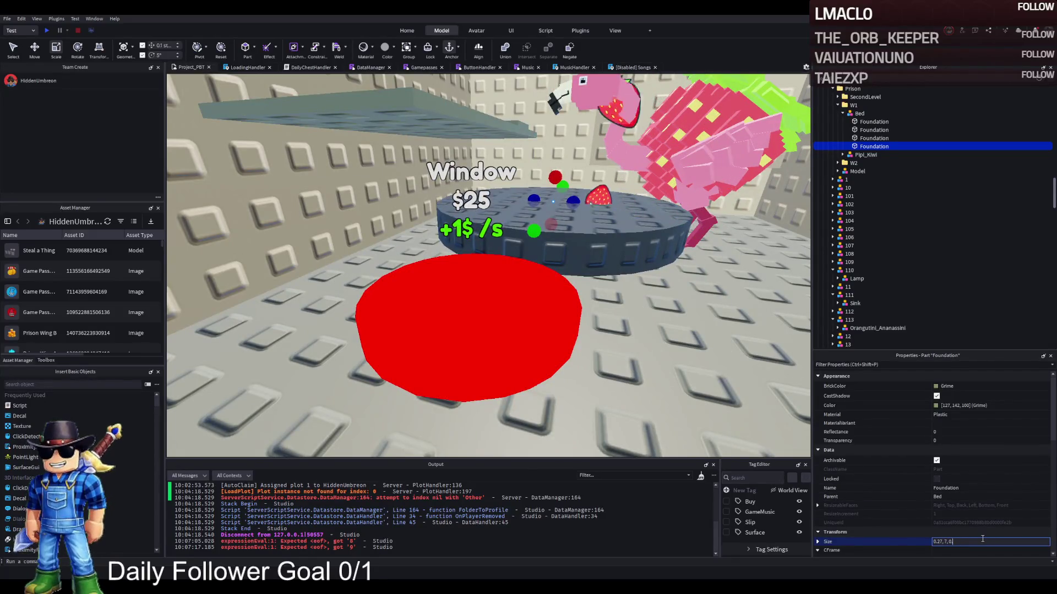
{"action": "key", "text": "Return"}
{"action": "left_click_drag", "start_coordinate": [588, 307], "coordinate": [577, 255]}
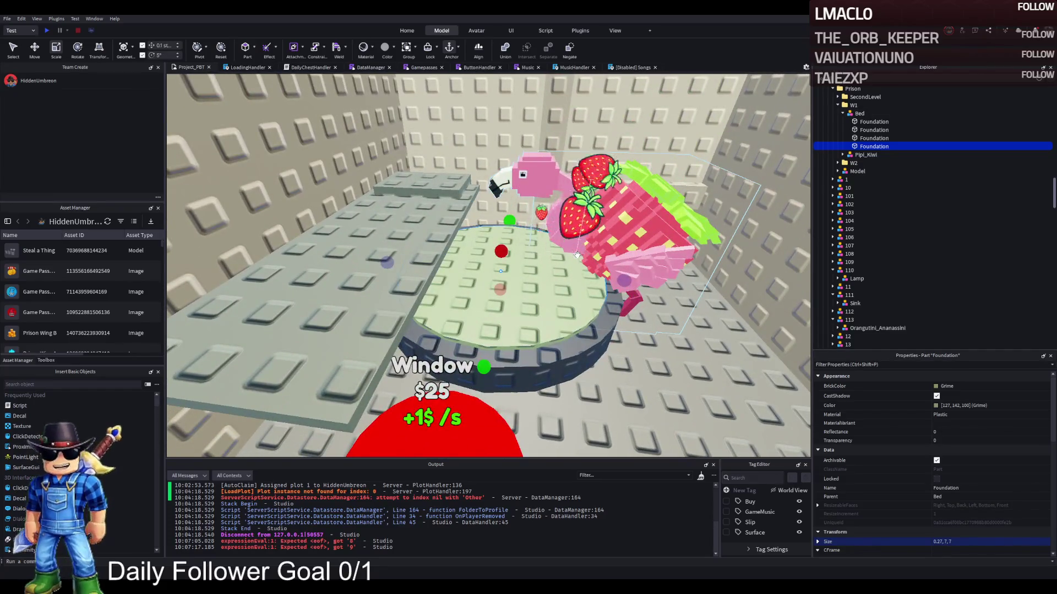
Delete the flat slab and restore the small grey block after deleting it.
{"action": "left_click", "coordinate": [387, 222]}
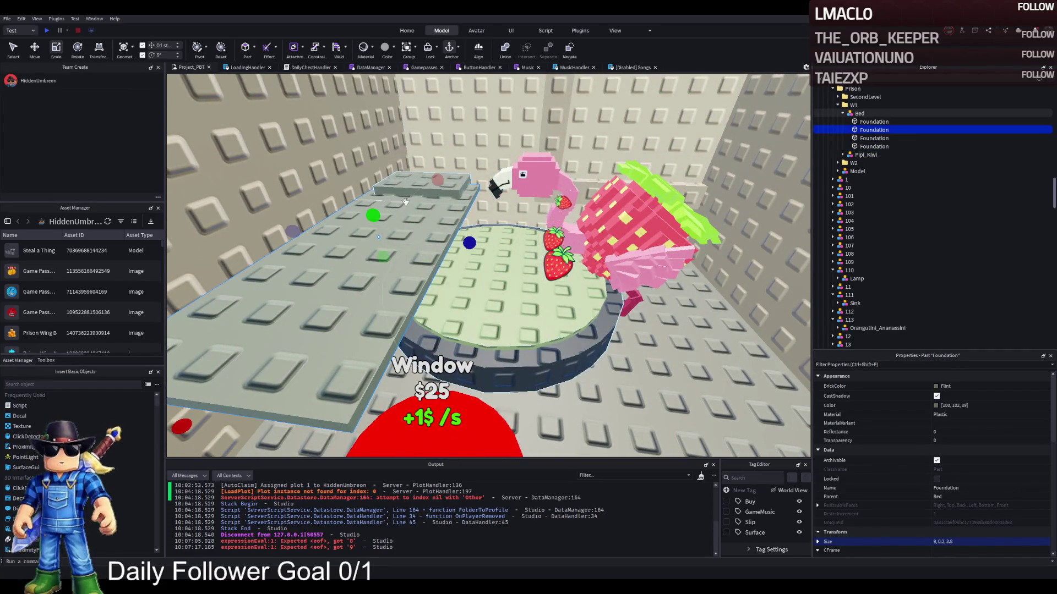
{"action": "key", "text": "Delete"}
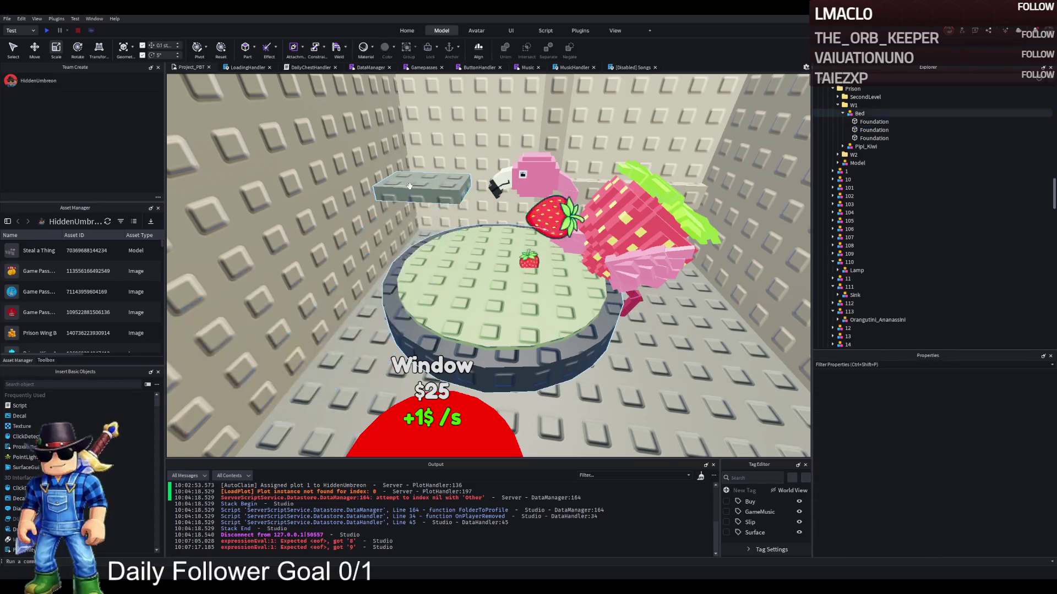
{"action": "left_click", "coordinate": [470, 245]}
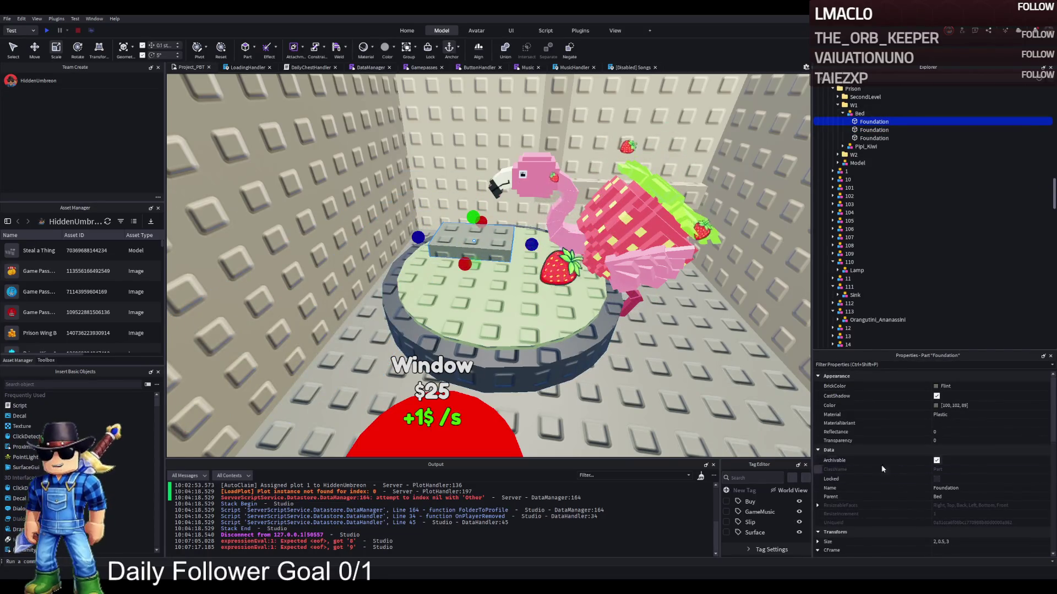
{"action": "key", "text": "Delete"}
{"action": "left_click", "coordinate": [494, 320]}
{"action": "key", "text": "ctrl+z"}
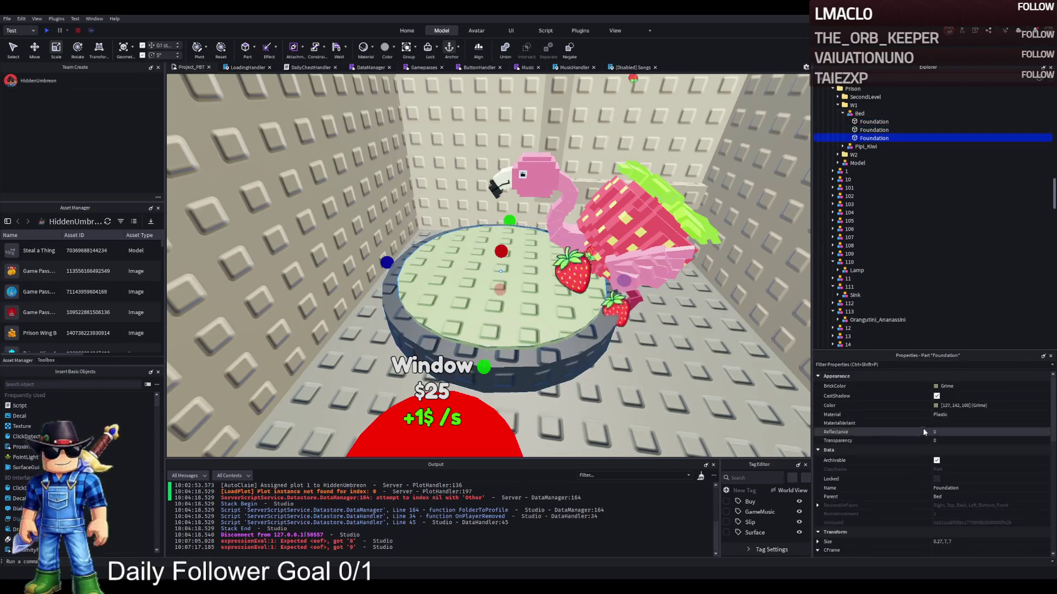
Place the small grey block on top of the bed's disk.
{"action": "left_click_drag", "start_coordinate": [624, 281], "coordinate": [506, 278]}
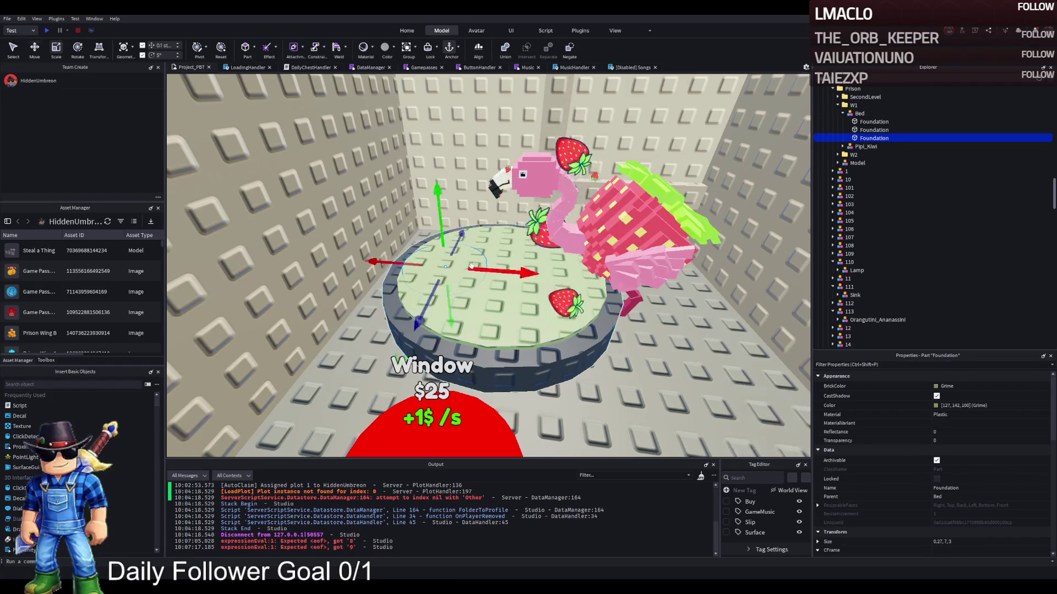
{"action": "left_click_drag", "start_coordinate": [445, 242], "coordinate": [442, 232]}
{"action": "key", "text": "ctrl+z"}
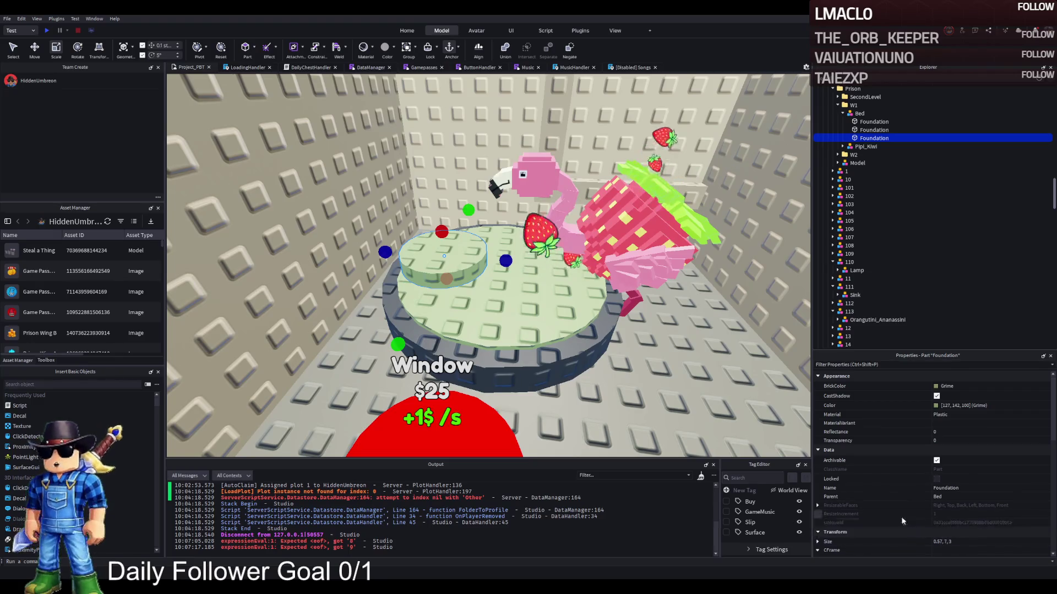
{"action": "left_click_drag", "start_coordinate": [430, 308], "coordinate": [393, 302]}
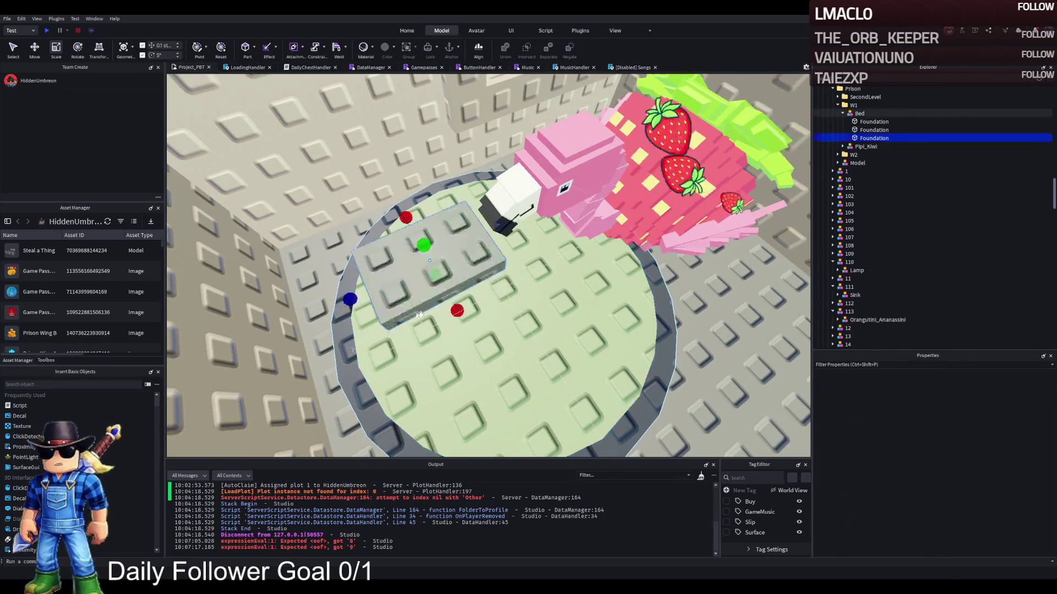
{"action": "left_click_drag", "start_coordinate": [393, 306], "coordinate": [406, 294]}
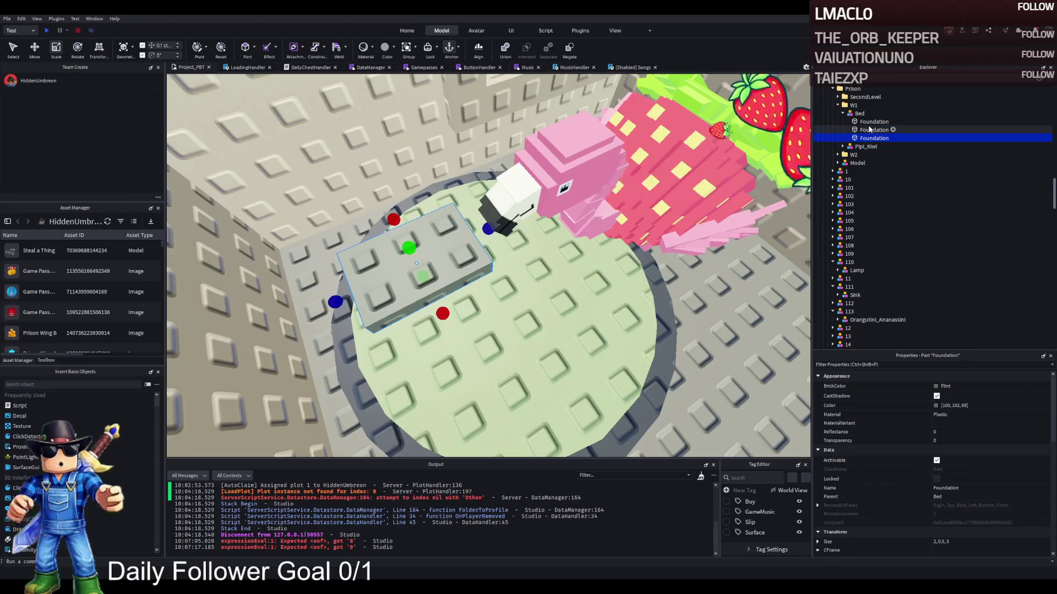
Rotate the grey block 35 degrees and shift it slightly across the disk.
{"action": "left_click", "coordinate": [410, 311]}
{"action": "left_click", "coordinate": [400, 285]}
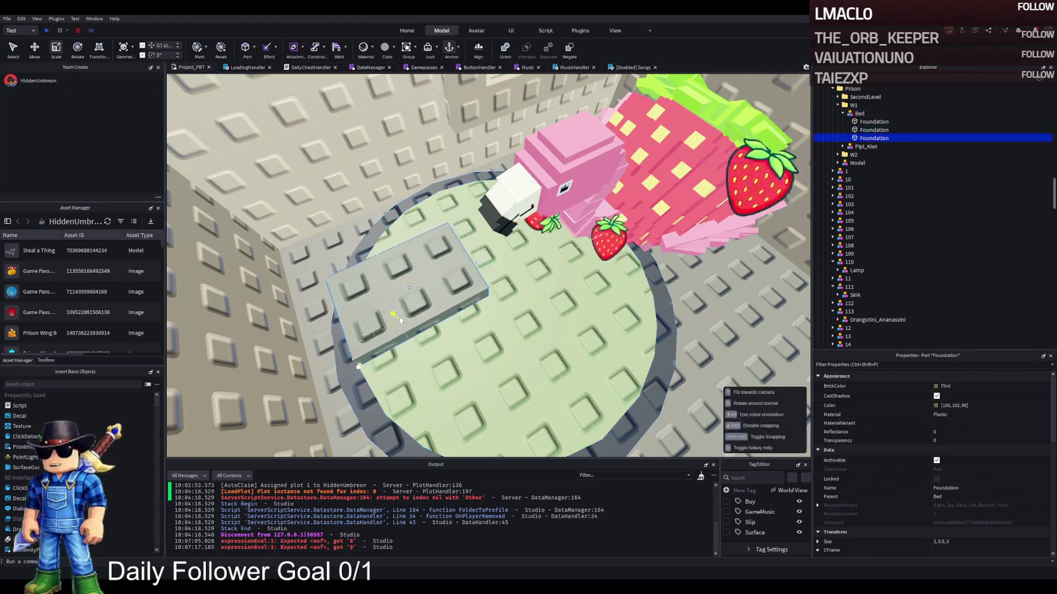
{"action": "key", "text": "ctrl+4"}
{"action": "left_click_drag", "start_coordinate": [421, 348], "coordinate": [458, 333]}
{"action": "key", "text": "ctrl+2"}
{"action": "key", "text": "f"}
{"action": "left_click_drag", "start_coordinate": [545, 282], "coordinate": [567, 284]}
Recolour the pillow block Slime green.
{"action": "left_click", "coordinate": [649, 352]}
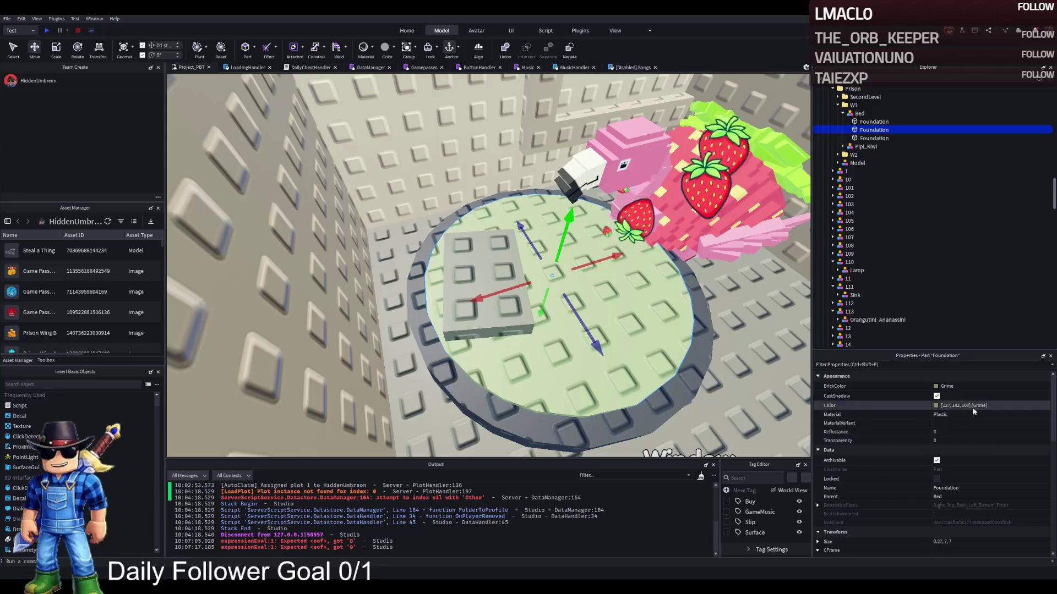
{"action": "left_click", "coordinate": [484, 319]}
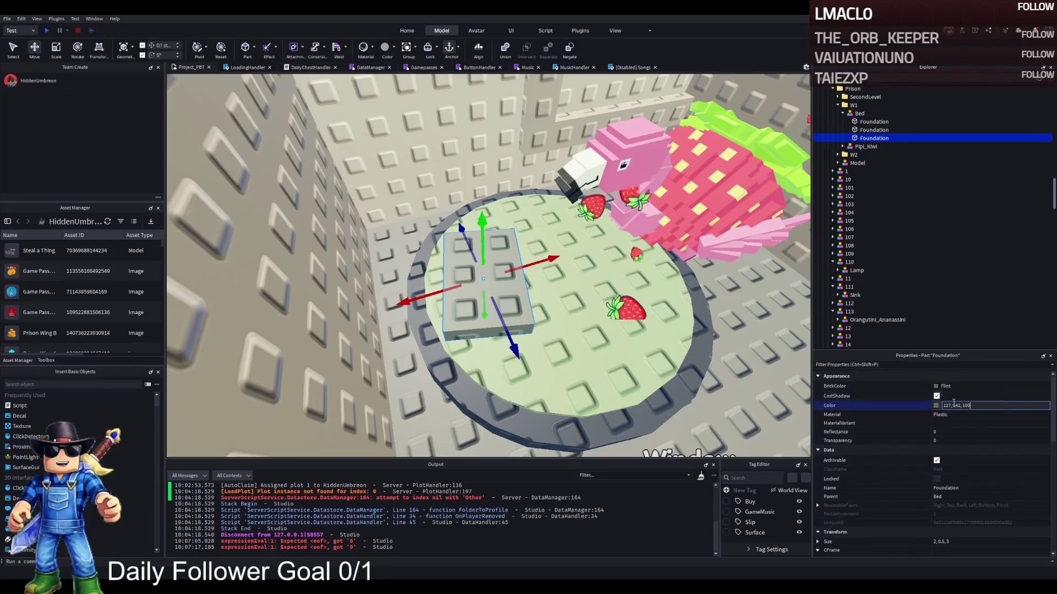
{"action": "key", "text": "Return"}
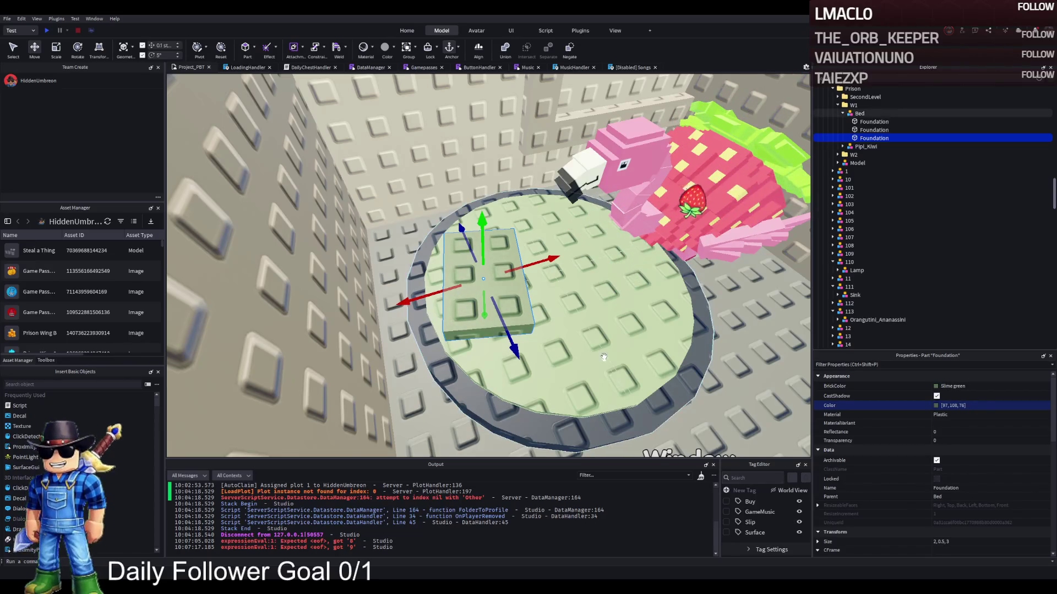
{"action": "scroll", "coordinate": [603, 356], "scroll_direction": "down", "scroll_amount": 6}
{"action": "scroll", "coordinate": [604, 357], "scroll_direction": "up", "scroll_amount": 5}
{"action": "scroll", "coordinate": [604, 356], "scroll_direction": "down", "scroll_amount": 5}
{"action": "scroll", "coordinate": [603, 356], "scroll_direction": "up", "scroll_amount": 5}
Duplicate the Cell Sink and position the copy beside the flamingo's round bed.
{"action": "scroll", "coordinate": [603, 356], "scroll_direction": "down", "scroll_amount": 2}
{"action": "left_click", "coordinate": [441, 208]}
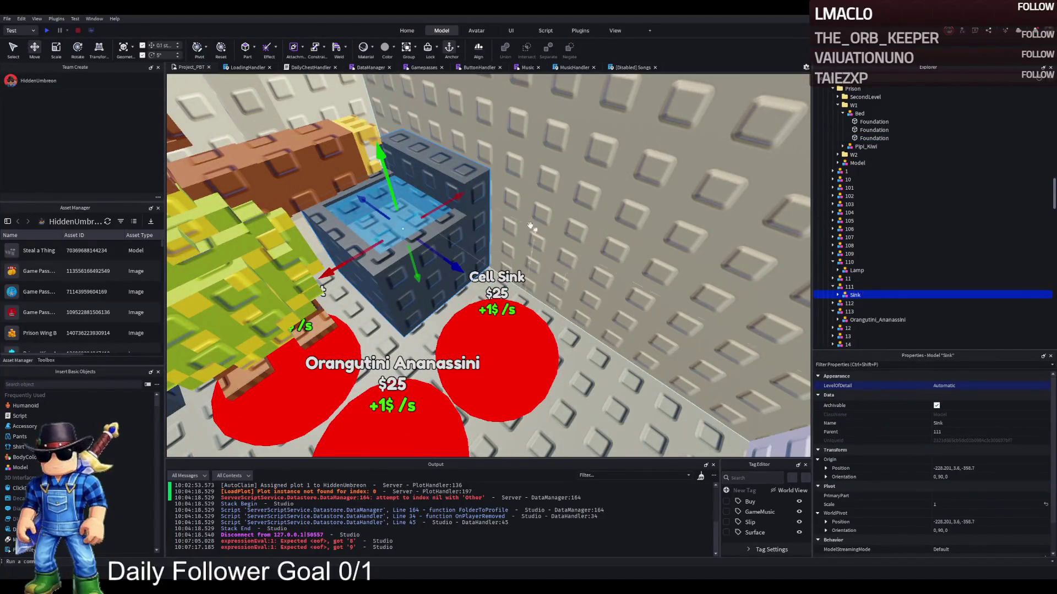
{"action": "key", "text": "ctrl+d"}
{"action": "scroll", "coordinate": [550, 237], "scroll_direction": "down", "scroll_amount": 3}
{"action": "left_click_drag", "start_coordinate": [542, 234], "coordinate": [601, 237]}
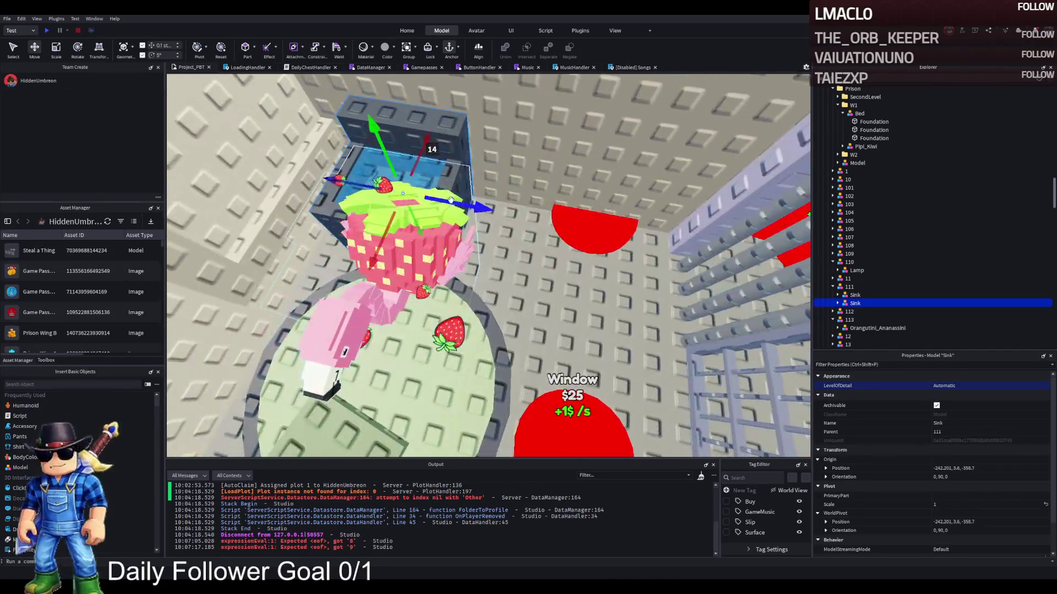
{"action": "mouse_move", "coordinate": [385, 165]}
{"action": "left_mouse_down"}
{"action": "mouse_move", "coordinate": [550, 170]}
{"action": "mouse_move", "coordinate": [547, 249]}
{"action": "left_mouse_up"}
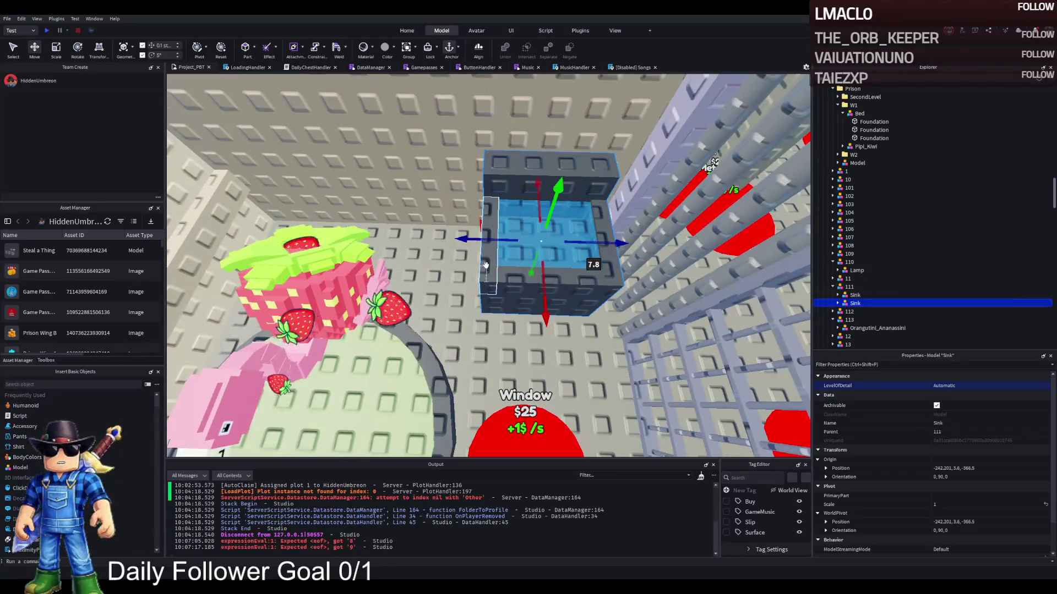
{"action": "scroll", "coordinate": [490, 262], "scroll_direction": "up", "scroll_amount": 2}
Widen the copied sink's blue water block to 4, 0.5, 2.5.
{"action": "left_click", "coordinate": [490, 262], "text": "alt"}
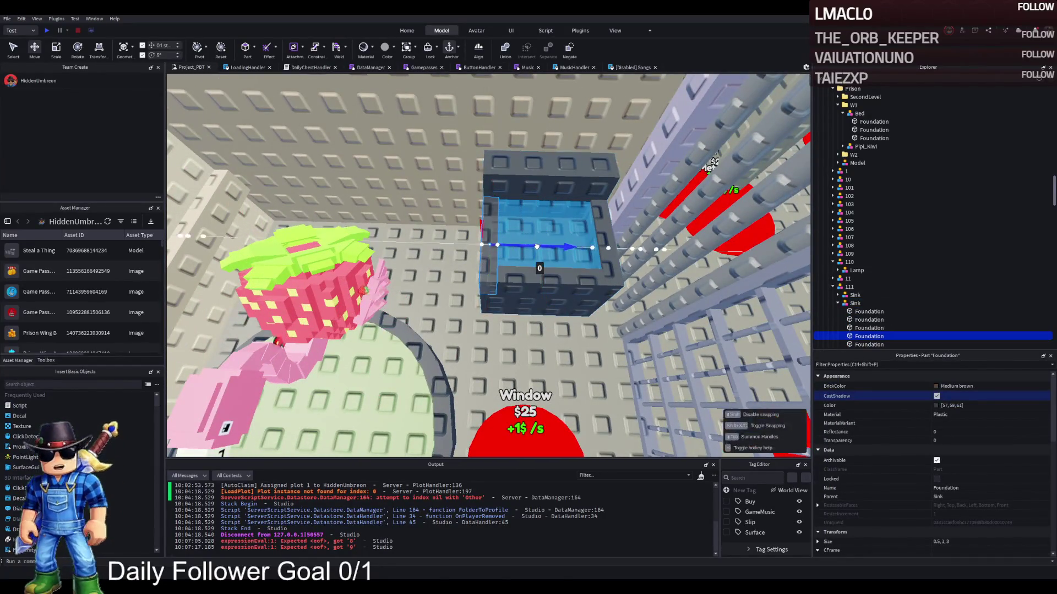
{"action": "left_click", "coordinate": [561, 221], "text": "alt"}
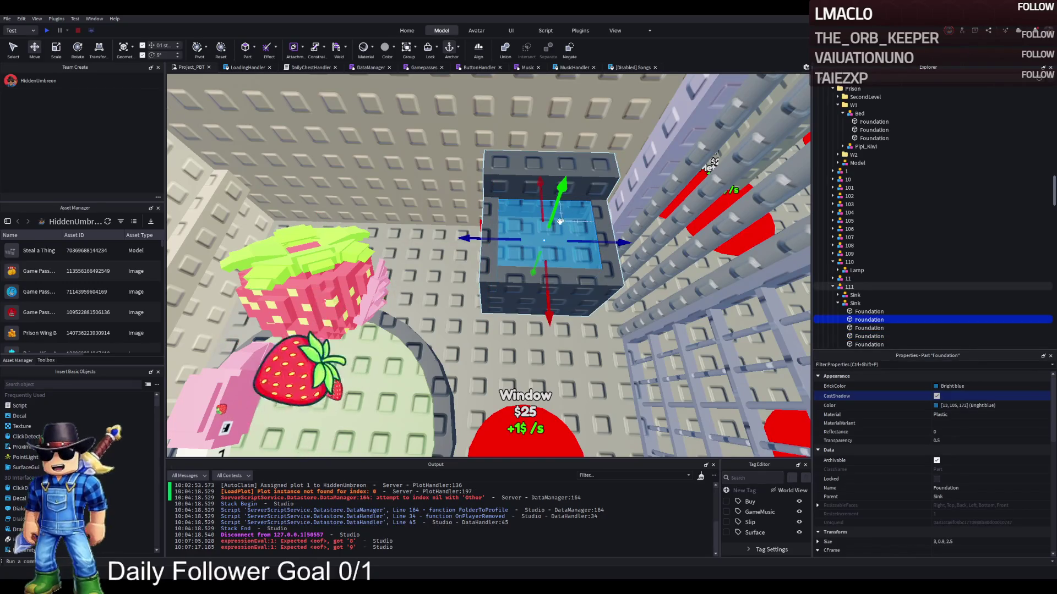
{"action": "key", "text": "ctrl+3"}
{"action": "left_click_drag", "start_coordinate": [485, 235], "coordinate": [462, 240]}
{"action": "left_click", "coordinate": [490, 287]}
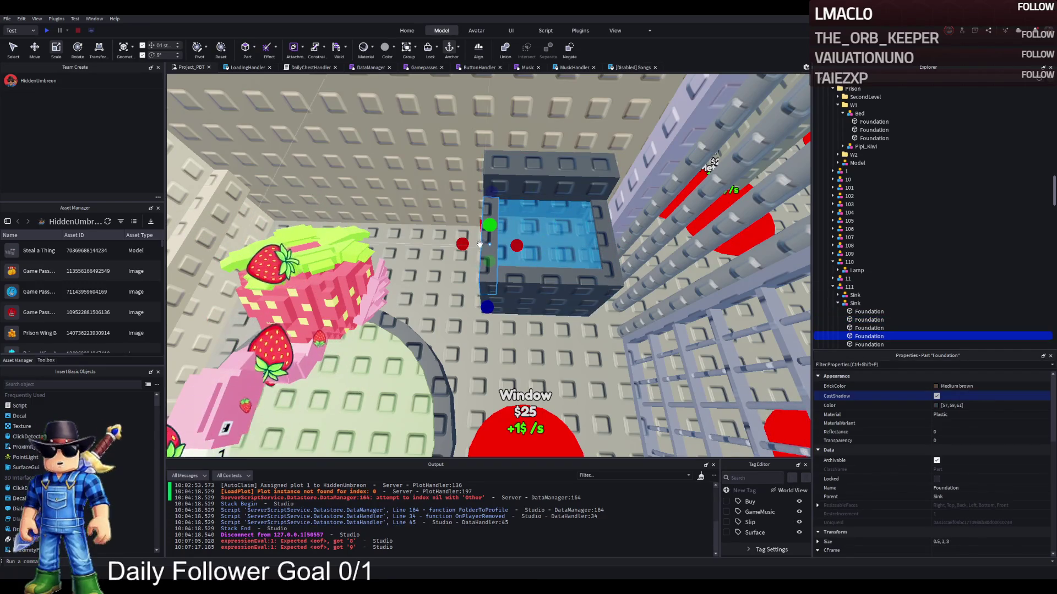
{"action": "key", "text": "ctrl+2"}
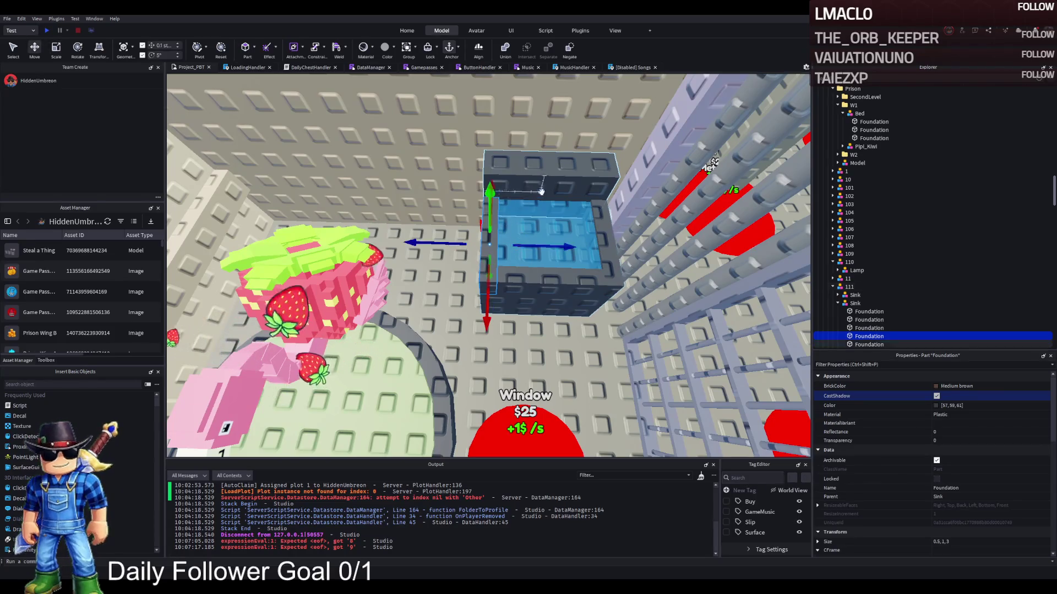
{"action": "left_click", "coordinate": [467, 239]}
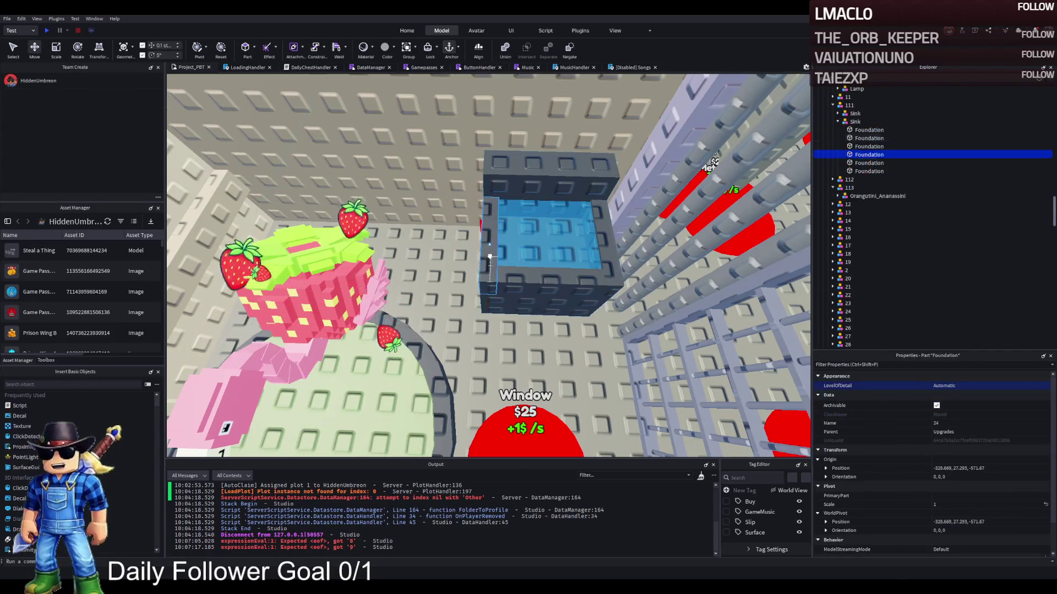
Shift one sink wall half a stud inward and another 0.2 studs along.
{"action": "left_click_drag", "start_coordinate": [517, 247], "coordinate": [498, 245]}
{"action": "left_click", "coordinate": [605, 237]}
{"action": "mouse_move", "coordinate": [608, 248]}
{"action": "left_mouse_down"}
{"action": "mouse_move", "coordinate": [653, 250]}
{"action": "mouse_move", "coordinate": [584, 252]}
{"action": "left_mouse_up"}
{"action": "left_click", "coordinate": [472, 242], "text": "ctrl"}
{"action": "left_click", "coordinate": [611, 242], "text": "ctrl"}
{"action": "left_click", "coordinate": [497, 300]}
Lengthen a sink wall to 1, 2, 5 so the basin encloses the water.
{"action": "scroll", "coordinate": [479, 300], "scroll_direction": "up", "scroll_amount": 5}
{"action": "key", "text": "ctrl+3"}
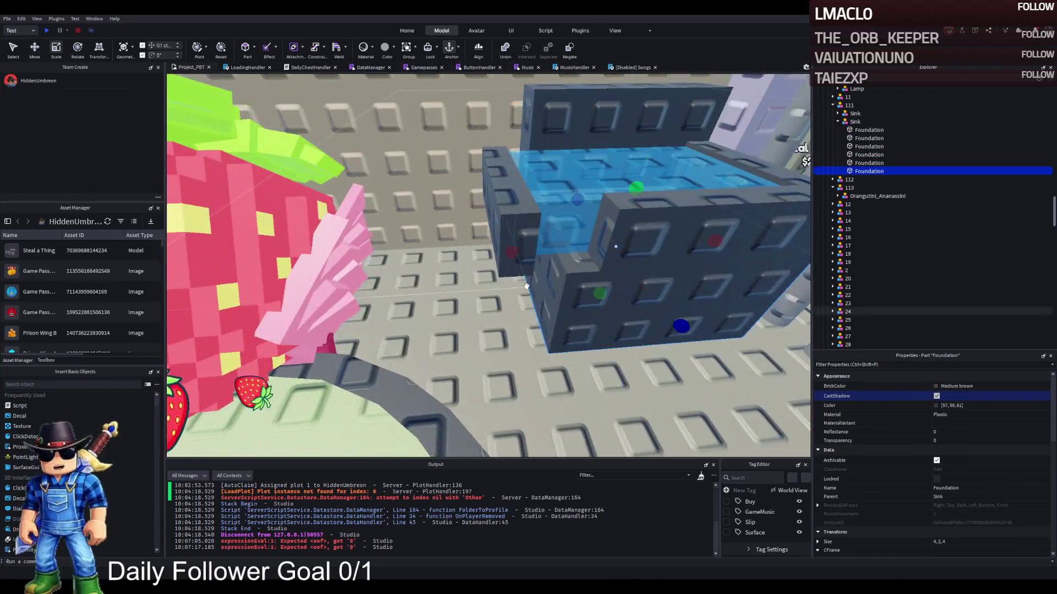
{"action": "left_click_drag", "start_coordinate": [511, 253], "coordinate": [472, 266]}
{"action": "left_click", "coordinate": [633, 236]}
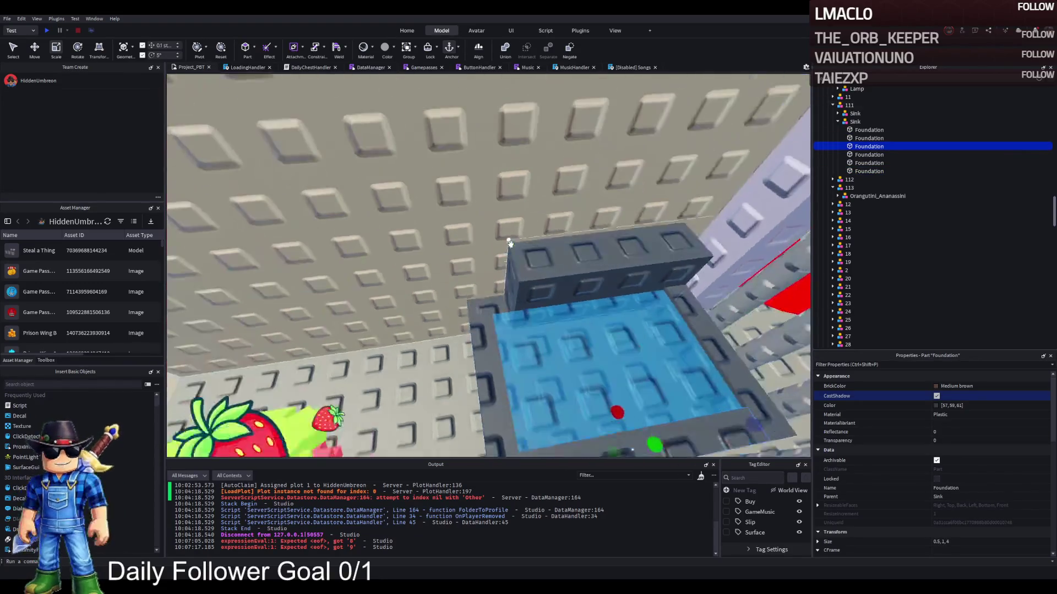
{"action": "left_click", "coordinate": [485, 295]}
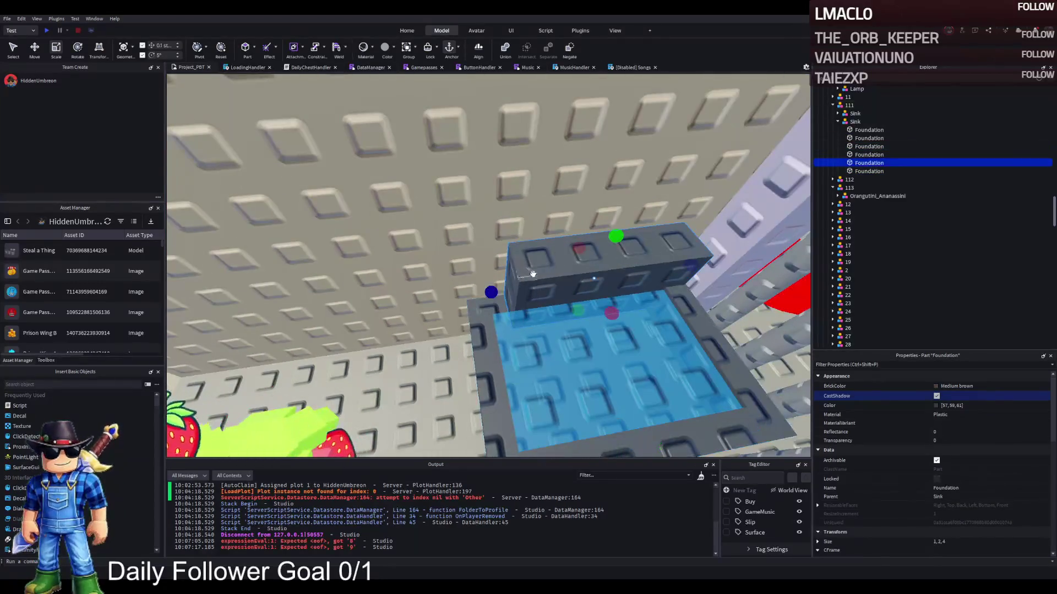
{"action": "left_click_drag", "start_coordinate": [438, 298], "coordinate": [440, 297]}
{"action": "scroll", "coordinate": [440, 297], "scroll_direction": "down", "scroll_amount": 10}
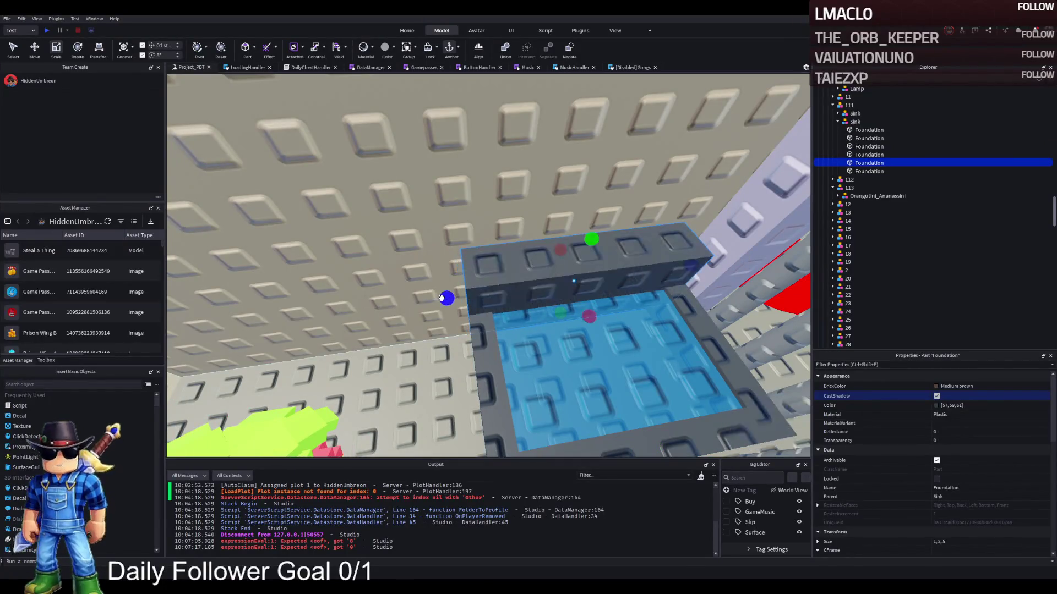
{"action": "scroll", "coordinate": [441, 298], "scroll_direction": "up", "scroll_amount": 5}
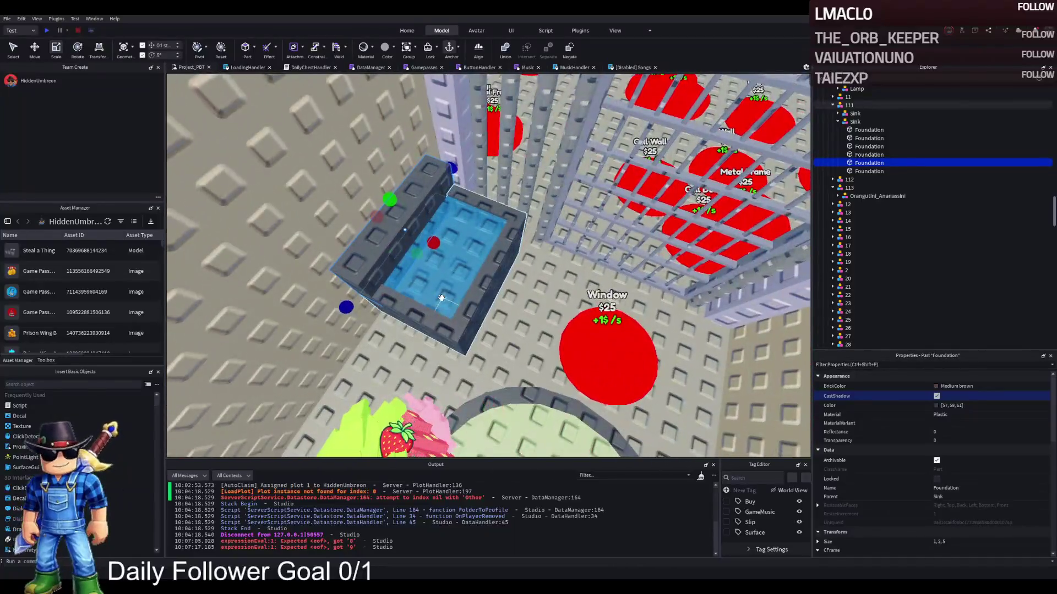
{"action": "mouse_move", "coordinate": [441, 298]}
{"action": "left_mouse_down"}
{"action": "mouse_move", "coordinate": [429, 295]}
{"action": "mouse_move", "coordinate": [401, 204]}
{"action": "mouse_move", "coordinate": [294, 129]}
{"action": "left_mouse_up"}
{"action": "scroll", "coordinate": [441, 298], "scroll_direction": "down", "scroll_amount": 5}
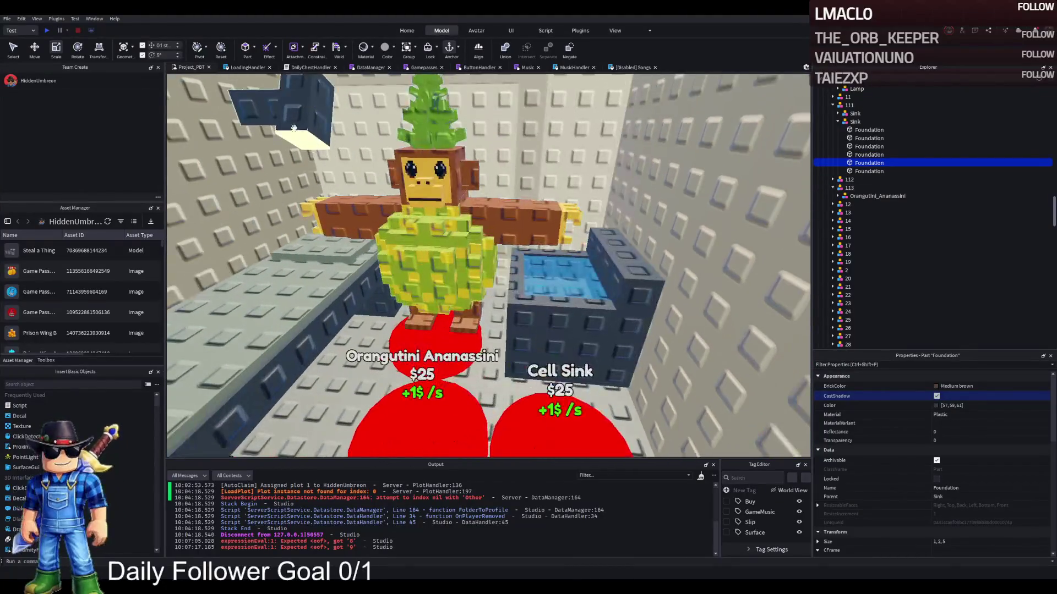
{"action": "left_click", "coordinate": [292, 122]}
Duplicate the Lamp and move the copy 6 studs along X above the round bed.
{"action": "scroll", "coordinate": [924, 130], "scroll_direction": "up", "scroll_amount": 2}
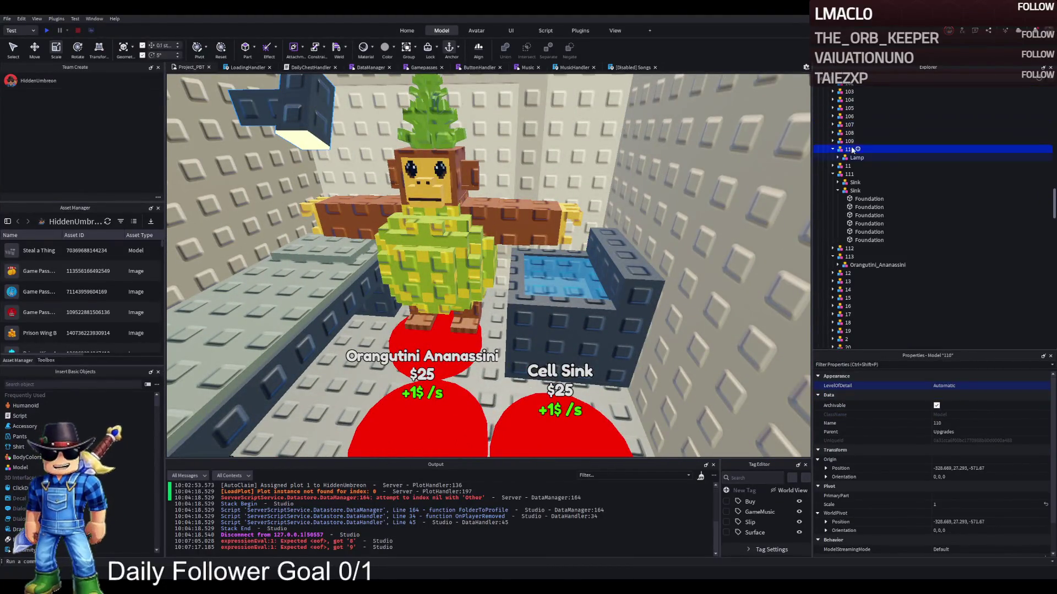
{"action": "key", "text": "ctrl+d"}
{"action": "key", "text": "ctrl+2"}
{"action": "mouse_move", "coordinate": [325, 309]}
{"action": "left_mouse_down"}
{"action": "mouse_move", "coordinate": [591, 337]}
{"action": "mouse_move", "coordinate": [776, 238]}
{"action": "left_mouse_up"}
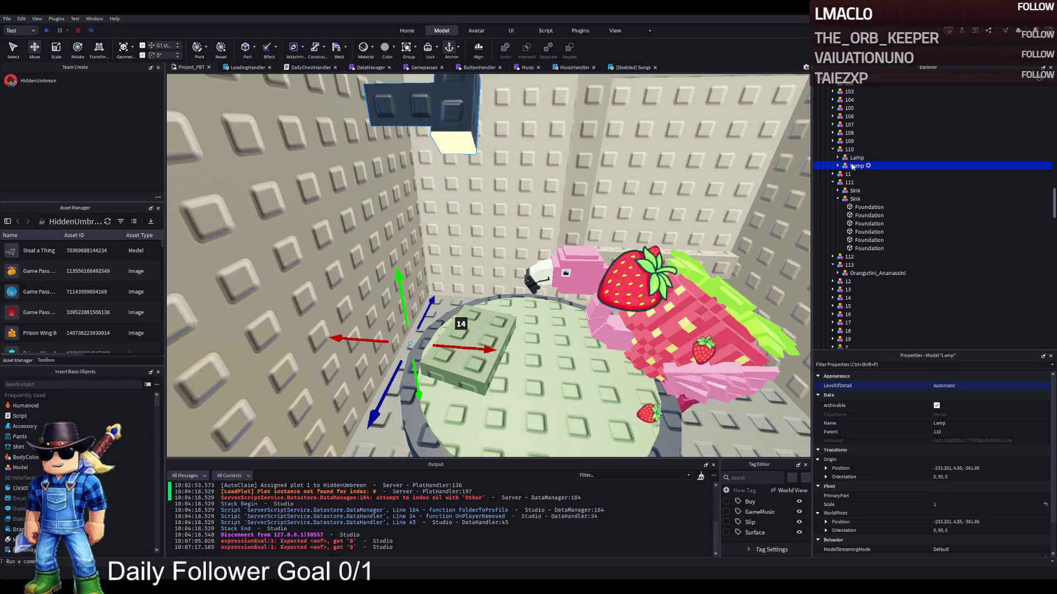
Move models 110, 111 and the Bed from 112 into the W1 folder.
{"action": "left_click", "coordinate": [837, 198]}
{"action": "left_click", "coordinate": [853, 198], "text": "ctrl"}
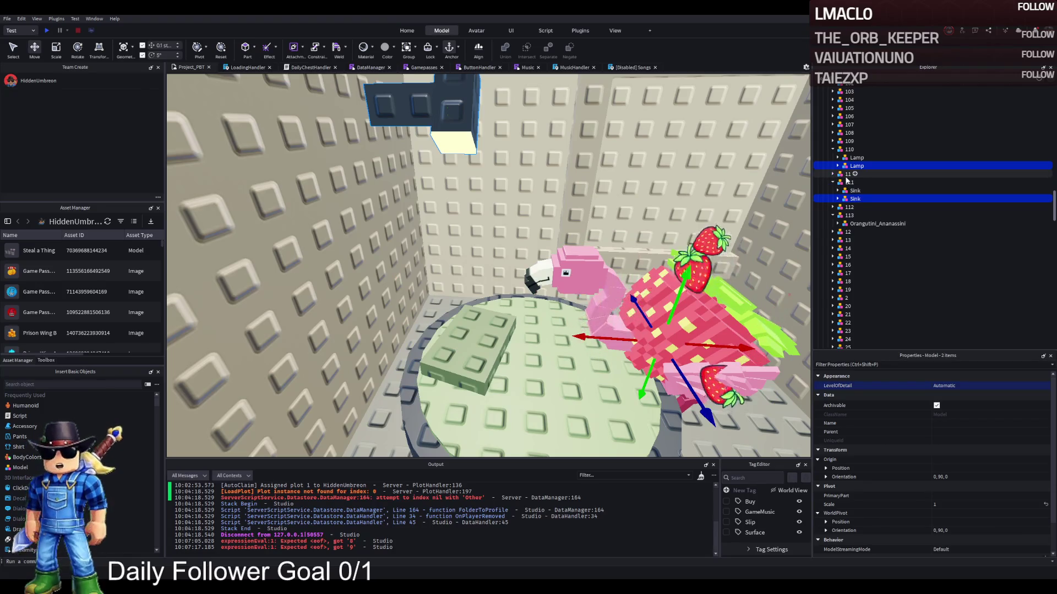
{"action": "left_click", "coordinate": [832, 207]}
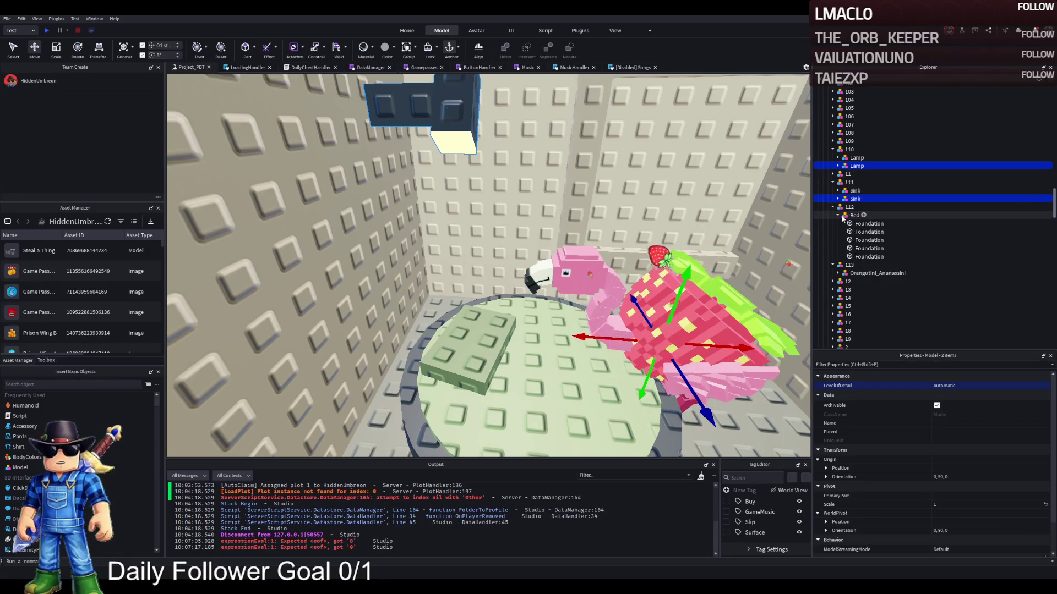
{"action": "left_click", "coordinate": [853, 216]}
{"action": "left_click", "coordinate": [598, 278]}
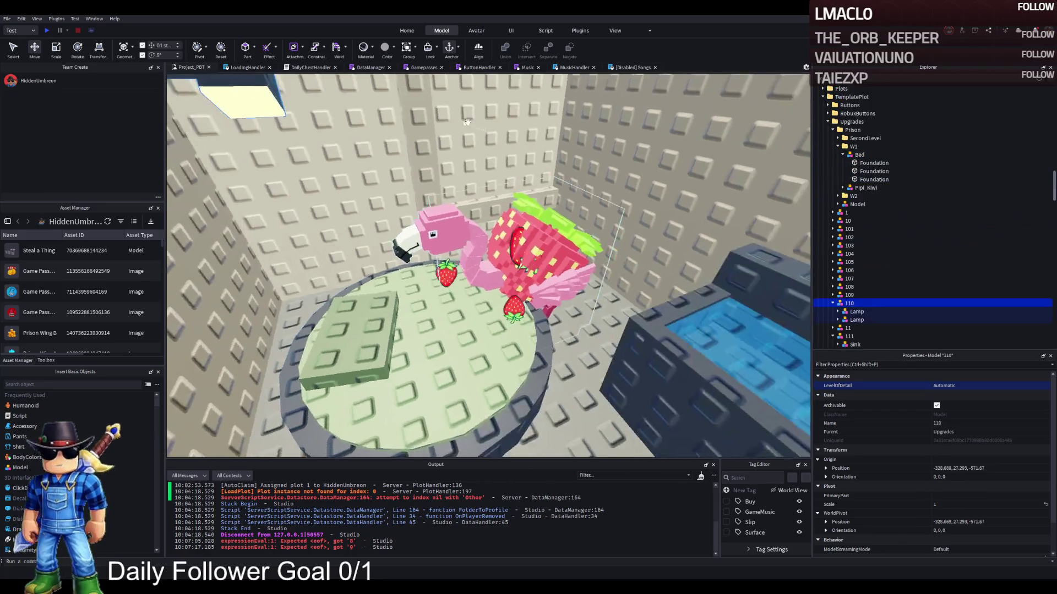
{"action": "left_click", "coordinate": [849, 336], "text": "ctrl"}
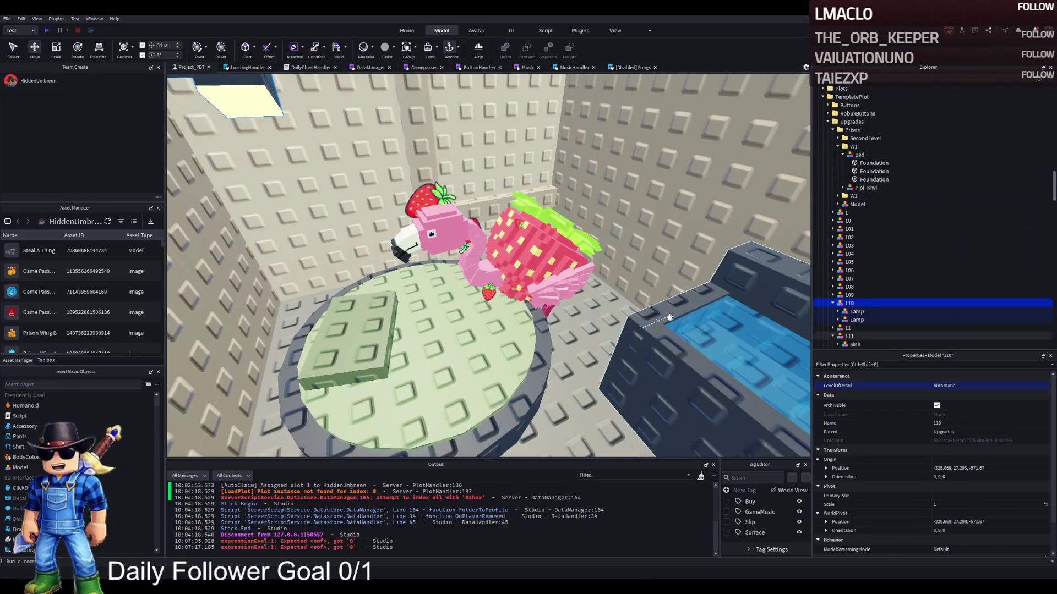
{"action": "left_click", "coordinate": [859, 155], "text": "ctrl"}
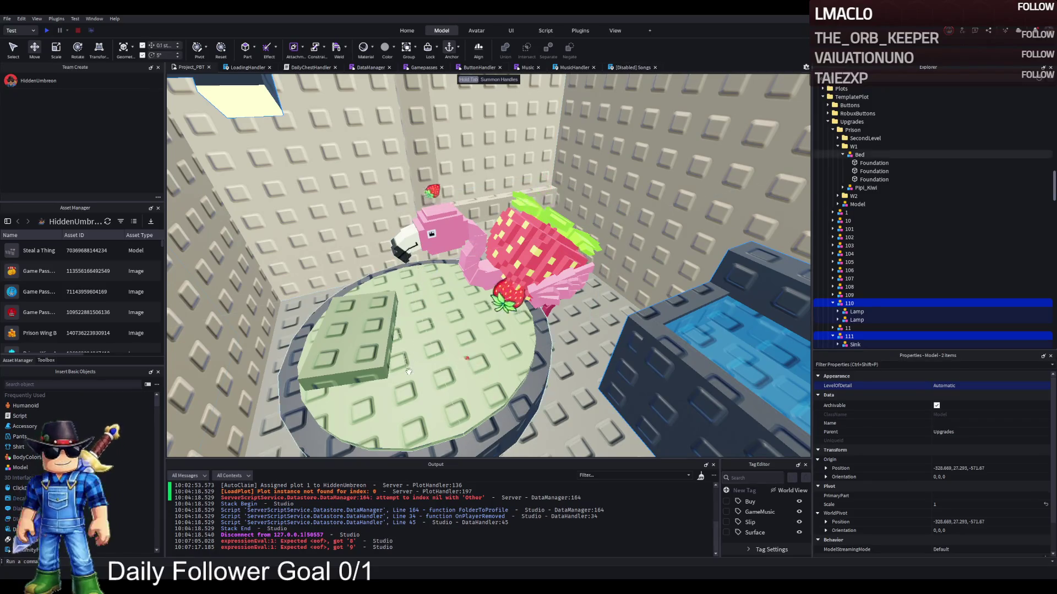
{"action": "left_click_drag", "start_coordinate": [853, 147], "coordinate": [853, 148]}
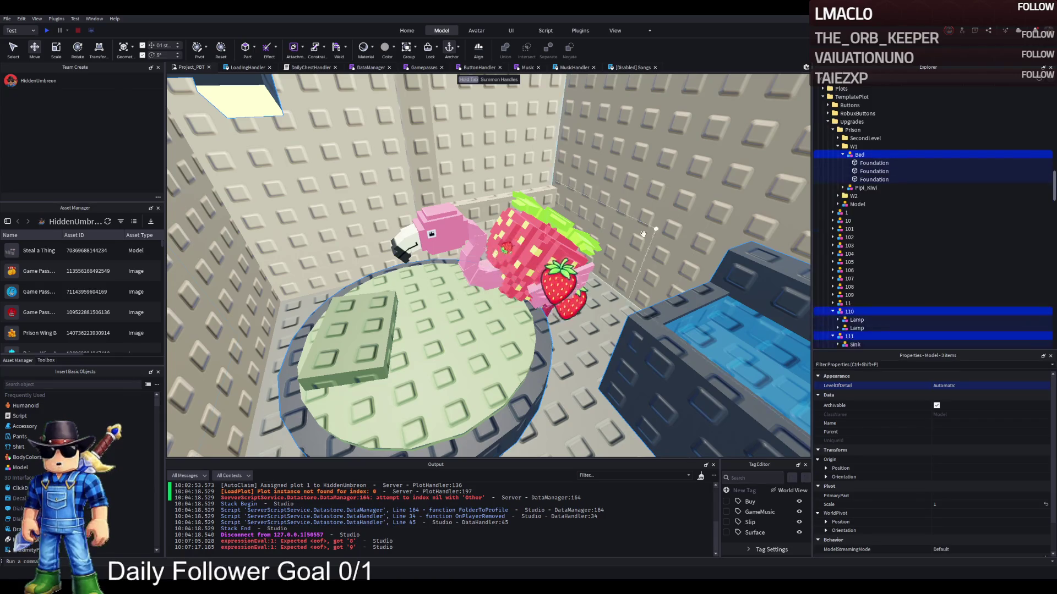
{"action": "key", "text": "f"}
{"action": "left_click", "coordinate": [839, 329]}
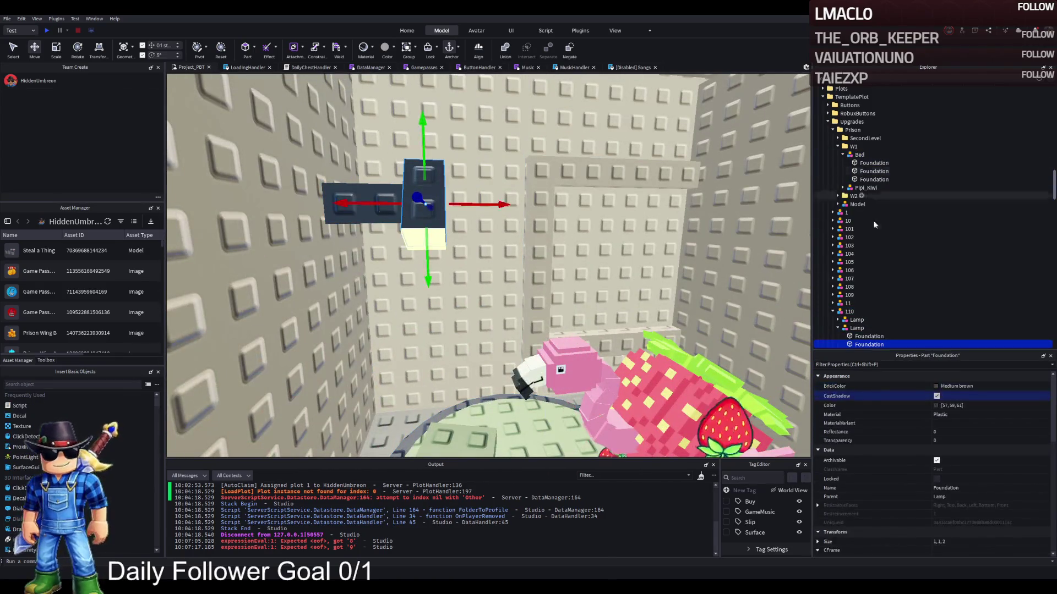
Move the lamp, sink and round bed copies into the W1 folder and frame them.
{"action": "scroll", "coordinate": [850, 317], "scroll_direction": "down", "scroll_amount": 2}
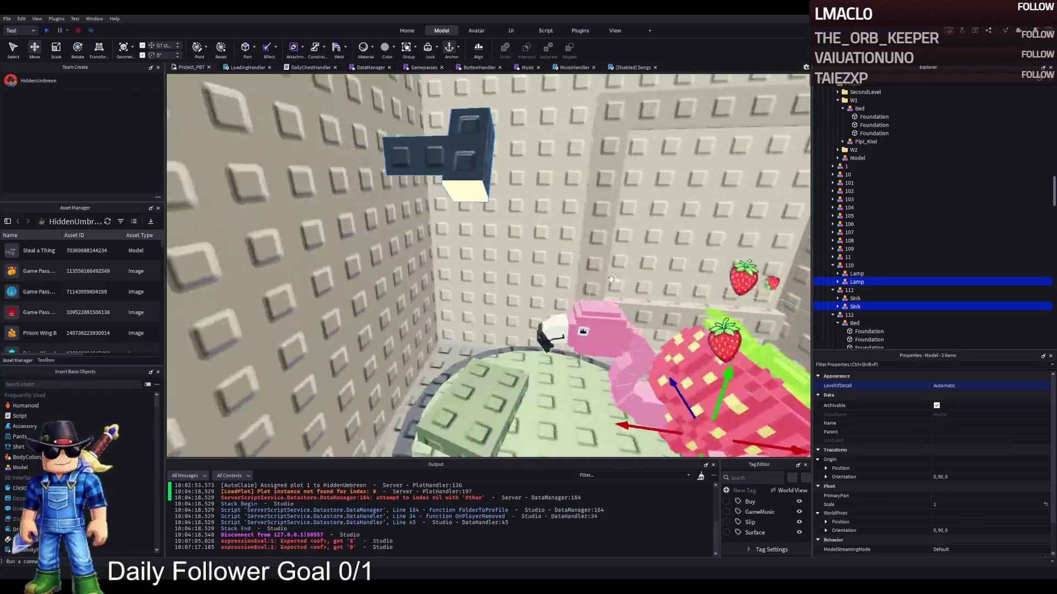
{"action": "left_click", "coordinate": [542, 387], "text": "ctrl"}
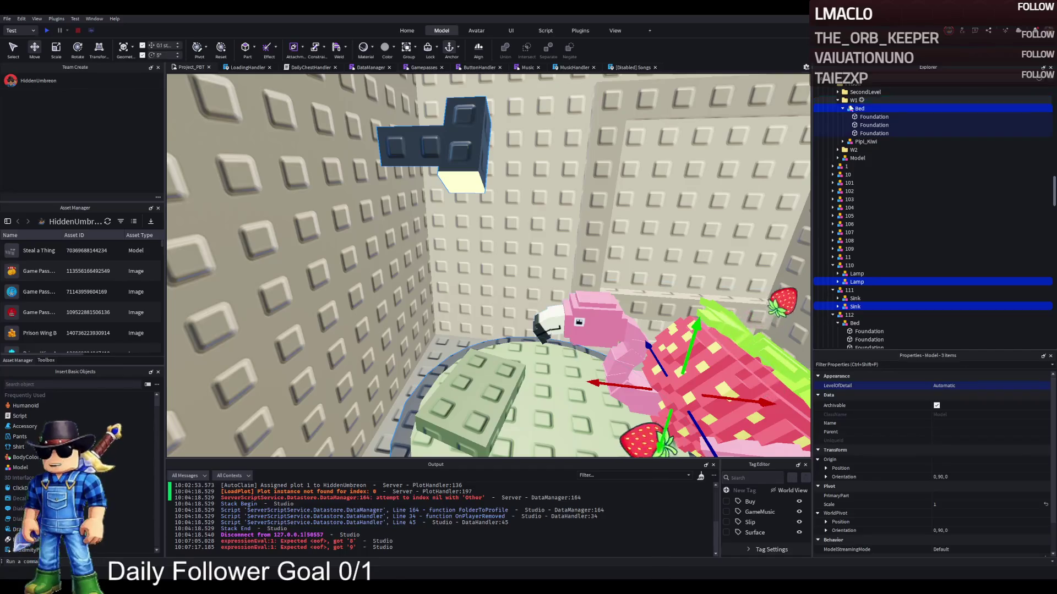
{"action": "left_click_drag", "start_coordinate": [858, 108], "coordinate": [852, 101]}
{"action": "left_click", "coordinate": [846, 101]}
{"action": "key", "text": "f"}
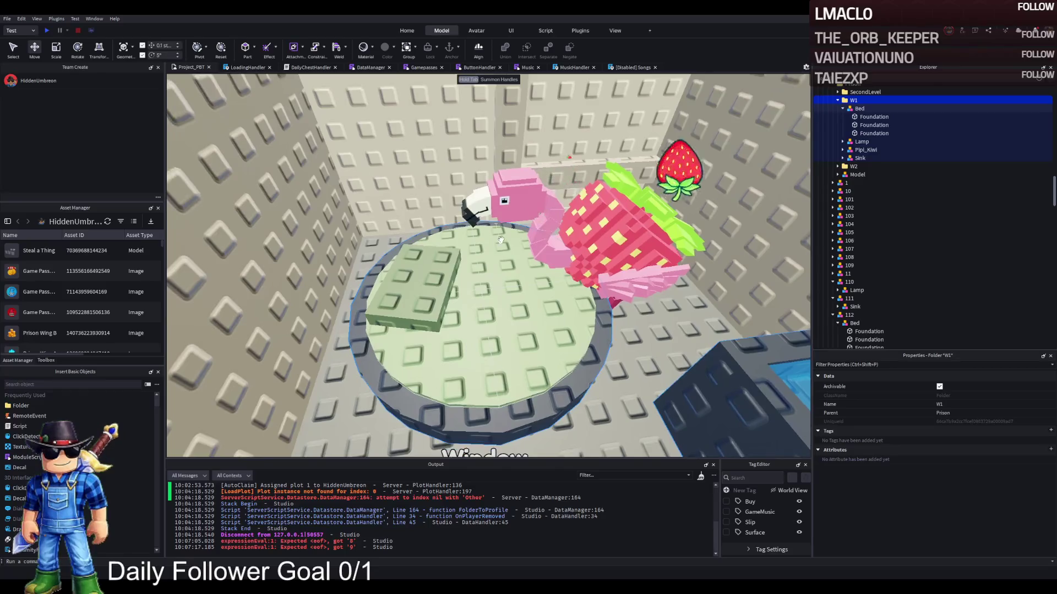
Shift the lamp's dark-blue part 1.5 studs sideways and lengthen its left part to 4.
{"action": "key", "text": "e"}
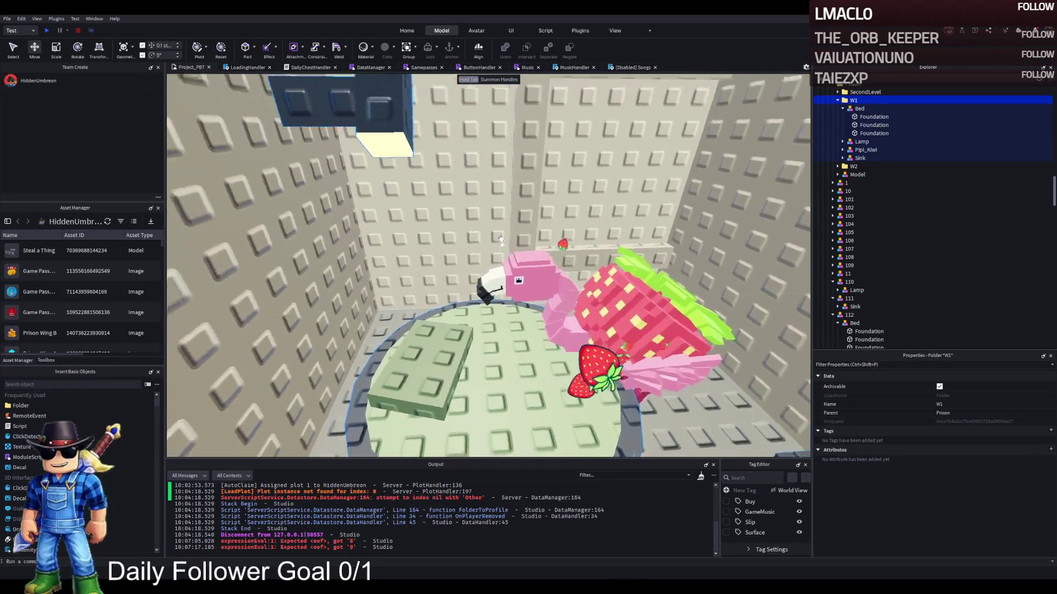
{"action": "left_click", "coordinate": [477, 242]}
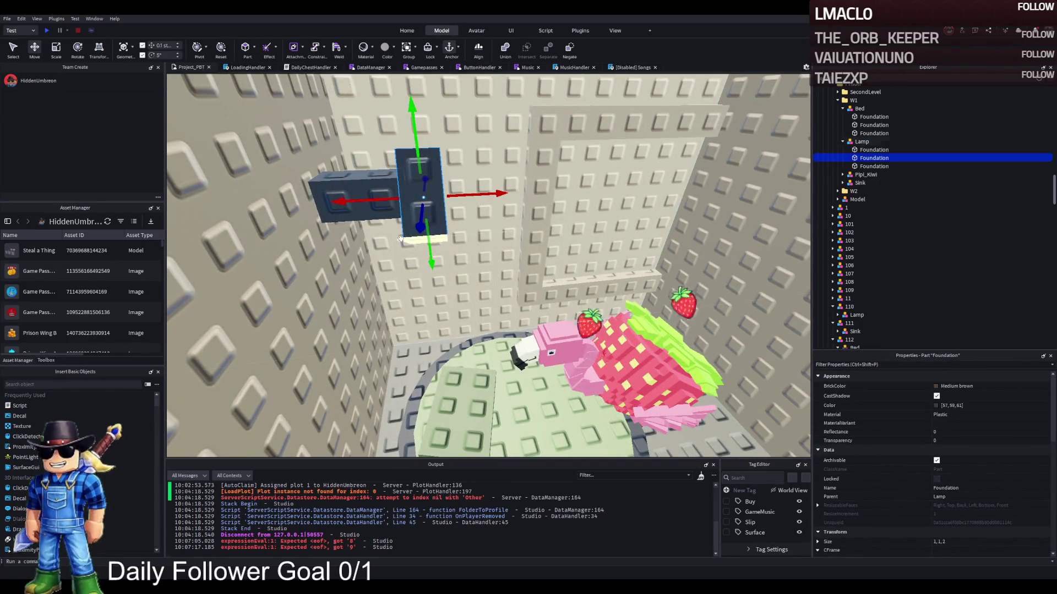
{"action": "scroll", "coordinate": [399, 238], "scroll_direction": "up", "scroll_amount": 3}
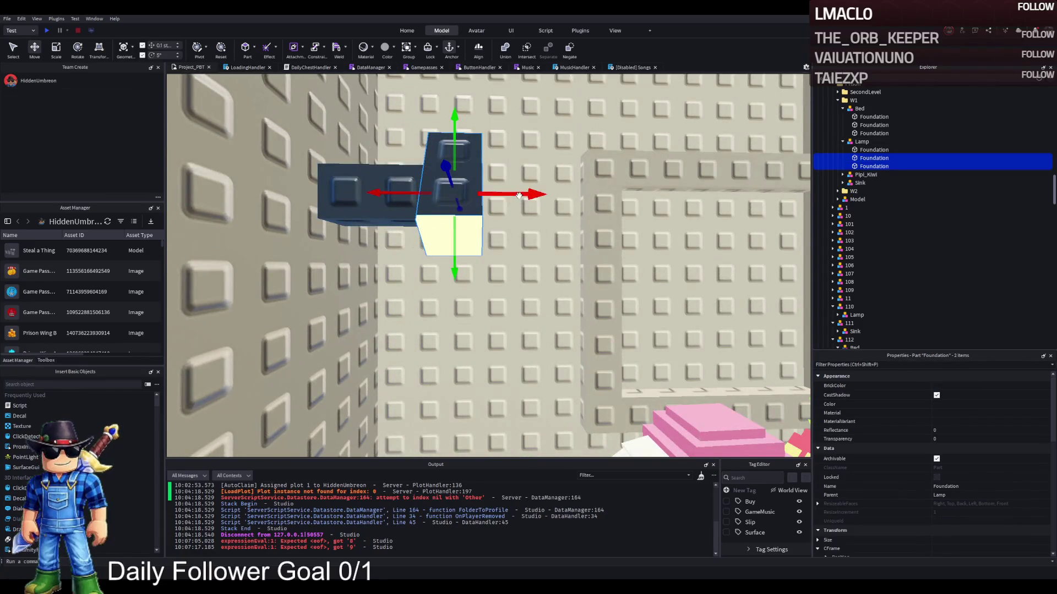
{"action": "mouse_move", "coordinate": [518, 196]}
{"action": "left_mouse_down"}
{"action": "mouse_move", "coordinate": [597, 195]}
{"action": "mouse_move", "coordinate": [538, 216]}
{"action": "left_mouse_up"}
{"action": "left_click", "coordinate": [308, 195]}
{"action": "key", "text": "ctrl+3"}
{"action": "left_click_drag", "start_coordinate": [371, 198], "coordinate": [459, 197]}
{"action": "left_click_drag", "start_coordinate": [502, 272], "coordinate": [505, 272]}
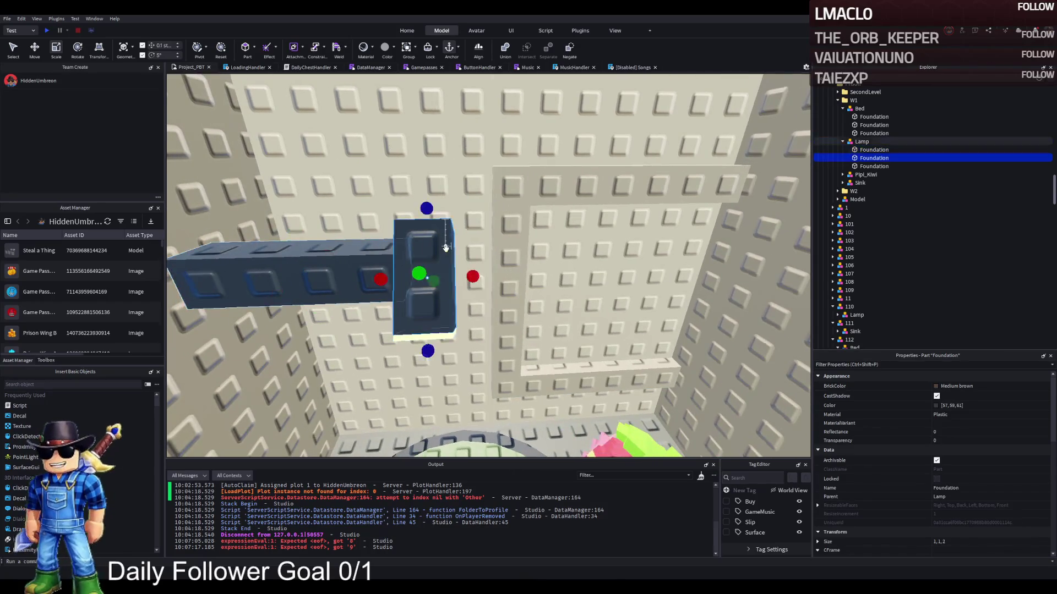
Tilt a lamp part about 10 degrees, then select the lamp's light panel.
{"action": "left_click", "coordinate": [372, 410]}
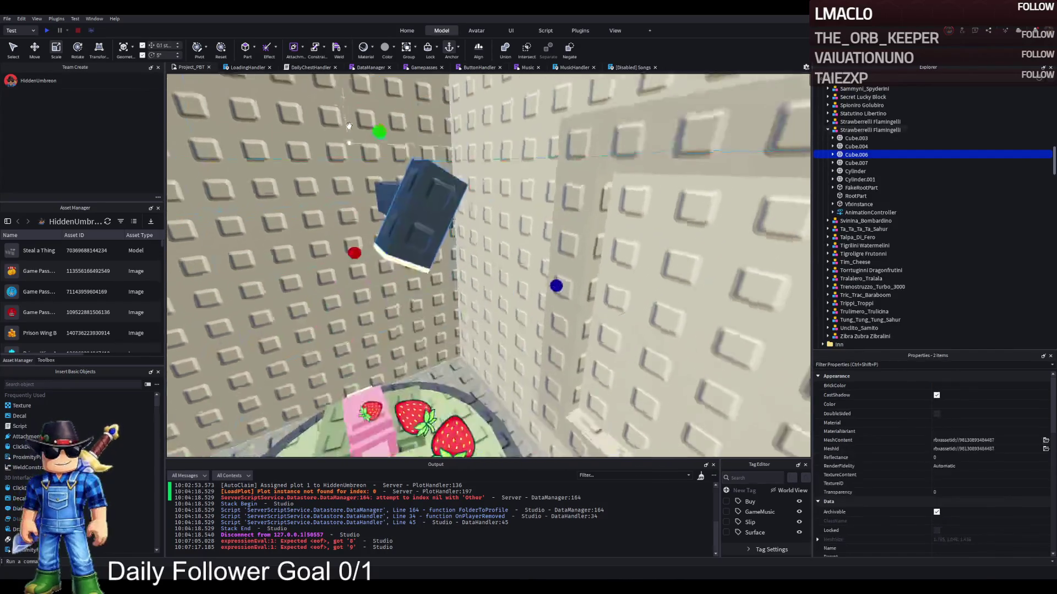
{"action": "left_click", "coordinate": [553, 165]}
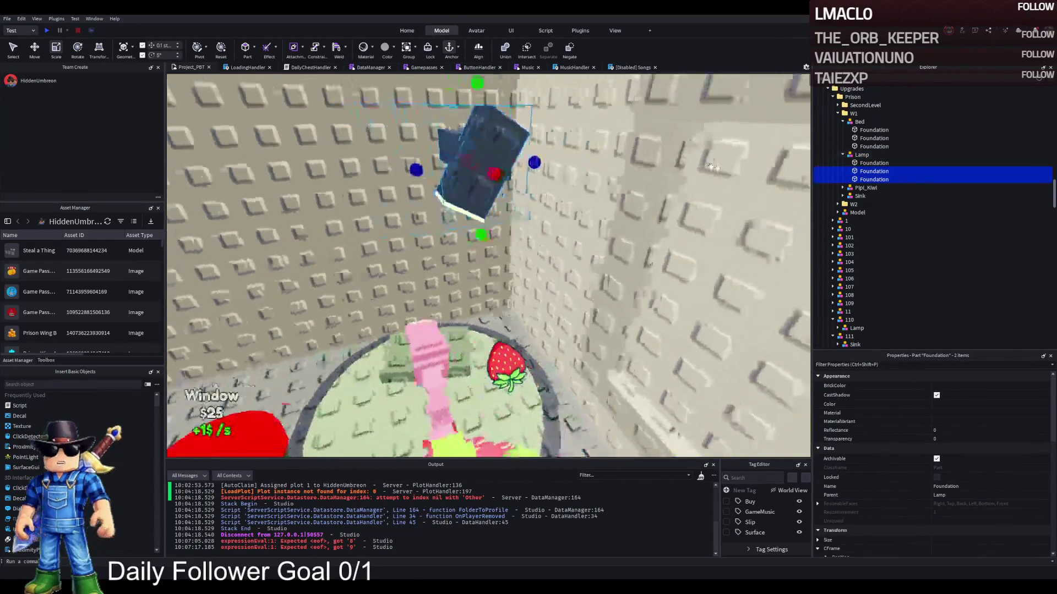
{"action": "key", "text": "ctrl+4"}
{"action": "left_click_drag", "start_coordinate": [464, 130], "coordinate": [439, 149]}
{"action": "key", "text": "ctrl+2"}
{"action": "left_click", "coordinate": [871, 180]}
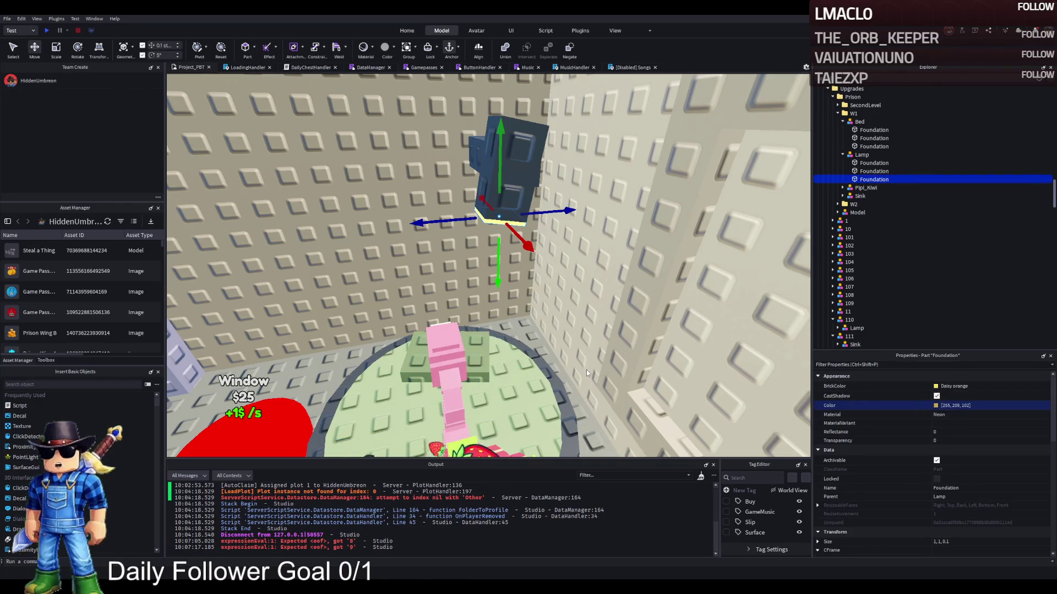
{"action": "key", "text": "Left"}
{"action": "scroll", "coordinate": [551, 270], "scroll_direction": "down", "scroll_amount": 5}
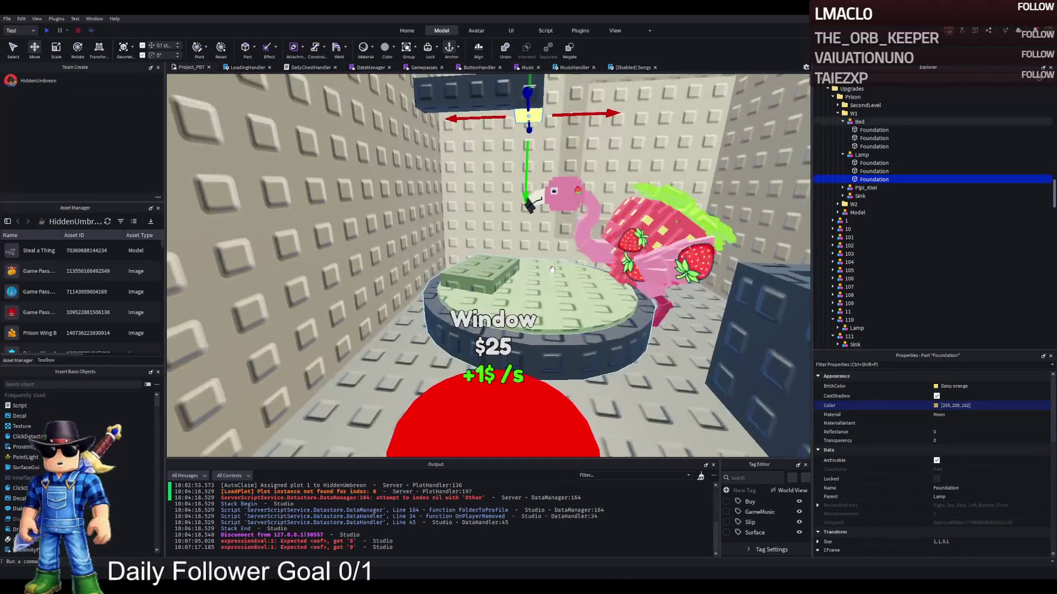
Move the Strawberrelli Flamingelli character into the W1 upgrades group.
{"action": "left_click", "coordinate": [617, 170]}
{"action": "key", "text": "f"}
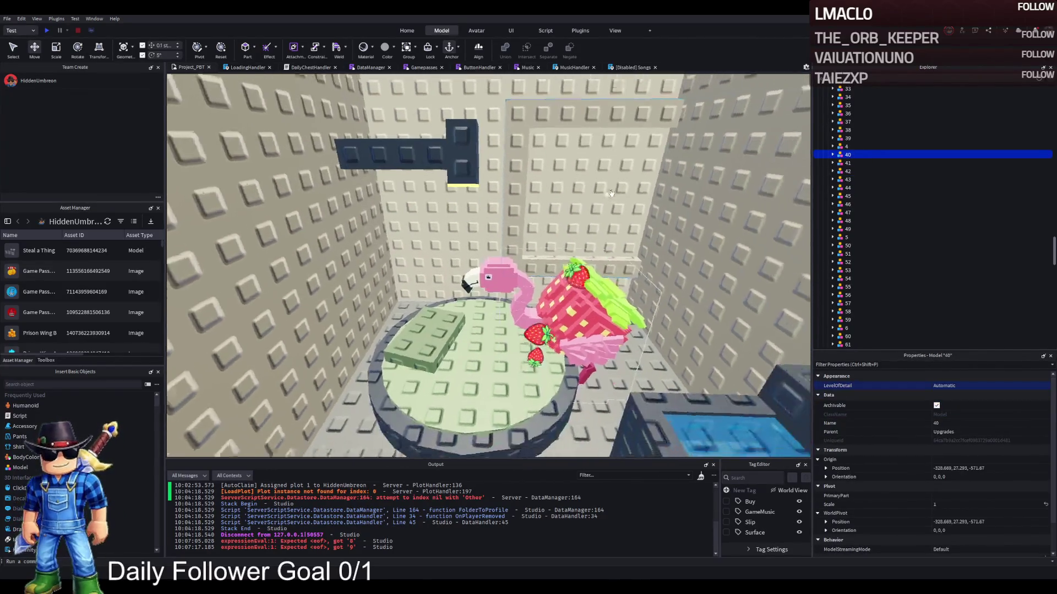
{"action": "key", "text": "w"}
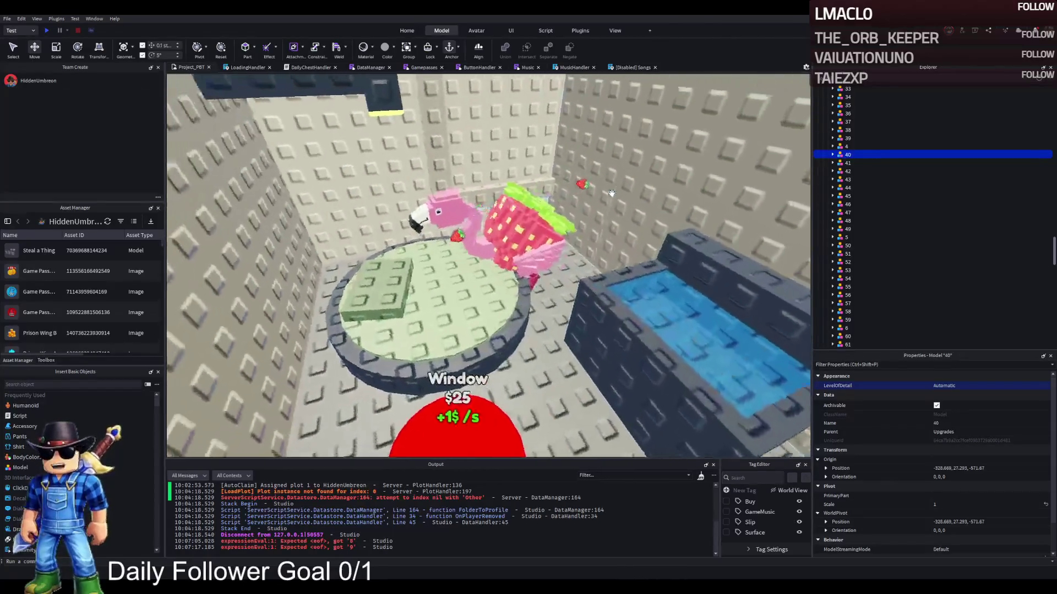
{"action": "left_click", "coordinate": [608, 215]}
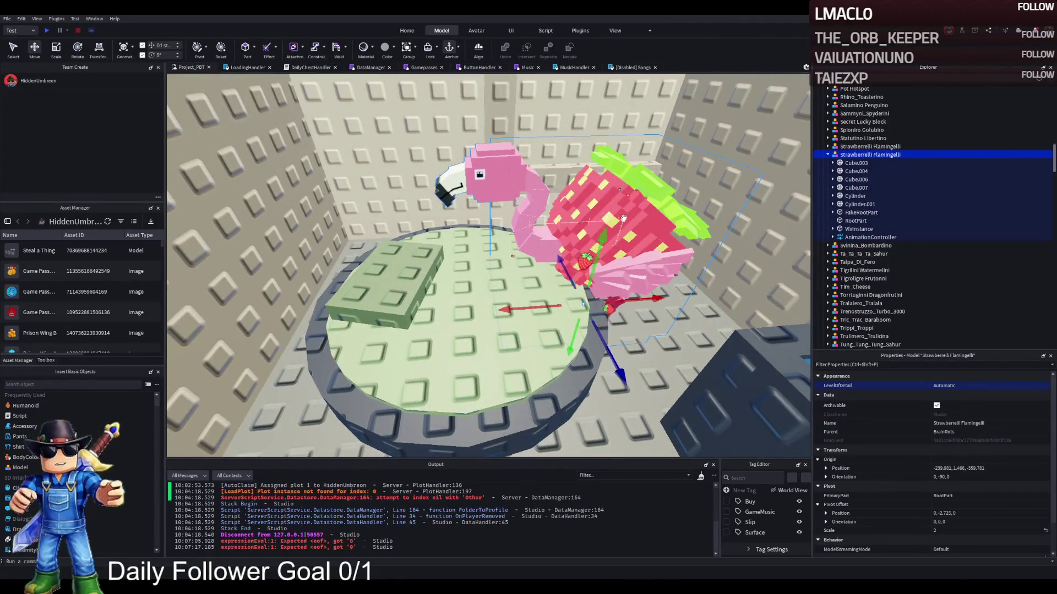
{"action": "left_click", "coordinate": [624, 218]}
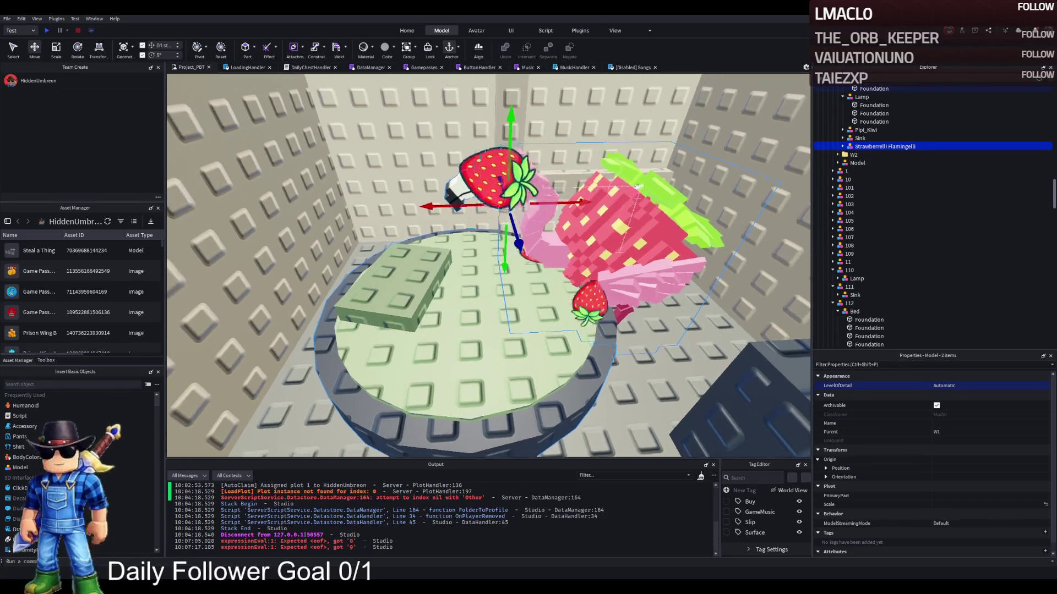
Slide the flamingo left across the platform and turn it to face into the cell.
{"action": "left_click", "coordinate": [557, 270]}
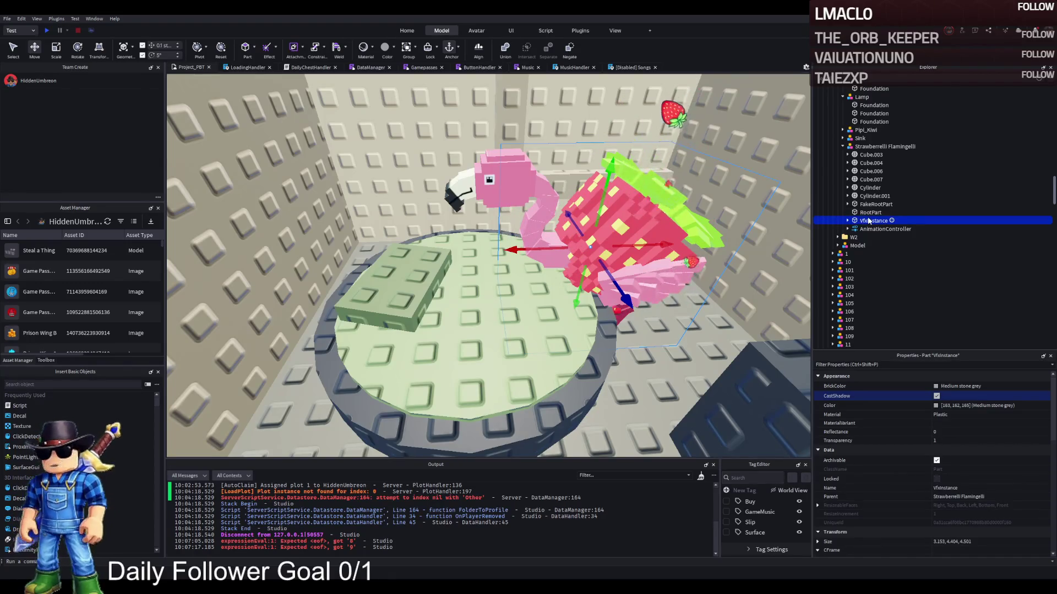
{"action": "scroll", "coordinate": [868, 165], "scroll_direction": "up", "scroll_amount": 10}
{"action": "left_click", "coordinate": [830, 105]}
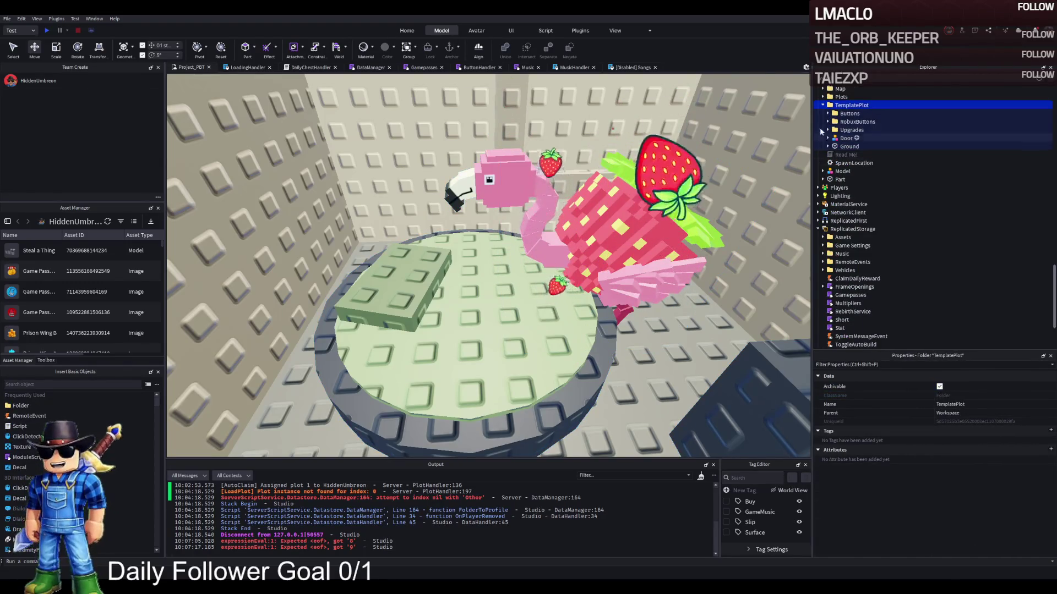
{"action": "left_click", "coordinate": [660, 243]}
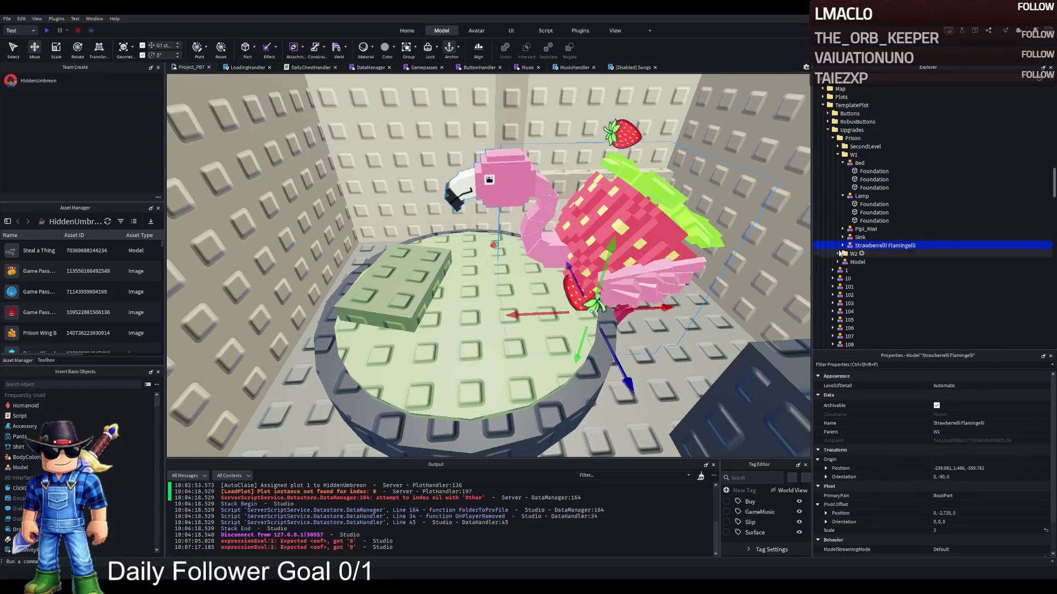
{"action": "mouse_move", "coordinate": [605, 231]}
{"action": "left_mouse_down"}
{"action": "mouse_move", "coordinate": [586, 288]}
{"action": "mouse_move", "coordinate": [560, 288]}
{"action": "left_mouse_up"}
{"action": "key", "text": "ctrl+4"}
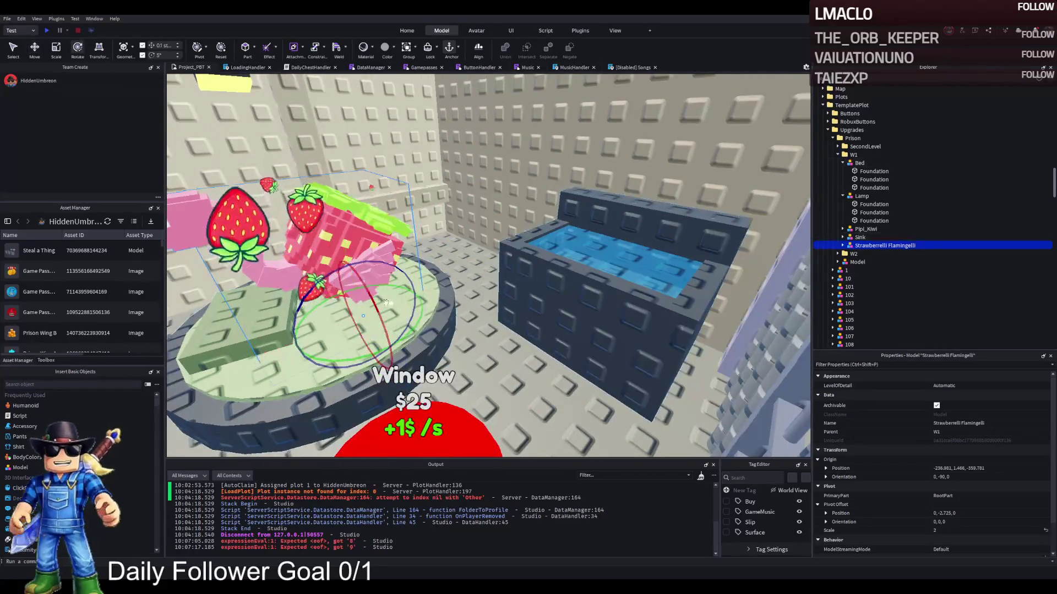
{"action": "mouse_move", "coordinate": [346, 353]}
{"action": "left_mouse_down"}
{"action": "mouse_move", "coordinate": [372, 331]}
{"action": "mouse_move", "coordinate": [381, 357]}
{"action": "mouse_move", "coordinate": [419, 352]}
{"action": "mouse_move", "coordinate": [407, 350]}
{"action": "left_mouse_up"}
{"action": "key", "text": "ctrl+2"}
Fine-tune the flamingo's position and rotation to orientation 0, -10, 0.
{"action": "key", "text": "ctrl+4"}
{"action": "key", "text": "ctrl+2"}
{"action": "scroll", "coordinate": [410, 338], "scroll_direction": "up", "scroll_amount": 5}
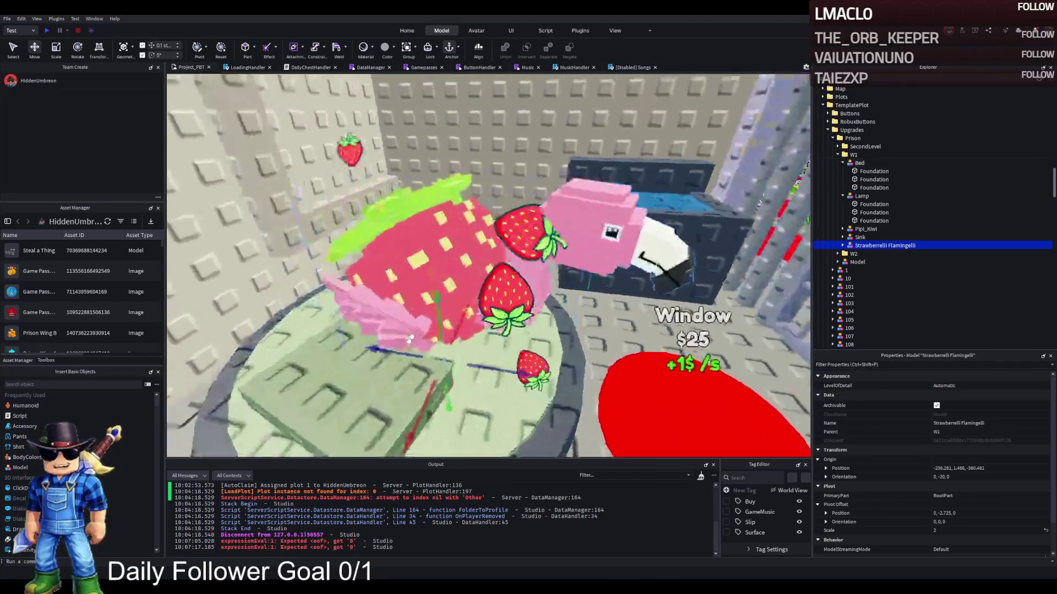
{"action": "scroll", "coordinate": [418, 308], "scroll_direction": "up", "scroll_amount": 3}
{"action": "scroll", "coordinate": [453, 272], "scroll_direction": "down", "scroll_amount": 5}
{"action": "left_click_drag", "start_coordinate": [479, 309], "coordinate": [480, 309]}
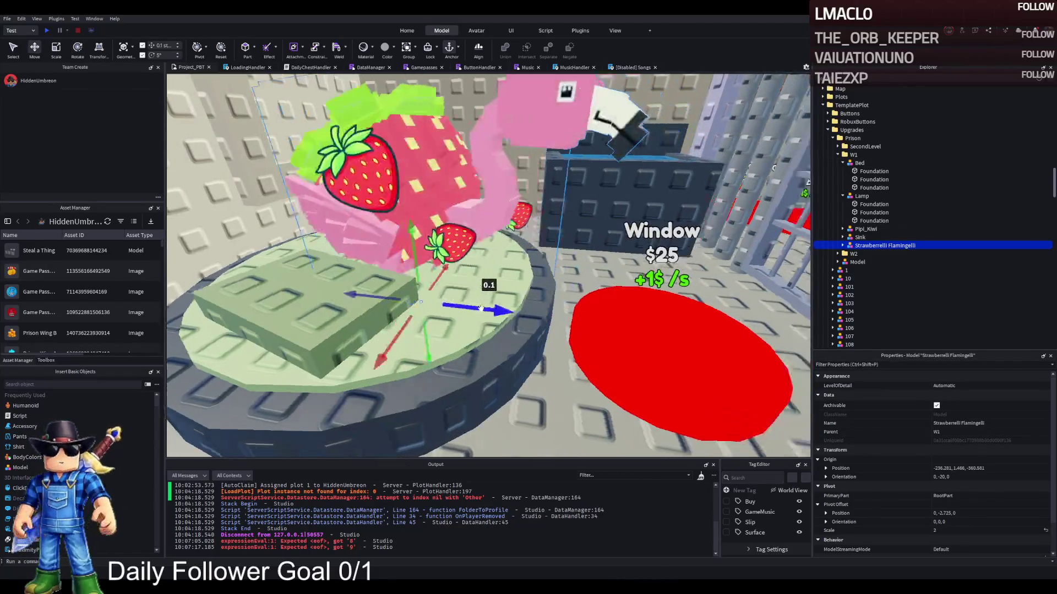
{"action": "scroll", "coordinate": [481, 308], "scroll_direction": "down", "scroll_amount": 3}
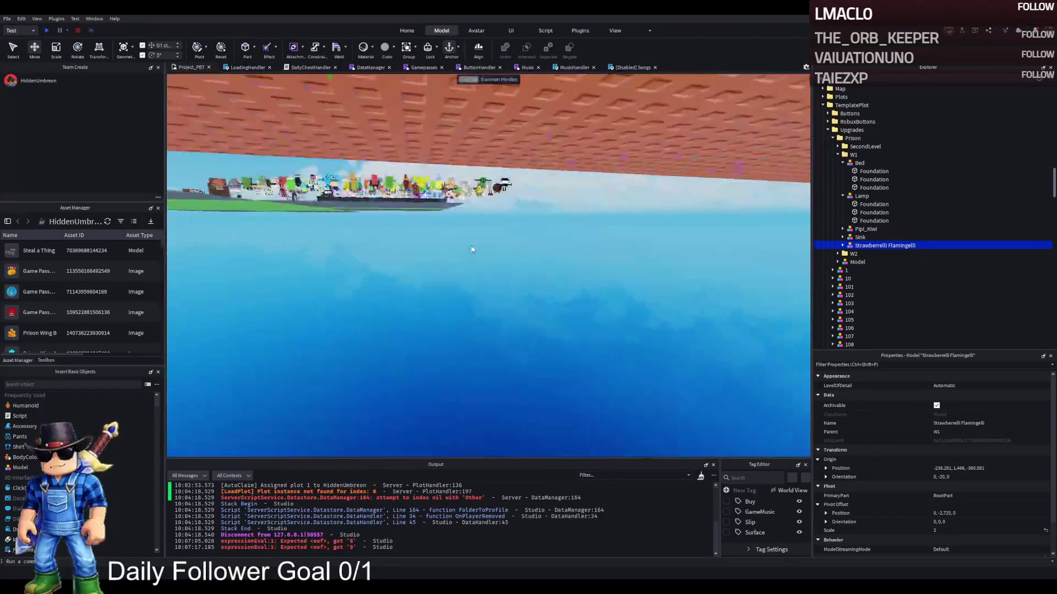
{"action": "scroll", "coordinate": [472, 248], "scroll_direction": "up", "scroll_amount": 5}
{"action": "scroll", "coordinate": [472, 244], "scroll_direction": "down", "scroll_amount": 3}
{"action": "key", "text": "ctrl+4"}
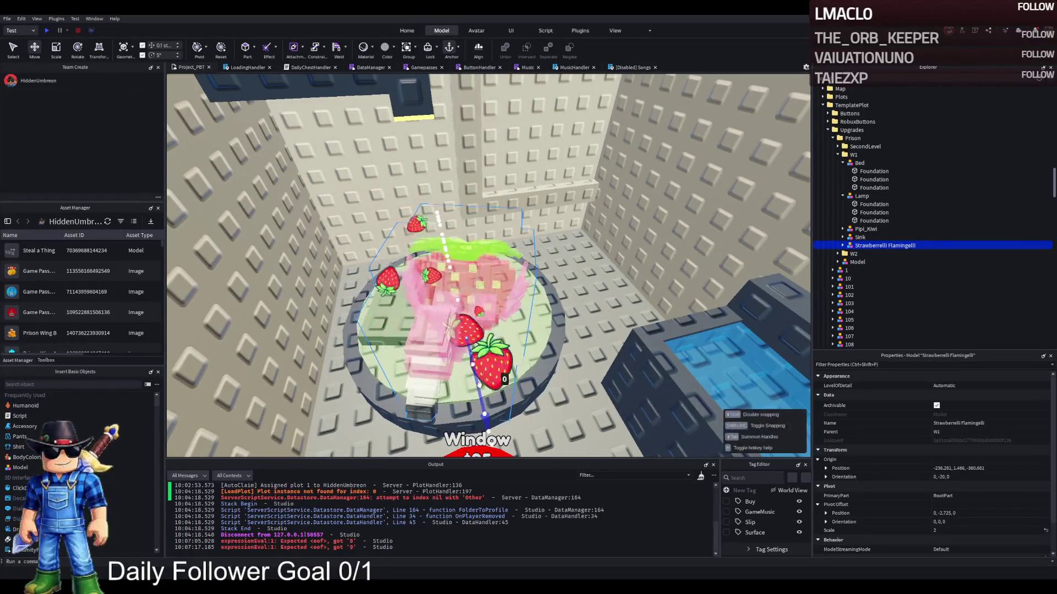
{"action": "left_click_drag", "start_coordinate": [507, 378], "coordinate": [468, 385]}
{"action": "left_click", "coordinate": [584, 294]}
{"action": "scroll", "coordinate": [584, 293], "scroll_direction": "up", "scroll_amount": 5}
{"action": "scroll", "coordinate": [585, 293], "scroll_direction": "down", "scroll_amount": 5}
Rename the copied button to 114 and move it about 12 studs beside the cell buttons.
{"action": "scroll", "coordinate": [585, 293], "scroll_direction": "up", "scroll_amount": 5}
{"action": "scroll", "coordinate": [585, 296], "scroll_direction": "down", "scroll_amount": 3}
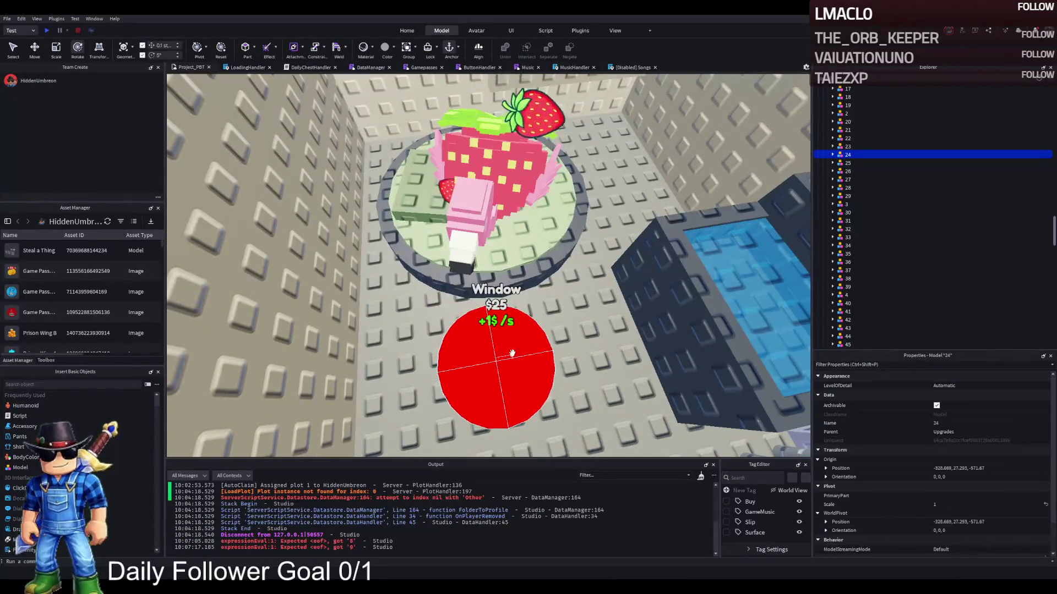
{"action": "scroll", "coordinate": [512, 353], "scroll_direction": "down", "scroll_amount": 3}
{"action": "scroll", "coordinate": [512, 351], "scroll_direction": "down", "scroll_amount": 5}
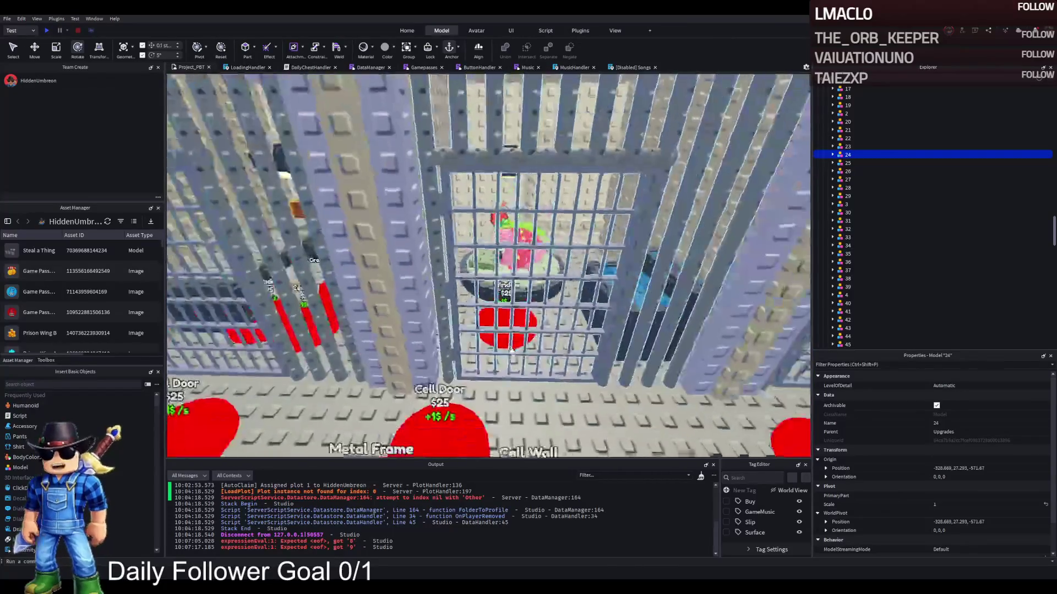
{"action": "scroll", "coordinate": [511, 350], "scroll_direction": "down", "scroll_amount": 3}
{"action": "scroll", "coordinate": [495, 330], "scroll_direction": "up", "scroll_amount": 8}
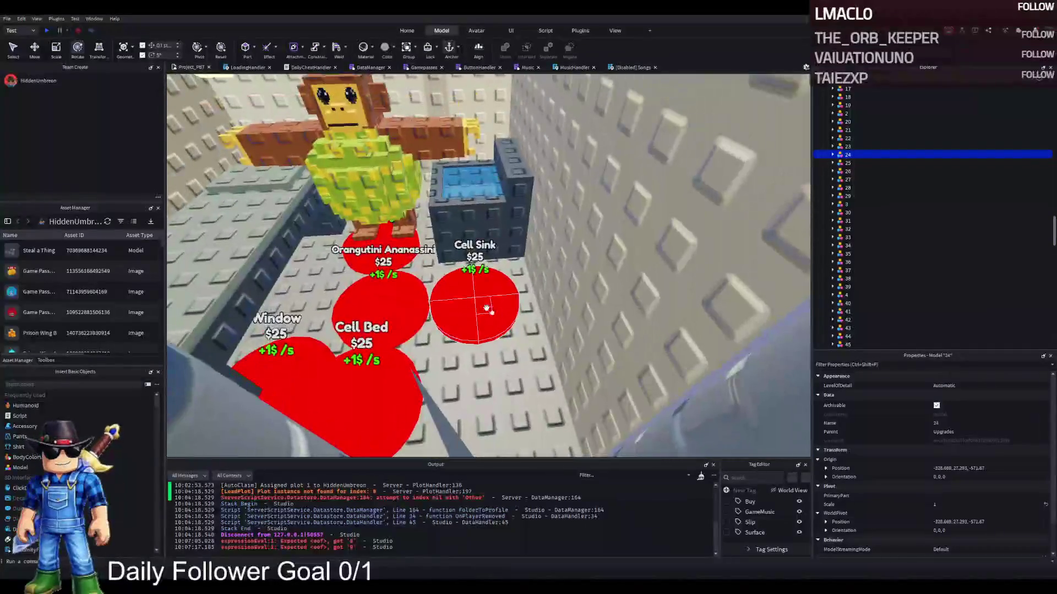
{"action": "left_click", "coordinate": [379, 308]}
{"action": "key", "text": "F2"}
{"action": "key", "text": "BackSpace"}
{"action": "type", "text": "4"}
{"action": "key", "text": "Return"}
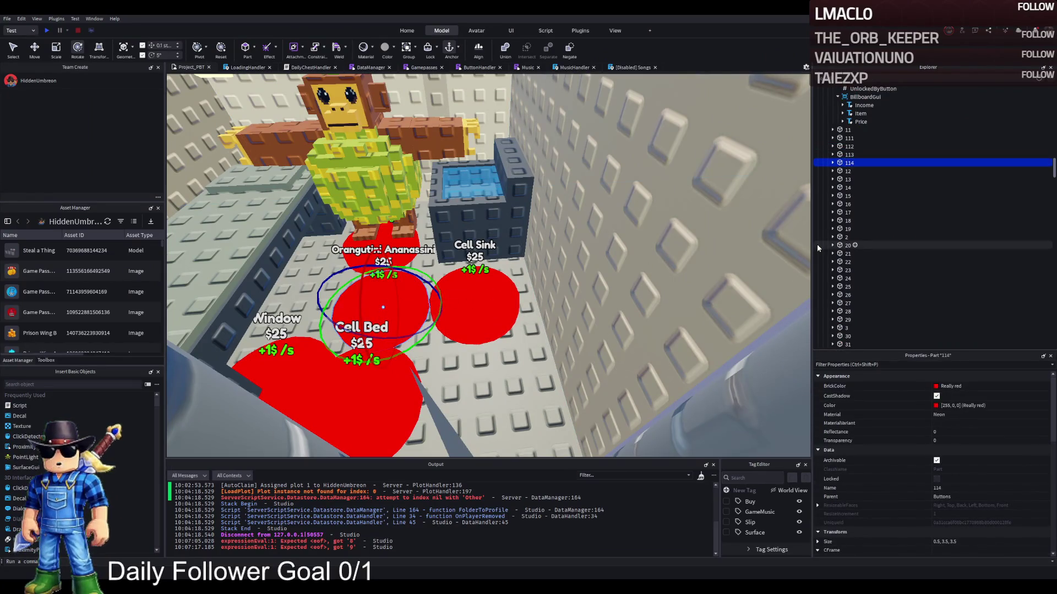
{"action": "key", "text": "ctrl+2"}
{"action": "left_click_drag", "start_coordinate": [422, 301], "coordinate": [500, 302]}
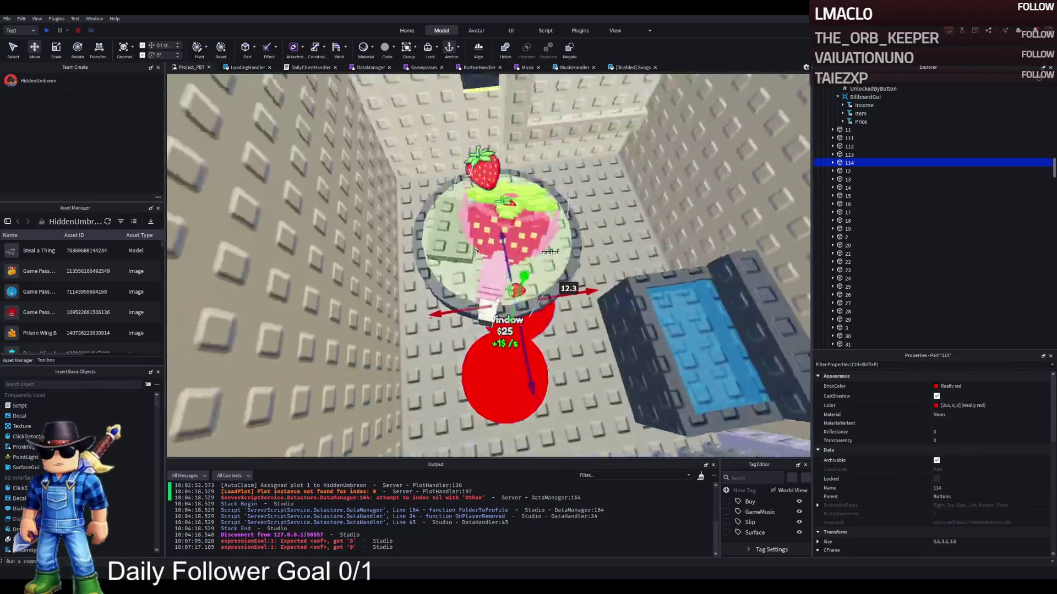
{"action": "mouse_move", "coordinate": [516, 259]}
{"action": "left_mouse_down"}
{"action": "mouse_move", "coordinate": [547, 407]}
{"action": "mouse_move", "coordinate": [551, 365]}
{"action": "mouse_move", "coordinate": [528, 237]}
{"action": "mouse_move", "coordinate": [516, 216]}
{"action": "mouse_move", "coordinate": [465, 238]}
{"action": "left_mouse_up"}
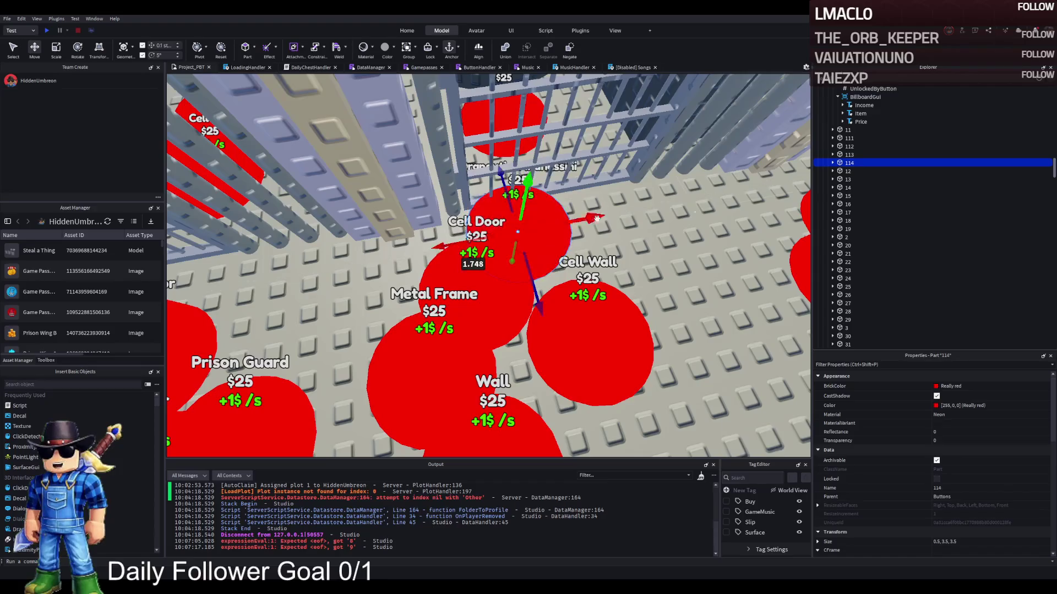
Set button 114's UnlockedByButton value to 113.
{"action": "double_click", "coordinate": [878, 164]}
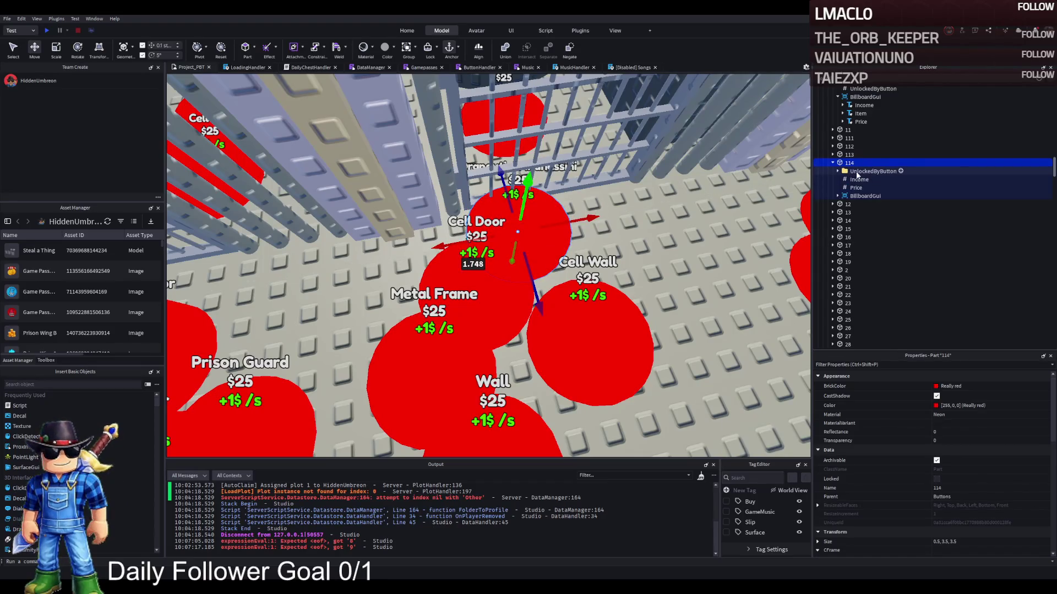
{"action": "left_click", "coordinate": [859, 171]}
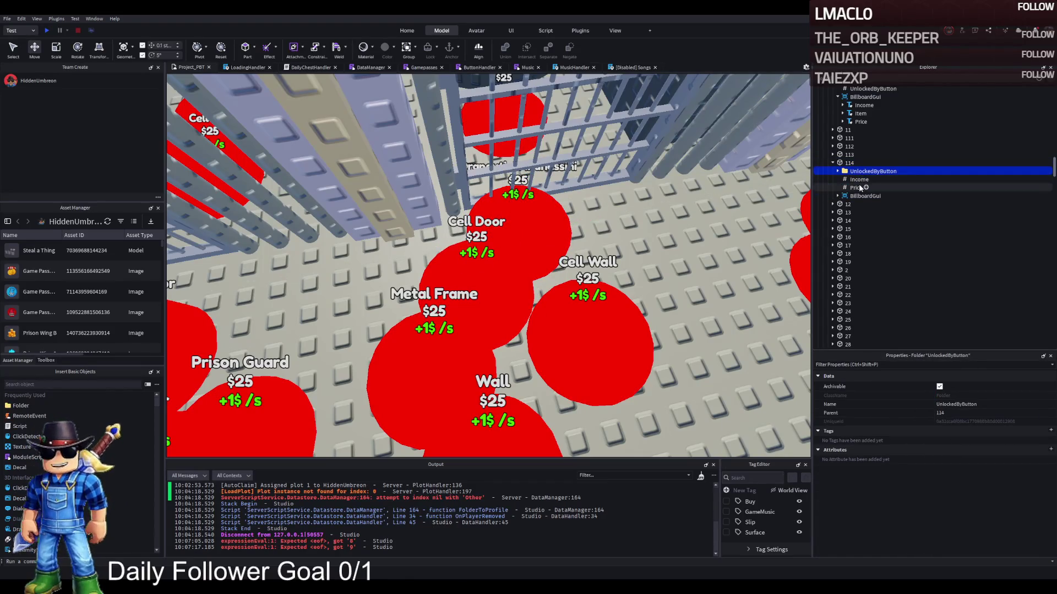
{"action": "left_click_drag", "start_coordinate": [863, 169], "coordinate": [860, 97]}
{"action": "left_click_drag", "start_coordinate": [858, 167], "coordinate": [853, 171]}
{"action": "left_click", "coordinate": [970, 433]}
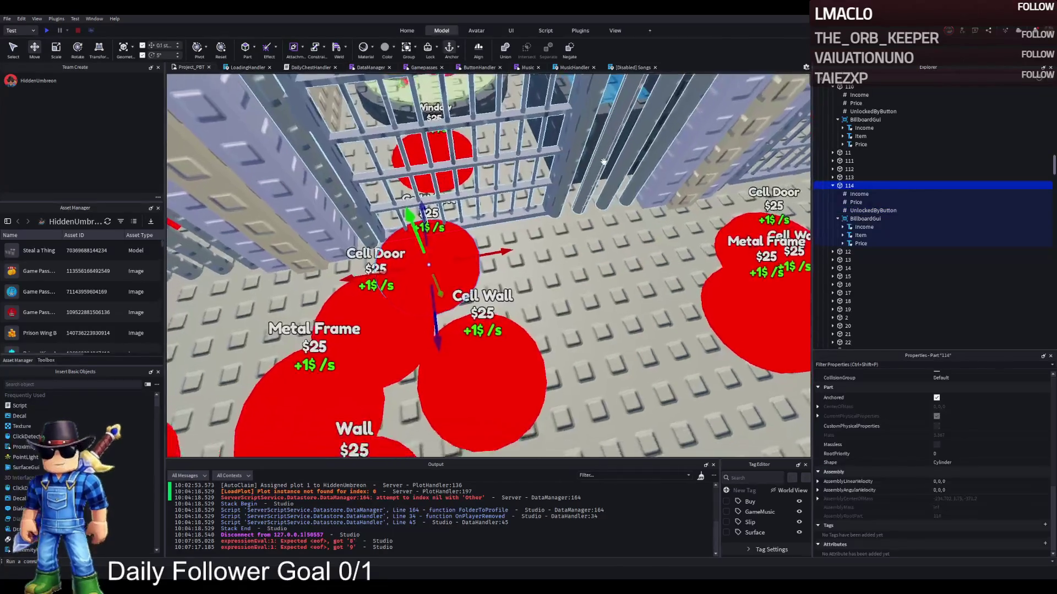
{"action": "left_click", "coordinate": [433, 312]}
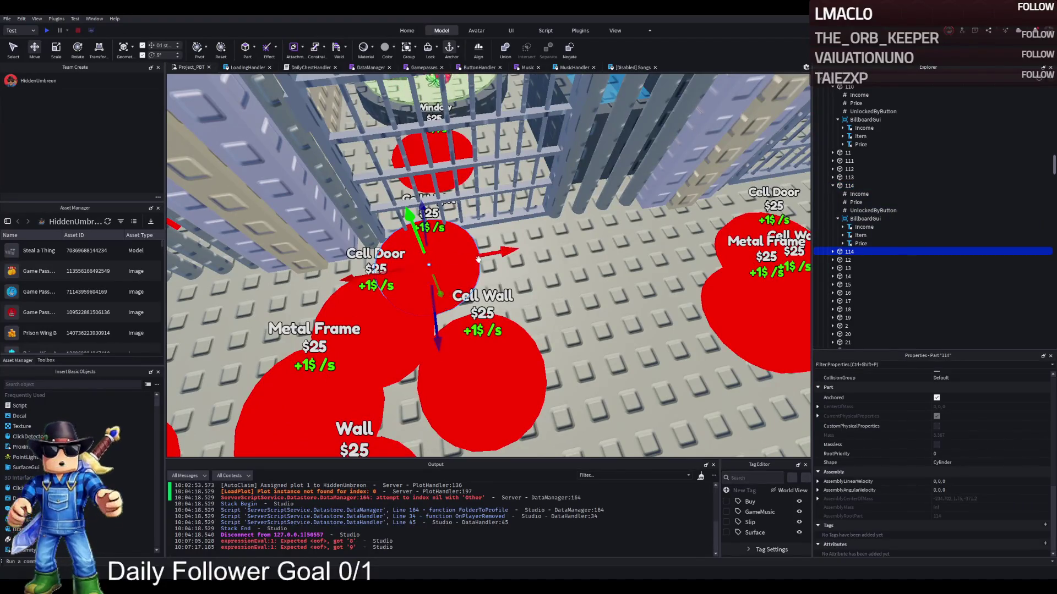
Move the copied button back into the cell and rename it 115.
{"action": "left_click_drag", "start_coordinate": [480, 257], "coordinate": [573, 253]}
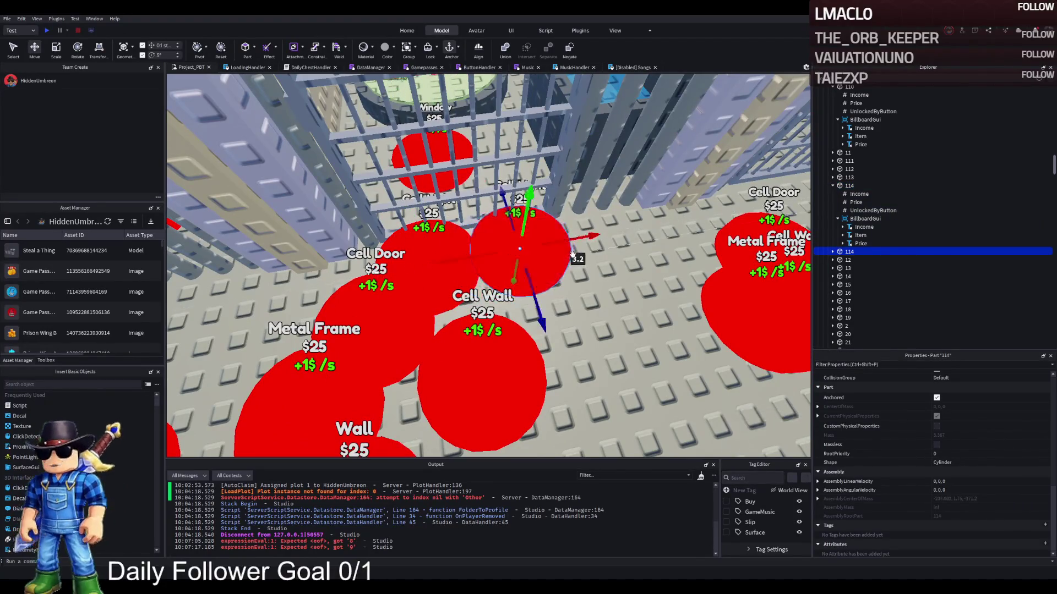
{"action": "left_click_drag", "start_coordinate": [531, 289], "coordinate": [511, 202]}
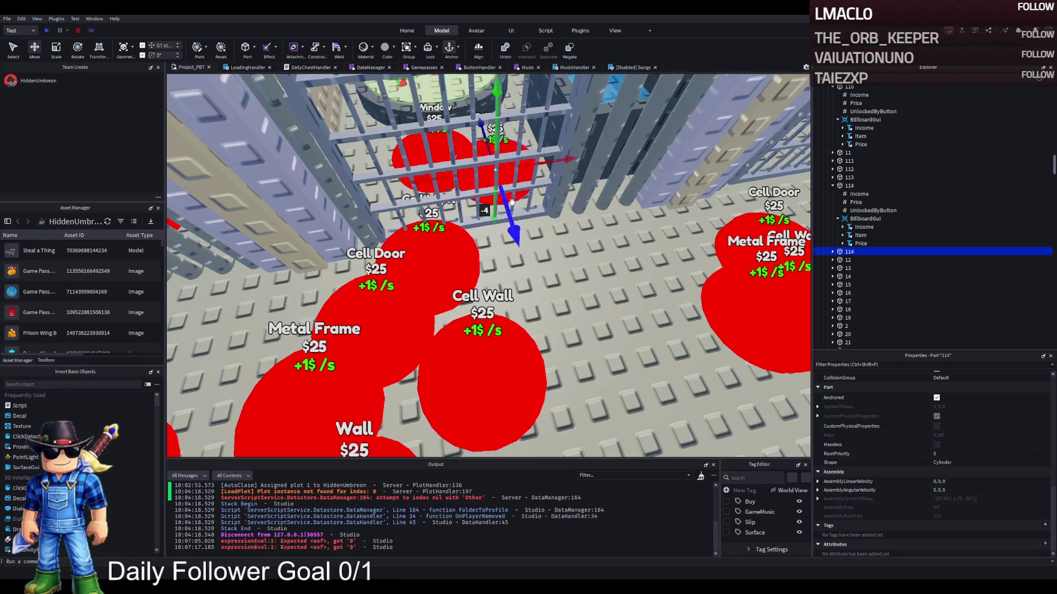
{"action": "key", "text": "F2"}
{"action": "type", "text": "115"}
{"action": "key", "text": "Return"}
{"action": "key", "text": "Right"}
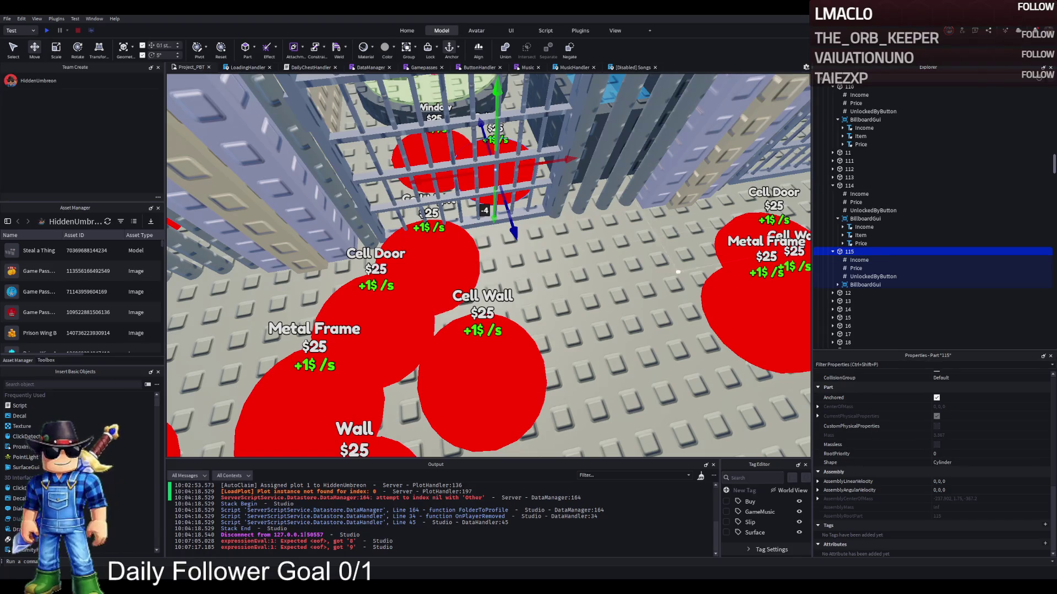
Edit button 115's Price and set its billboard Item text to Cell Sink.
{"action": "left_click", "coordinate": [856, 268]}
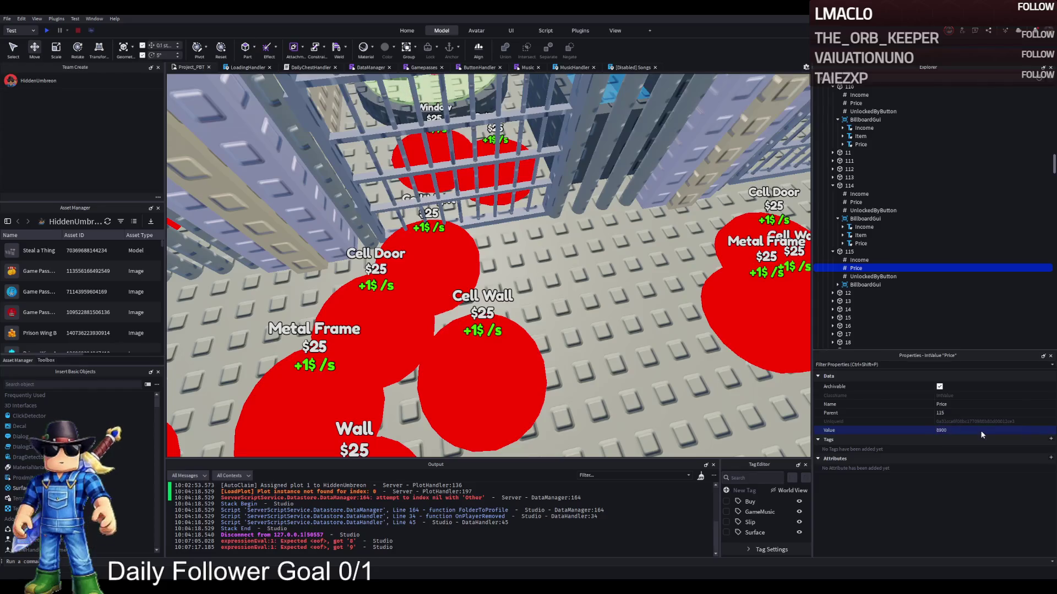
{"action": "left_click", "coordinate": [838, 284]}
{"action": "left_click", "coordinate": [860, 301]}
{"action": "scroll", "coordinate": [934, 433], "scroll_direction": "down", "scroll_amount": 5}
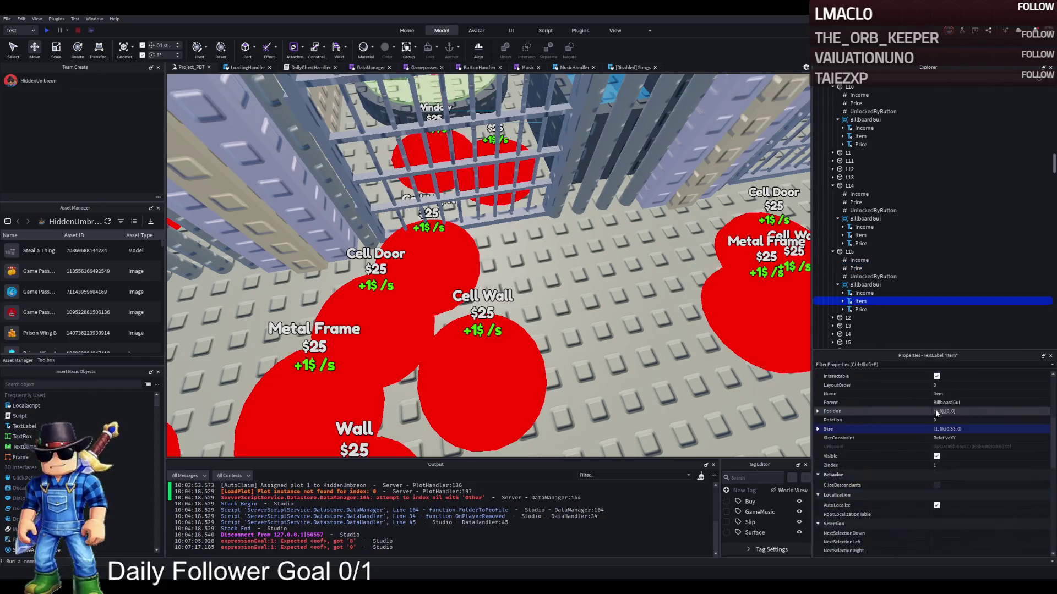
{"action": "scroll", "coordinate": [934, 433], "scroll_direction": "down", "scroll_amount": 4}
{"action": "left_click", "coordinate": [975, 454]}
{"action": "type", "text": "Cell Sl"}
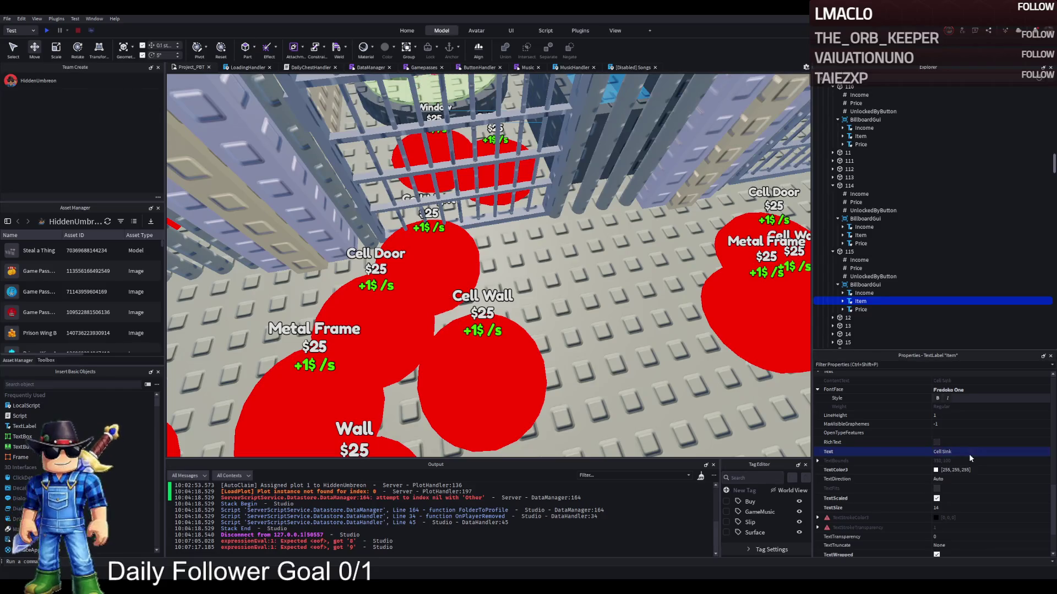
{"action": "left_click", "coordinate": [849, 252]}
{"action": "key", "text": "f"}
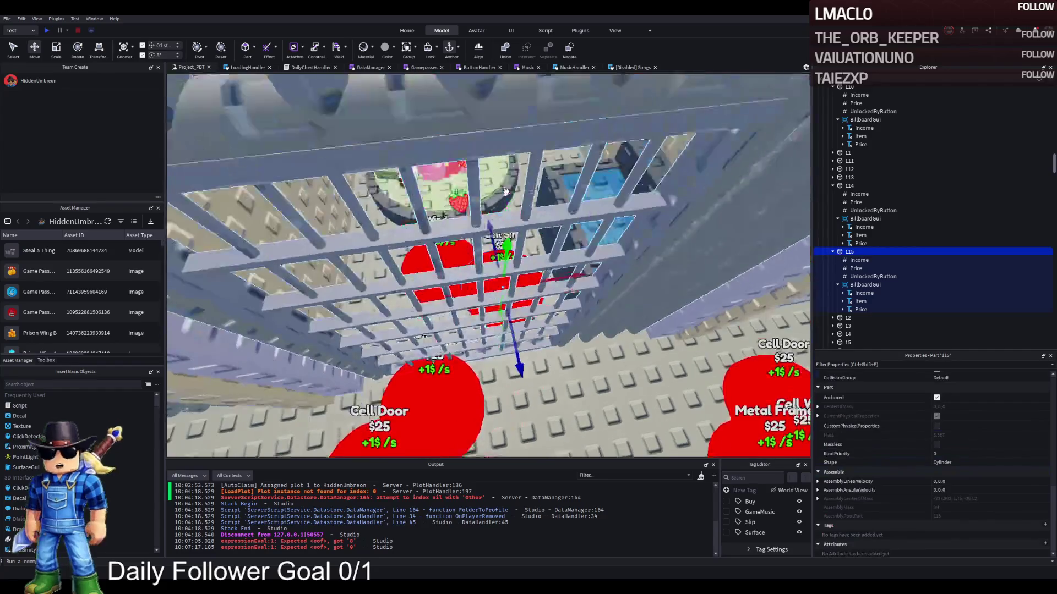
{"action": "scroll", "coordinate": [505, 191], "scroll_direction": "up", "scroll_amount": 4}
{"action": "key", "text": "ctrl+d"}
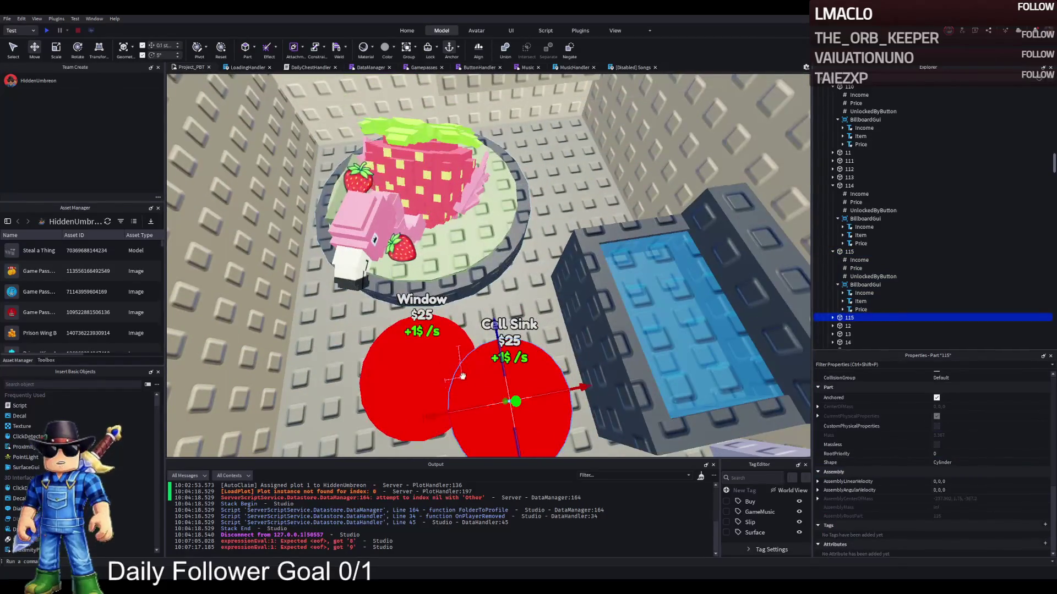
Place the copy left of the Window button, rename it 116 and enter 9 as its Price.
{"action": "mouse_move", "coordinate": [463, 371]}
{"action": "left_mouse_down"}
{"action": "mouse_move", "coordinate": [399, 371]}
{"action": "mouse_move", "coordinate": [402, 317]}
{"action": "left_mouse_up"}
{"action": "key", "text": "F2"}
{"action": "type", "text": "116"}
{"action": "key", "text": "Return"}
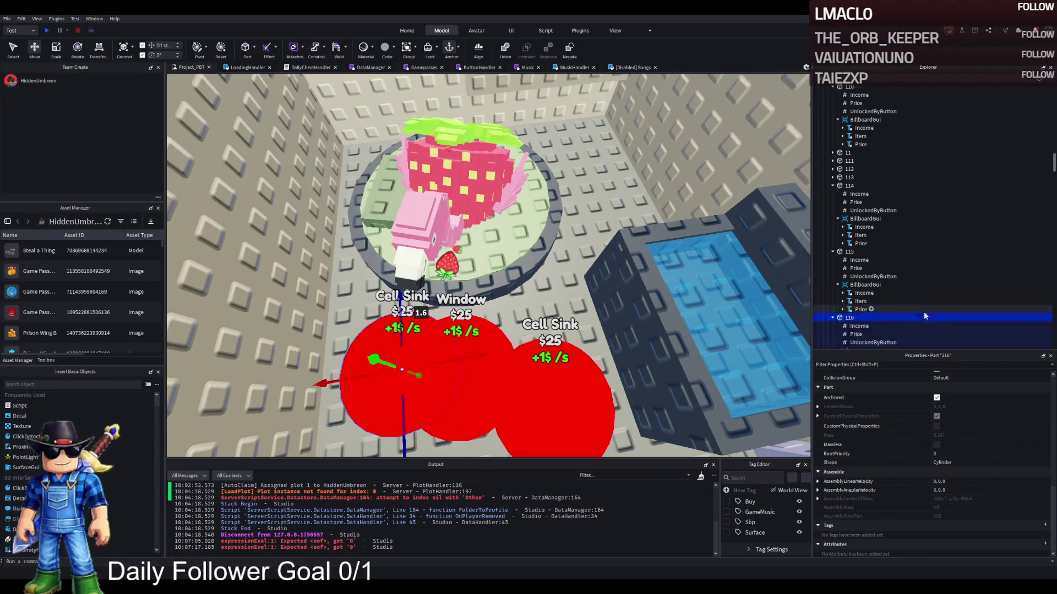
{"action": "scroll", "coordinate": [925, 315], "scroll_direction": "down", "scroll_amount": 1}
{"action": "left_click", "coordinate": [859, 312]}
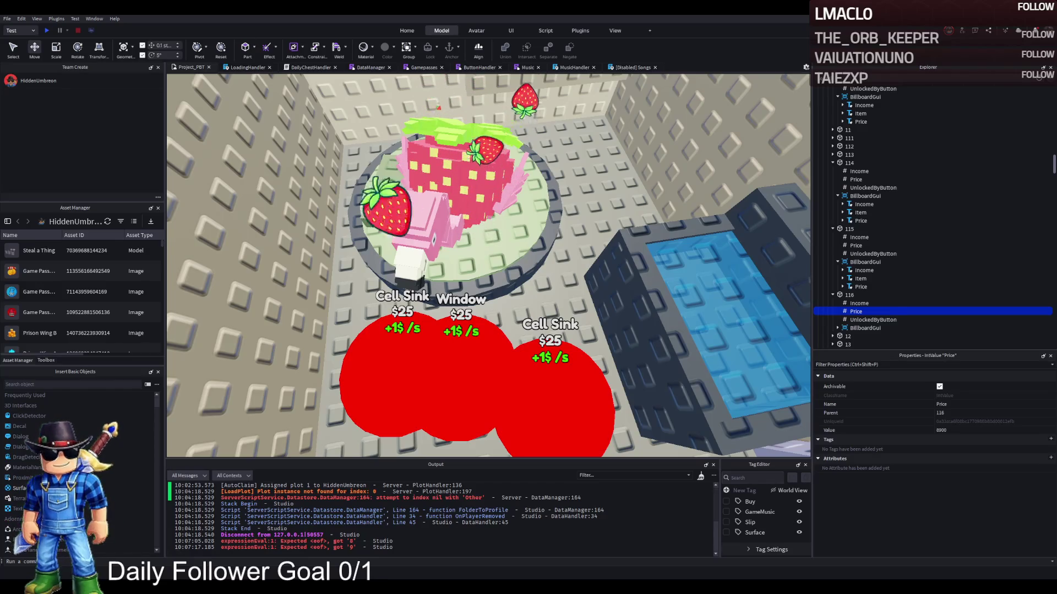
{"action": "left_click", "coordinate": [971, 430]}
{"action": "type", "text": "9"}
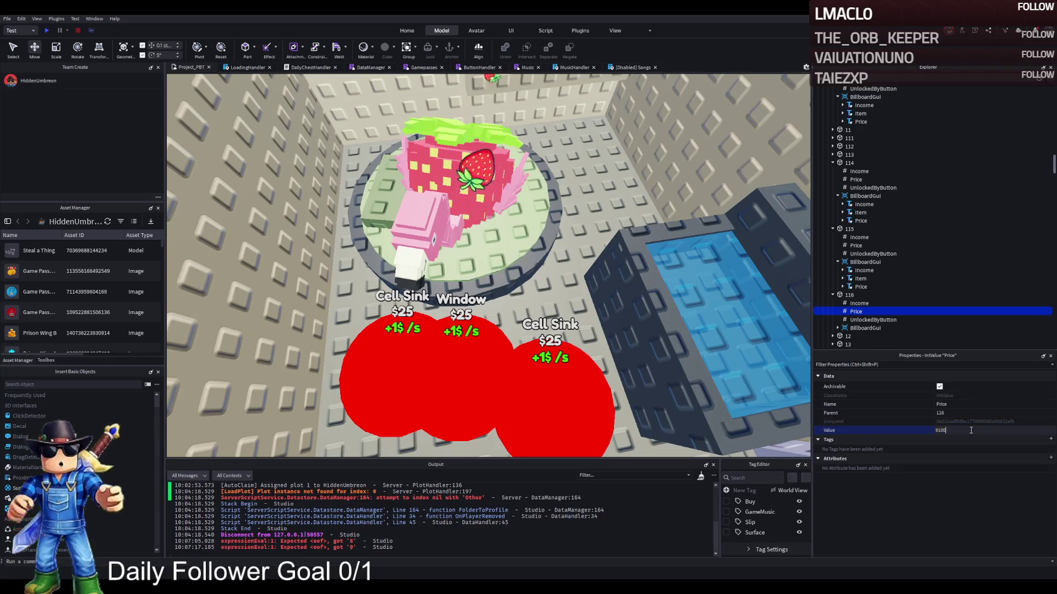
Change button 116's Item label from Cell Sink to Cell Bed.
{"action": "left_click", "coordinate": [838, 328]}
{"action": "scroll", "coordinate": [838, 328], "scroll_direction": "down", "scroll_amount": 2}
{"action": "left_click", "coordinate": [860, 299]}
{"action": "scroll", "coordinate": [958, 418], "scroll_direction": "down", "scroll_amount": 5}
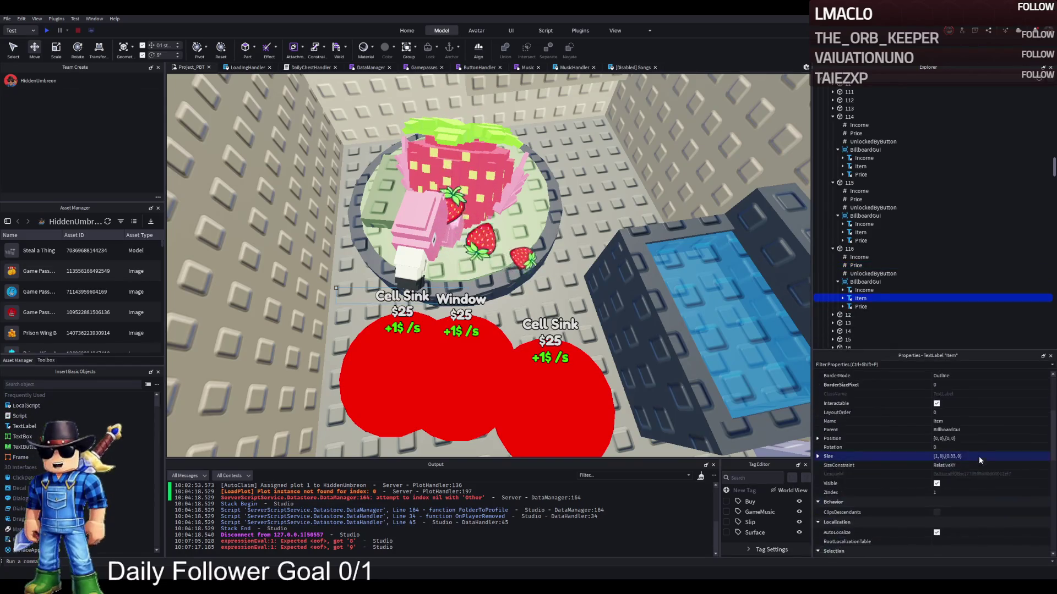
{"action": "scroll", "coordinate": [970, 458], "scroll_direction": "down", "scroll_amount": 10}
{"action": "left_click", "coordinate": [970, 398]}
{"action": "key", "text": "BackSpace"}
{"action": "key", "text": "BackSpace"}
{"action": "key", "text": "BackSpace"}
{"action": "type", "text": "Bed"}
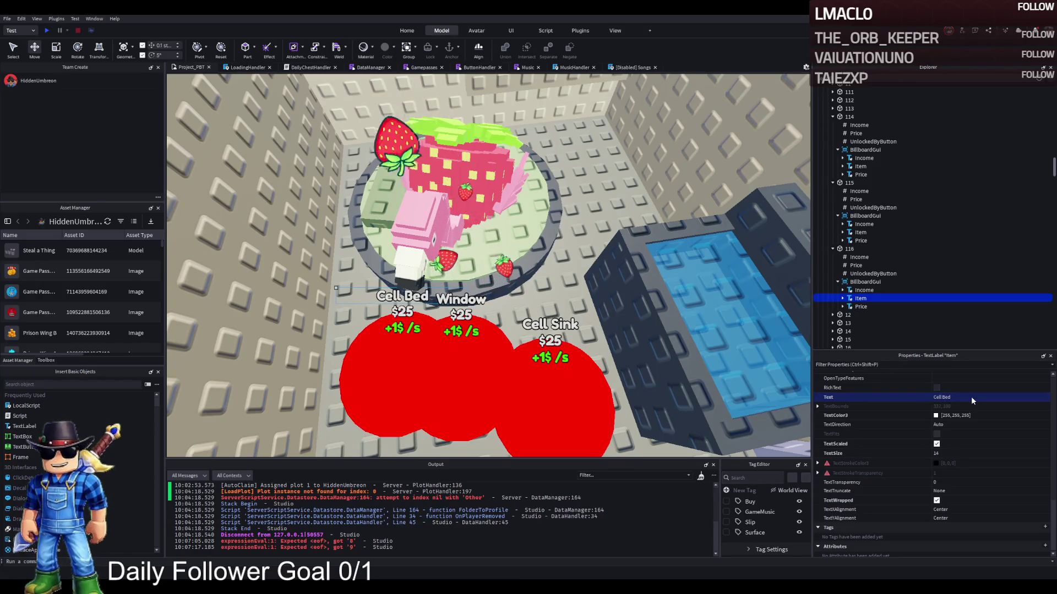
Adjust buttons 116 and Cell Sink, and duplicate the Cell Bed button beside them.
{"action": "left_click", "coordinate": [849, 249]}
{"action": "key", "text": "f"}
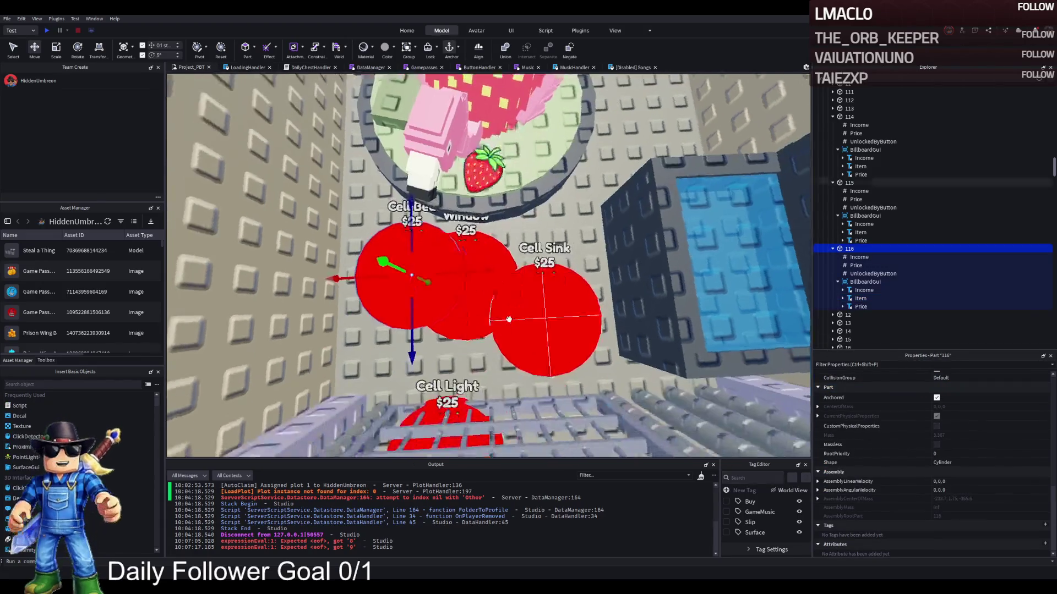
{"action": "mouse_move", "coordinate": [460, 316]}
{"action": "left_mouse_down"}
{"action": "mouse_move", "coordinate": [448, 313]}
{"action": "mouse_move", "coordinate": [447, 327]}
{"action": "left_mouse_up"}
{"action": "left_click", "coordinate": [599, 259]}
{"action": "key", "text": "f"}
{"action": "left_click_drag", "start_coordinate": [498, 265], "coordinate": [501, 264]}
{"action": "left_click", "coordinate": [379, 256]}
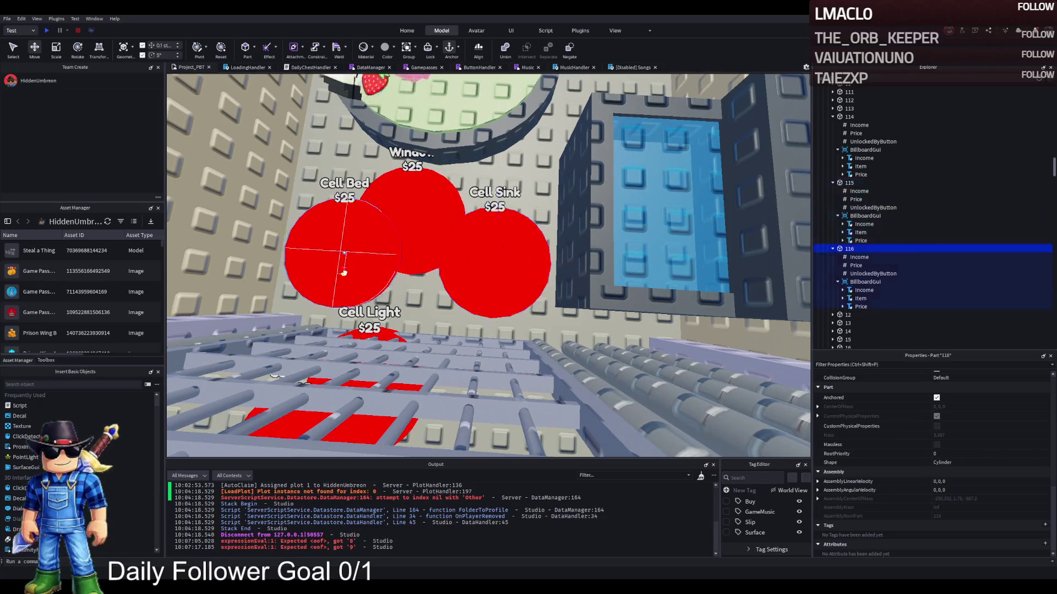
{"action": "key", "text": "f"}
{"action": "key", "text": "ctrl+d"}
{"action": "mouse_move", "coordinate": [424, 257]}
{"action": "left_mouse_down"}
{"action": "mouse_move", "coordinate": [486, 264]}
{"action": "mouse_move", "coordinate": [469, 251]}
{"action": "left_mouse_up"}
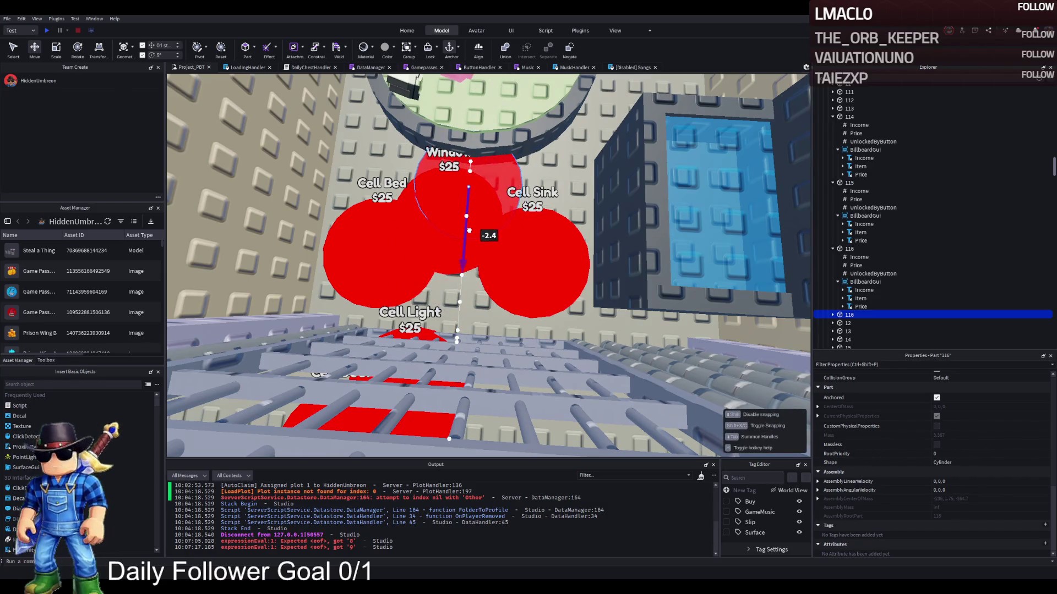
{"action": "scroll", "coordinate": [473, 220], "scroll_direction": "up", "scroll_amount": 5}
{"action": "scroll", "coordinate": [479, 213], "scroll_direction": "down", "scroll_amount": 5}
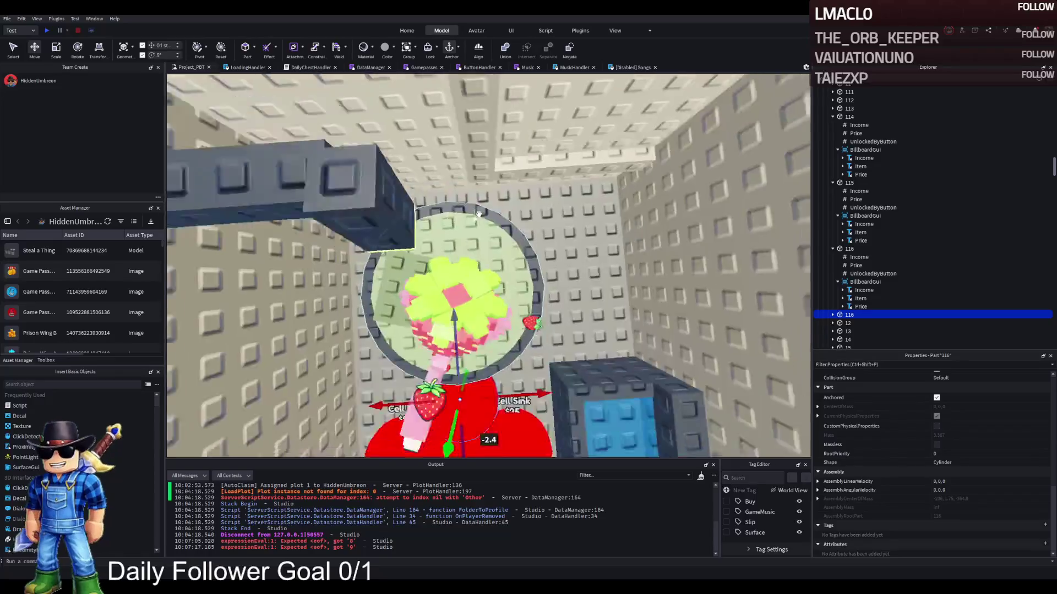
Shift the Strawberrelli character, Bed and Lamp models slightly into place.
{"action": "left_click", "coordinate": [418, 408]}
{"action": "left_click", "coordinate": [458, 297], "text": "ctrl"}
{"action": "scroll", "coordinate": [458, 297], "scroll_direction": "up", "scroll_amount": 2}
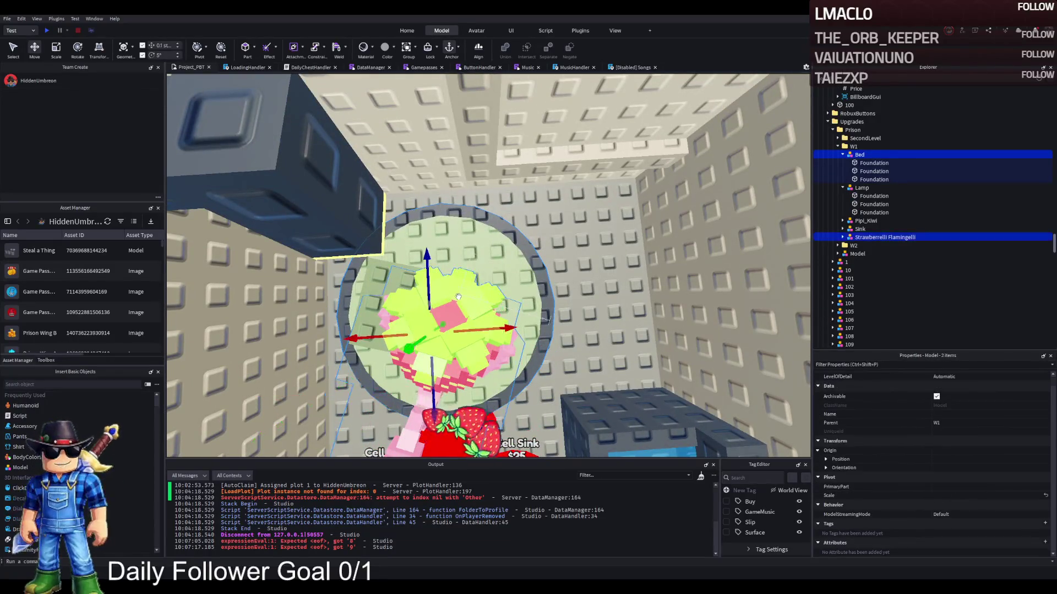
{"action": "mouse_move", "coordinate": [433, 385]}
{"action": "left_mouse_down"}
{"action": "mouse_move", "coordinate": [433, 325]}
{"action": "mouse_move", "coordinate": [521, 322]}
{"action": "left_mouse_up"}
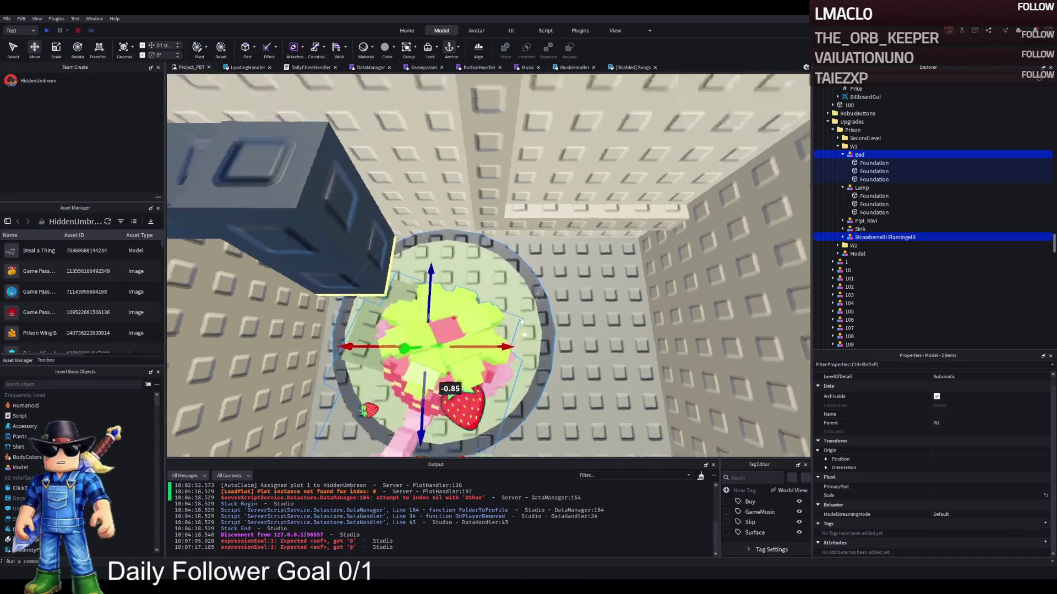
{"action": "left_click", "coordinate": [369, 254]}
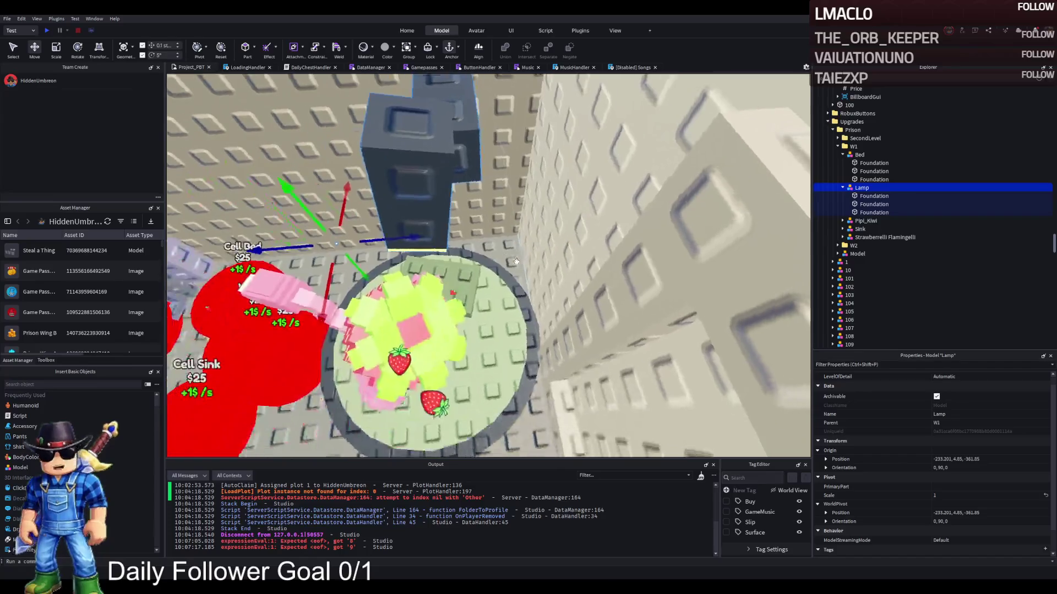
{"action": "left_click_drag", "start_coordinate": [407, 237], "coordinate": [432, 235]}
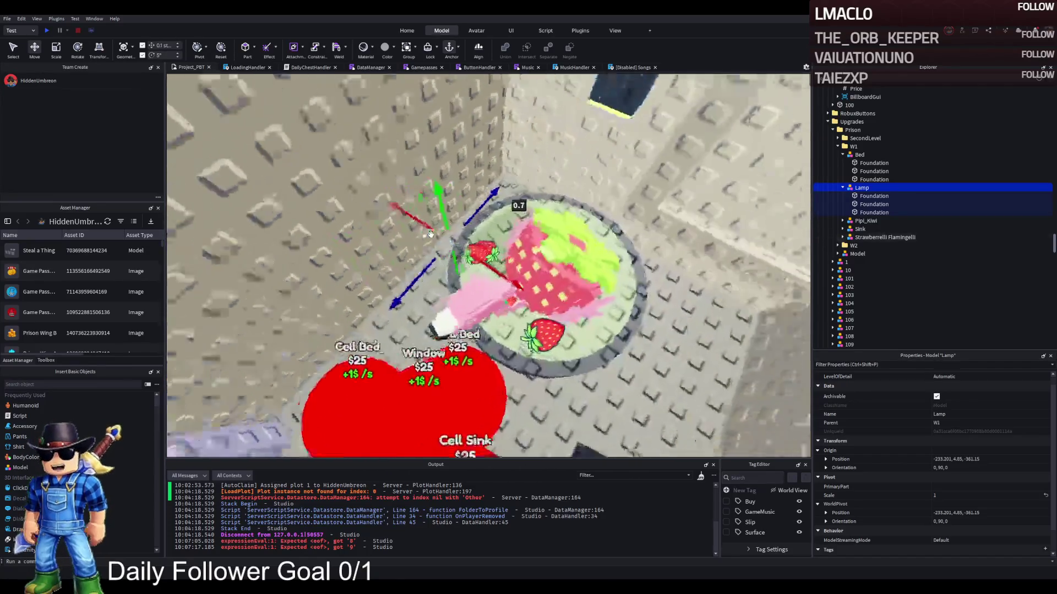
{"action": "left_click", "coordinate": [545, 229]}
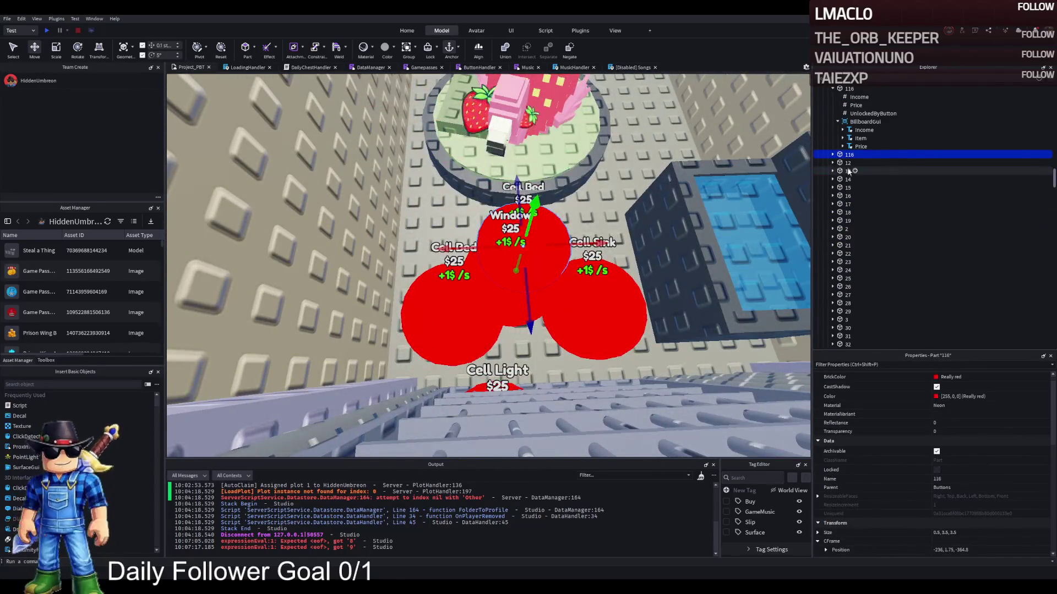
Rename the duplicated button part to 117 and expand its children.
{"action": "double_click", "coordinate": [973, 154]}
{"action": "type", "text": "1"}
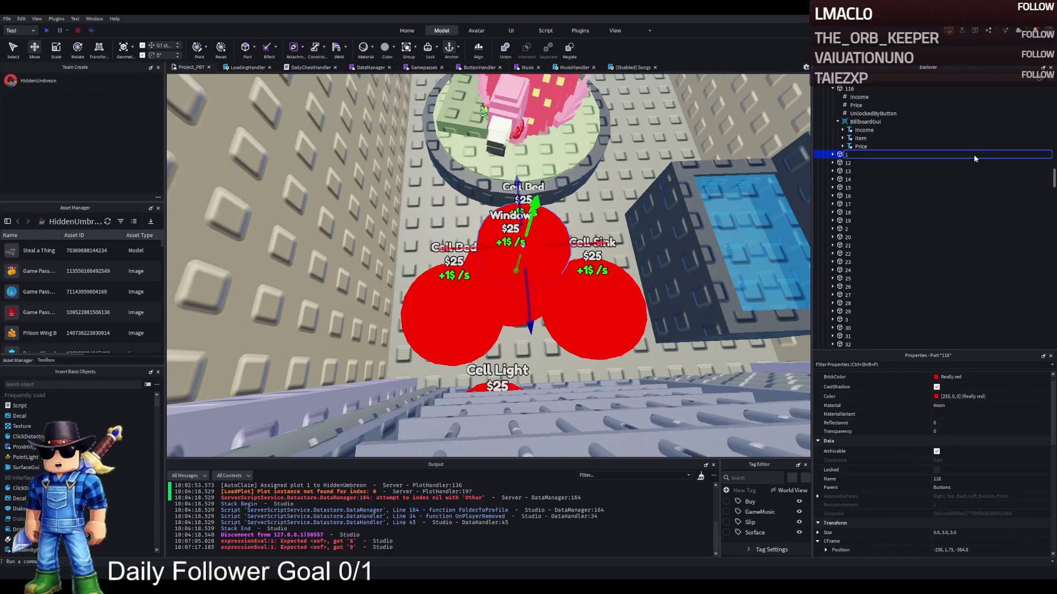
{"action": "type", "text": "17"}
{"action": "key", "text": "Return"}
{"action": "key", "text": "Right"}
{"action": "key", "text": "Down"}
{"action": "key", "text": "Down"}
{"action": "key", "text": "Down"}
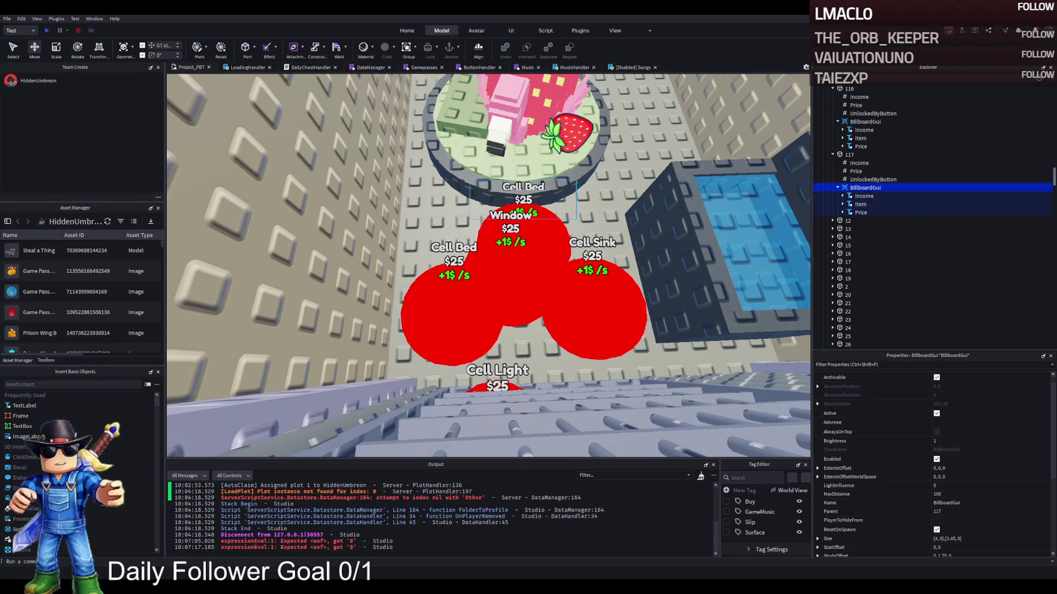
{"action": "key", "text": "Up"}
{"action": "key", "text": "Up"}
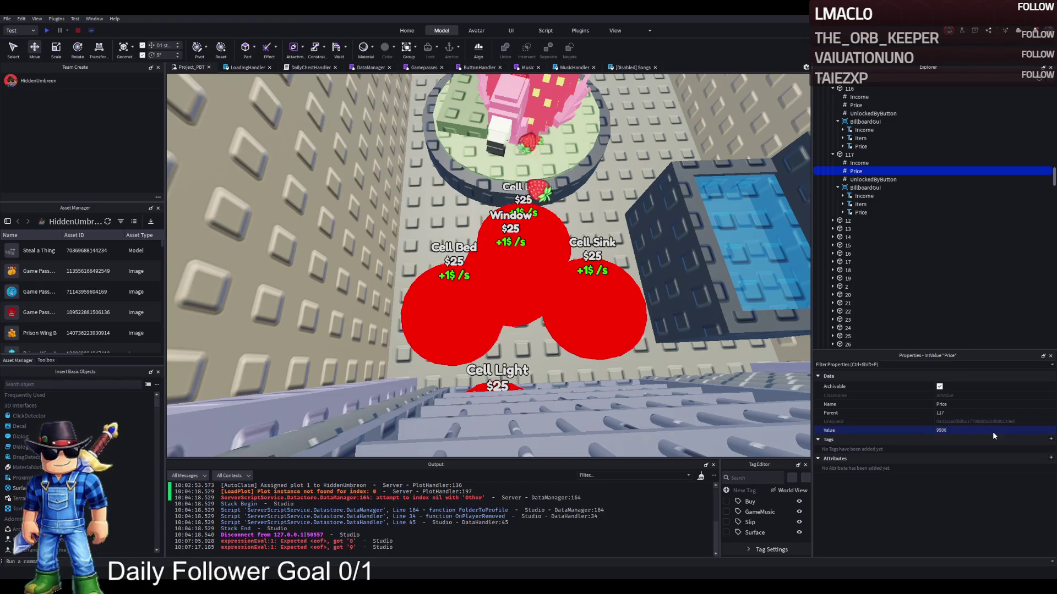
Copy the UnlockedByButton folder from button 113 into button 117.
{"action": "scroll", "coordinate": [852, 158], "scroll_direction": "up", "scroll_amount": 10}
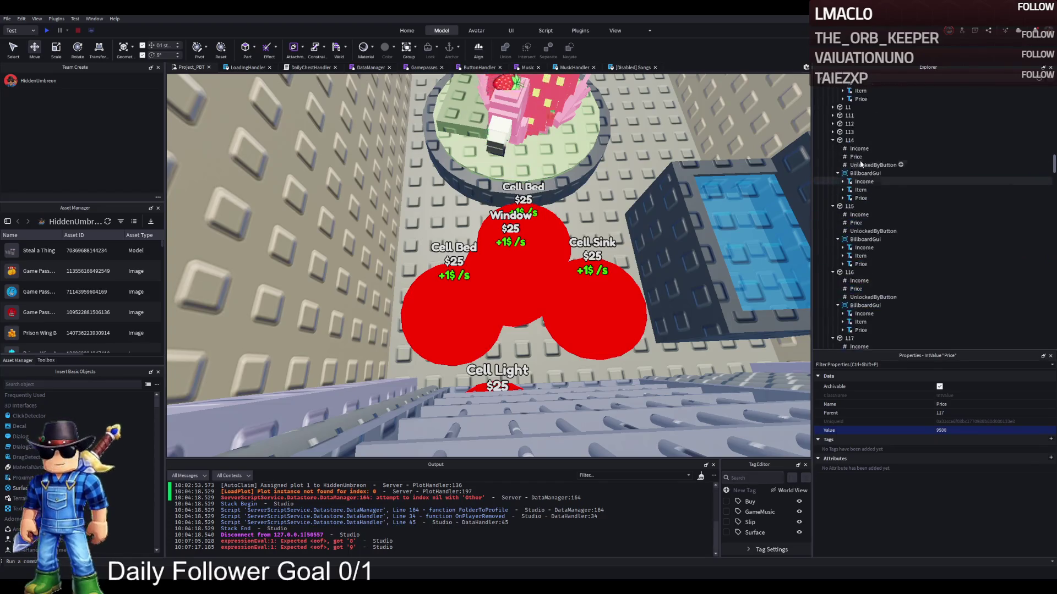
{"action": "left_click", "coordinate": [848, 201]}
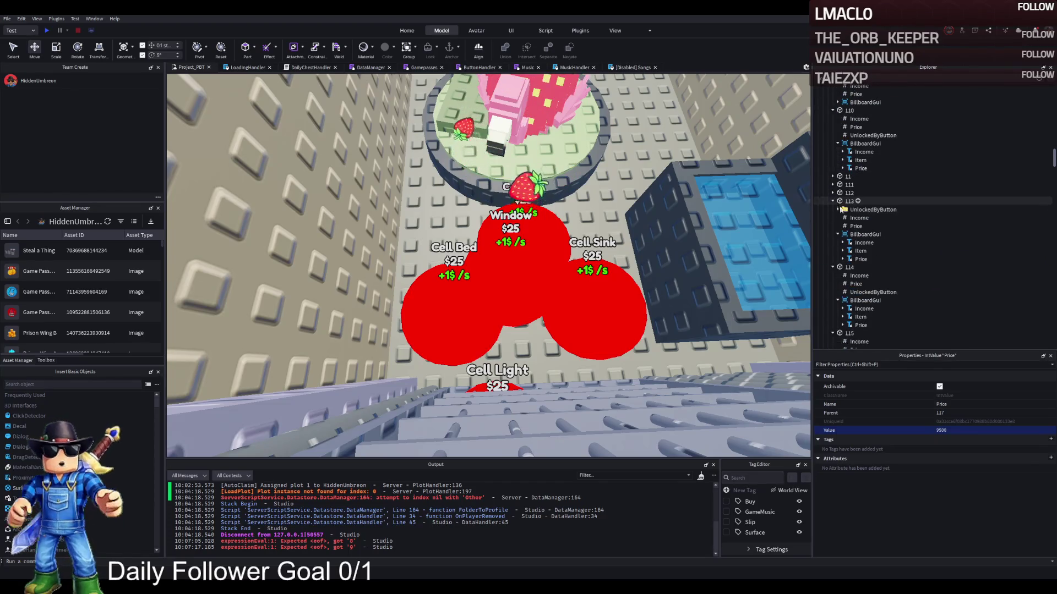
{"action": "key", "text": "ctrl+shift+v"}
{"action": "scroll", "coordinate": [867, 255], "scroll_direction": "down", "scroll_amount": 8}
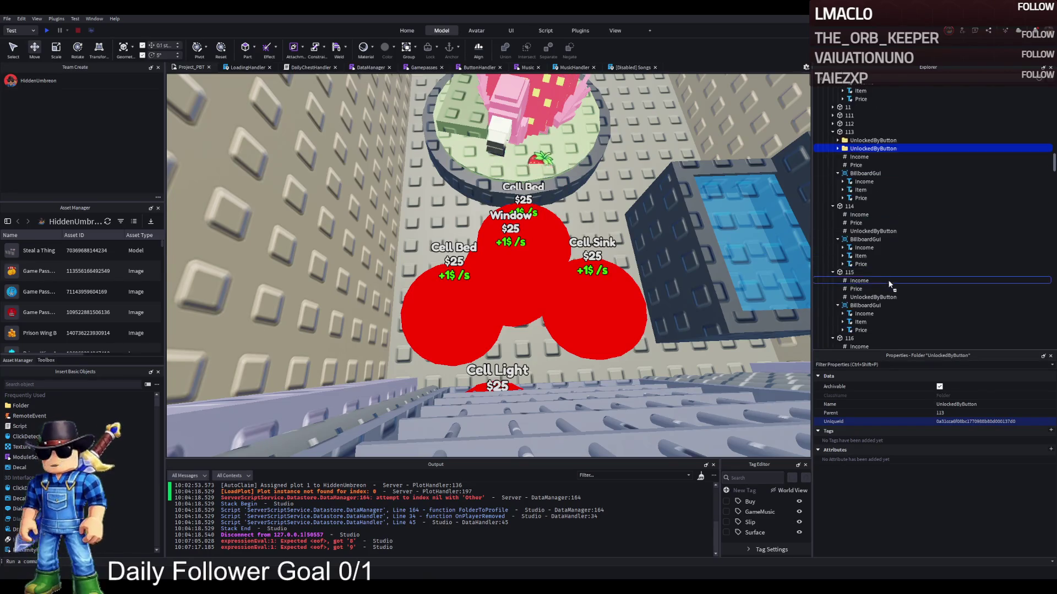
{"action": "left_click", "coordinate": [860, 269]}
{"action": "key", "text": "ctrl+shift+v"}
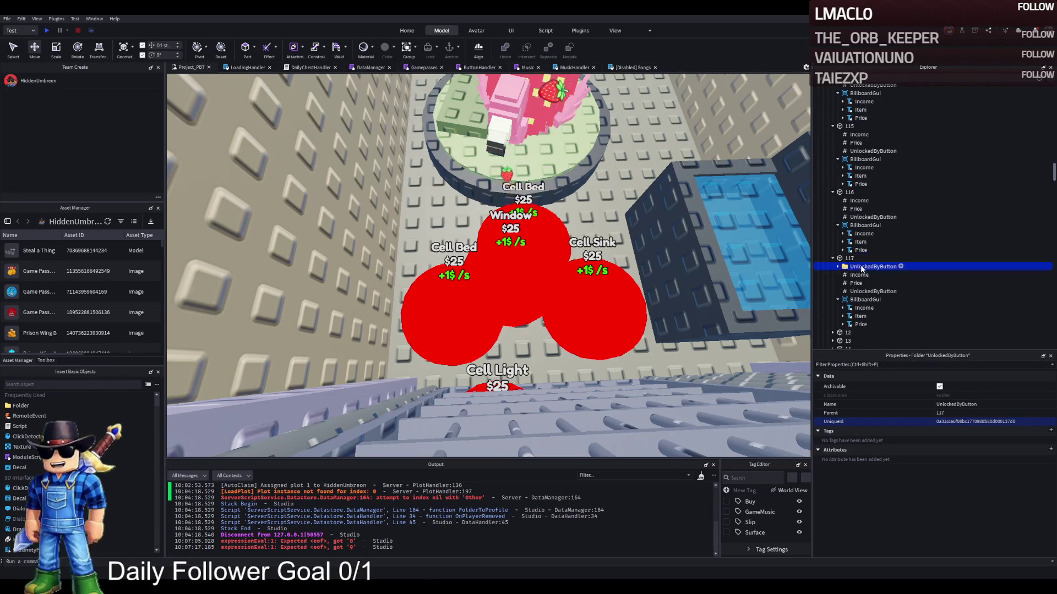
{"action": "left_click", "coordinate": [837, 266]}
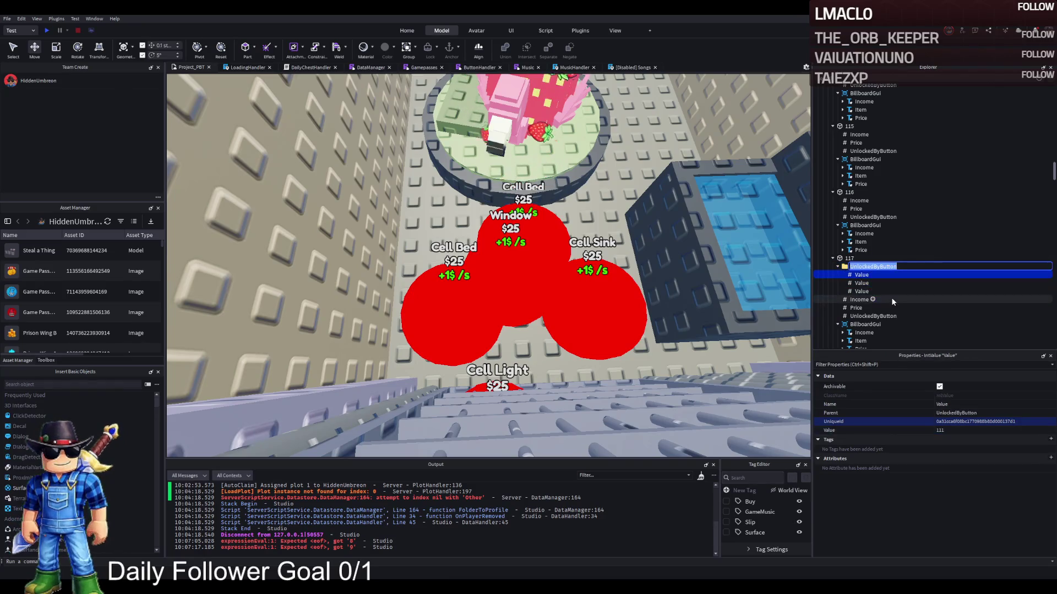
Edit the three prerequisite values in 117's UnlockedByButton folder, setting the first to 115.
{"action": "left_click", "coordinate": [862, 291]}
{"action": "left_click", "coordinate": [960, 432]}
{"action": "type", "text": "112"}
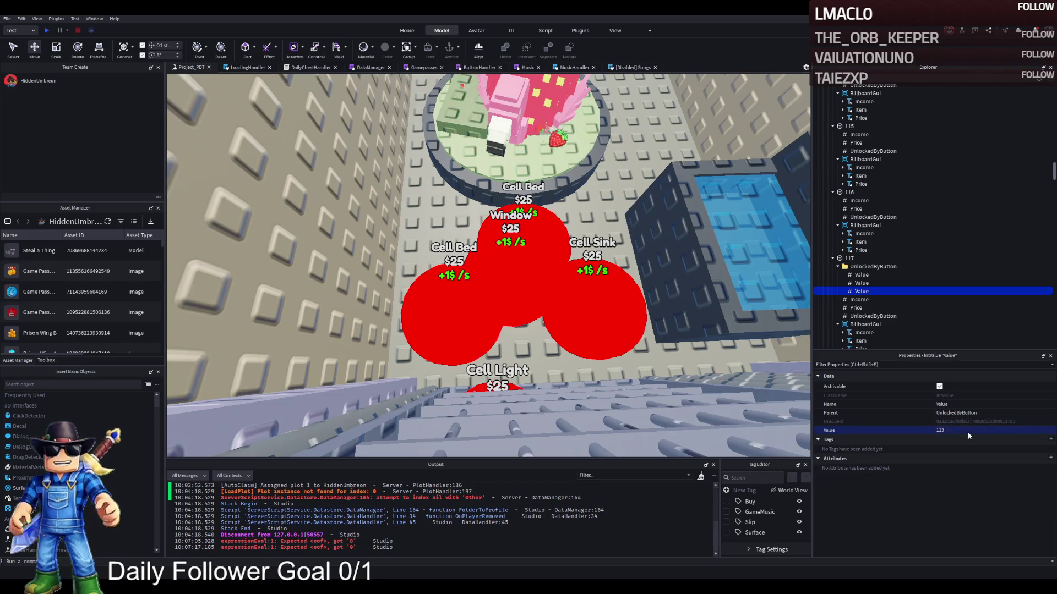
{"action": "left_click", "coordinate": [962, 431]}
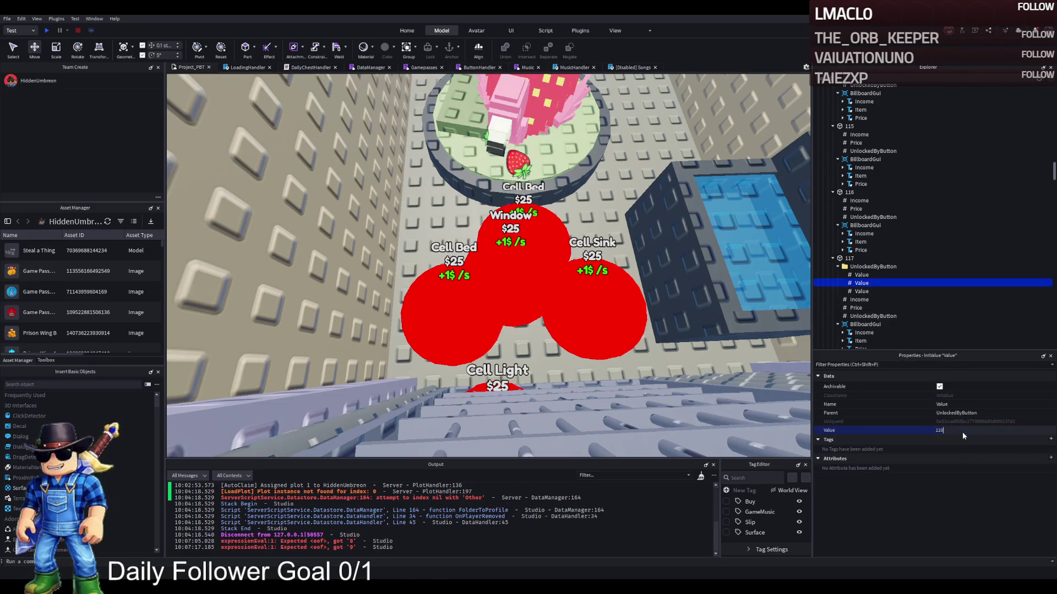
{"action": "type", "text": "1"}
{"action": "left_click", "coordinate": [908, 275]}
{"action": "type", "text": "5"}
{"action": "key", "text": "Return"}
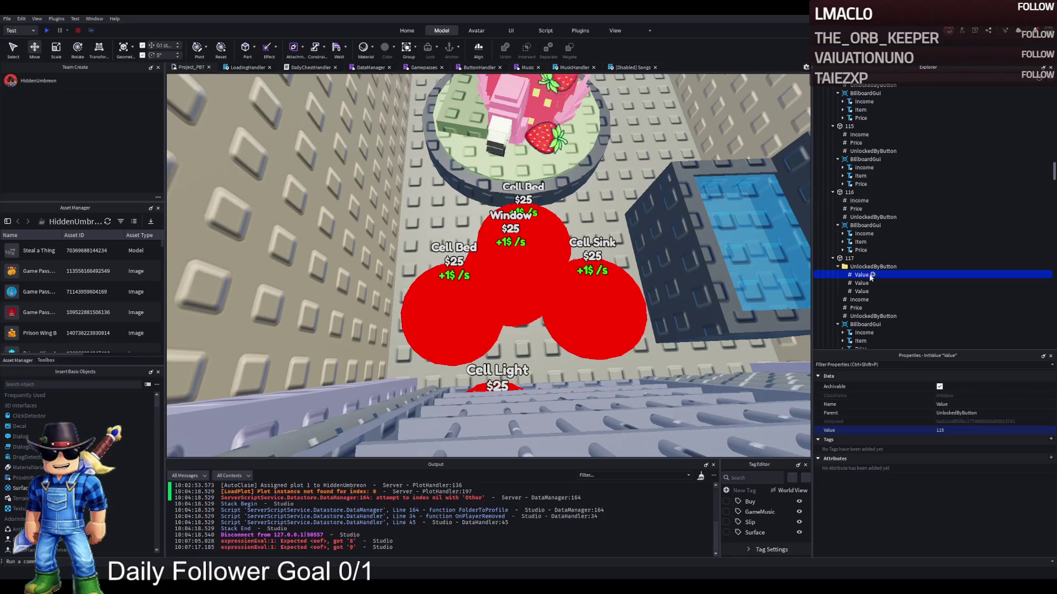
Review 117's three prerequisite values and the Cell Bed and Cell Sink button spheres.
{"action": "left_click", "coordinate": [861, 292]}
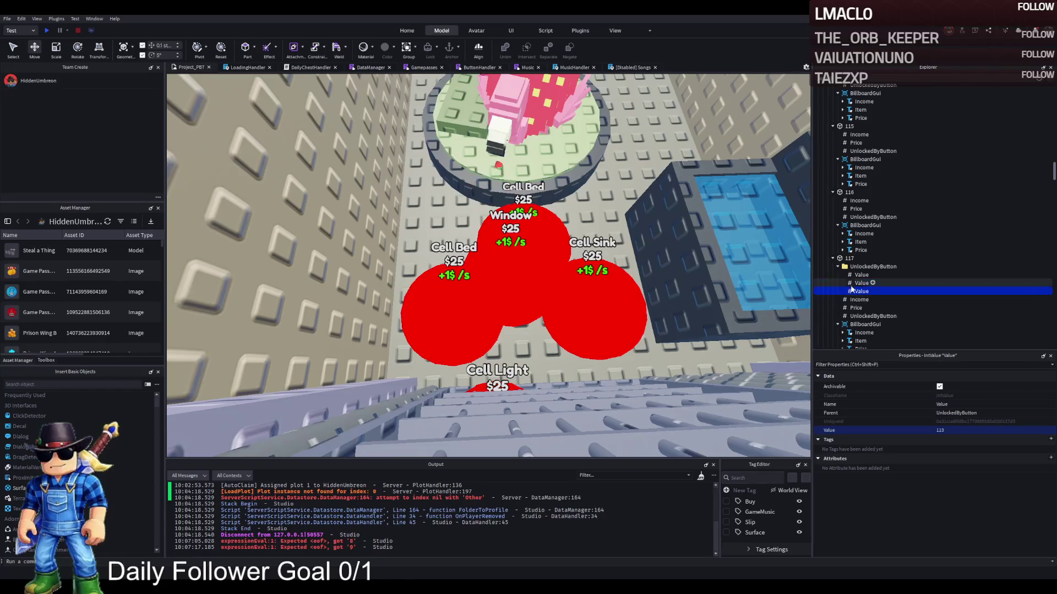
{"action": "left_click", "coordinate": [861, 275]}
{"action": "left_click", "coordinate": [861, 283]}
{"action": "left_click", "coordinate": [863, 299]}
{"action": "left_click", "coordinate": [862, 284]}
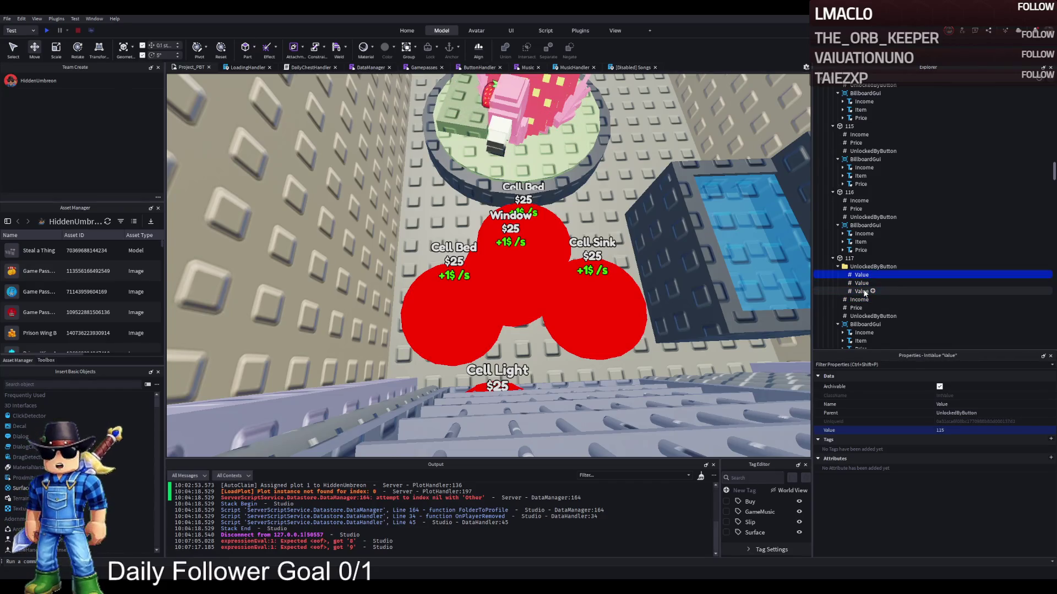
{"action": "left_click", "coordinate": [862, 291]}
{"action": "left_click", "coordinate": [958, 430]}
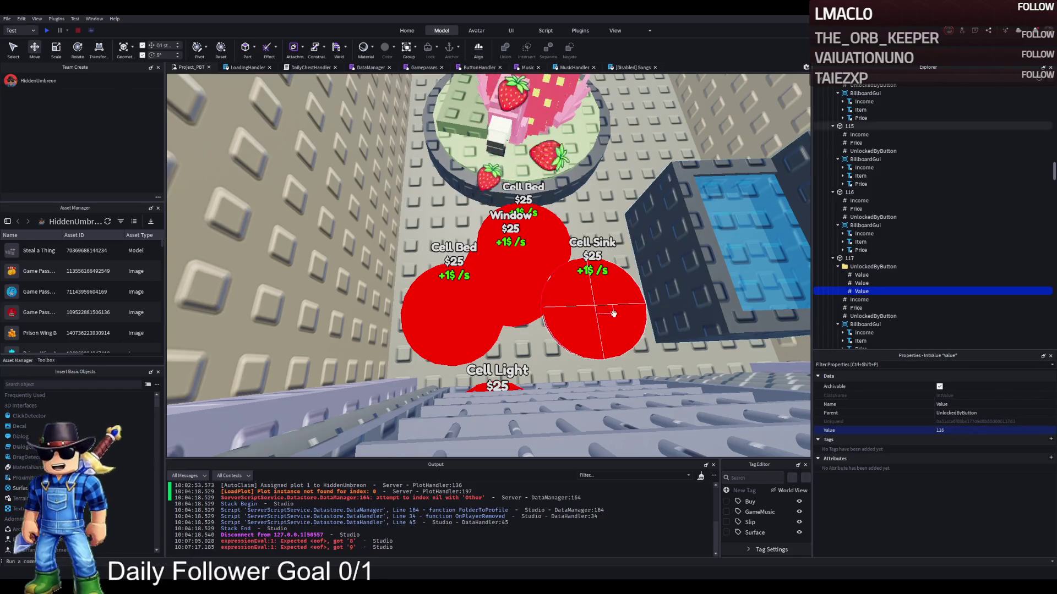
{"action": "left_click", "coordinate": [452, 311]}
{"action": "left_click", "coordinate": [605, 328]}
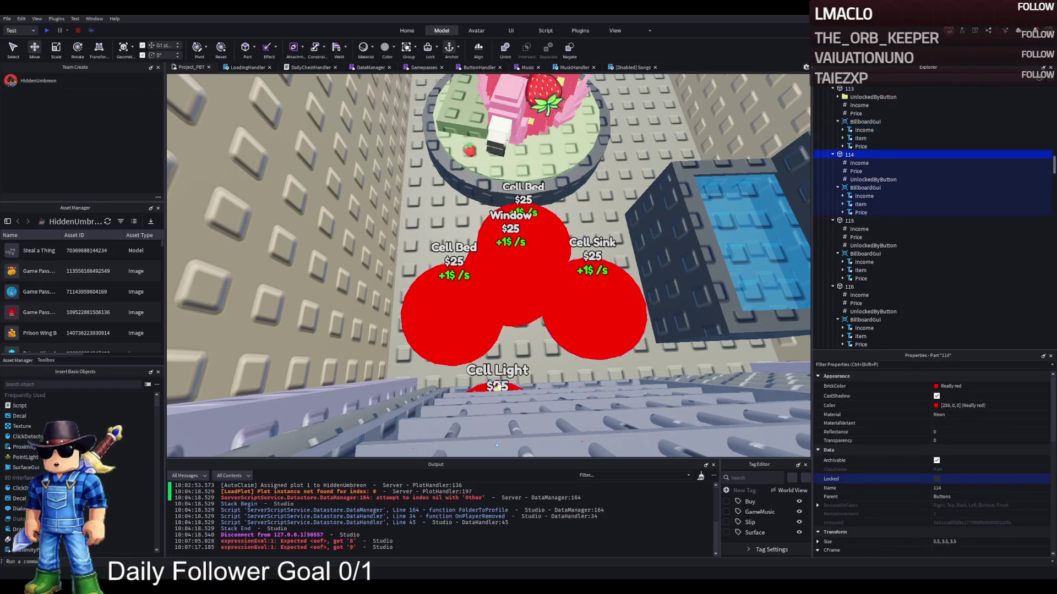
Change button 117's Item label from Cell Bed to 'Strawberrelli Flamingelli'.
{"action": "left_click", "coordinate": [418, 303]}
{"action": "left_click", "coordinate": [544, 226]}
{"action": "left_click", "coordinate": [542, 97]}
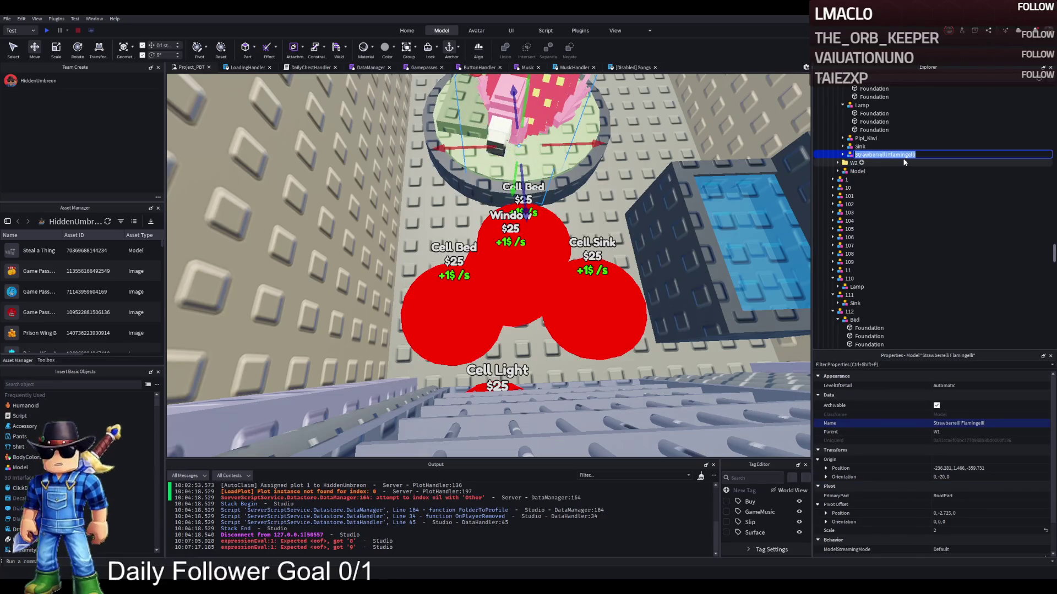
{"action": "key", "text": "ctrl+z"}
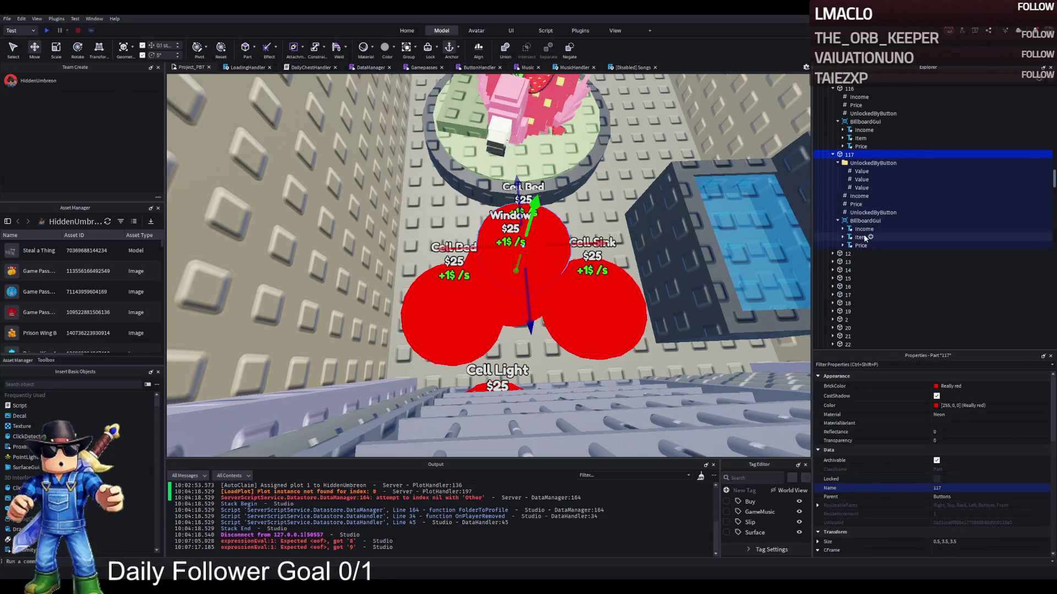
{"action": "left_click", "coordinate": [853, 237]}
{"action": "scroll", "coordinate": [986, 491], "scroll_direction": "down", "scroll_amount": 10}
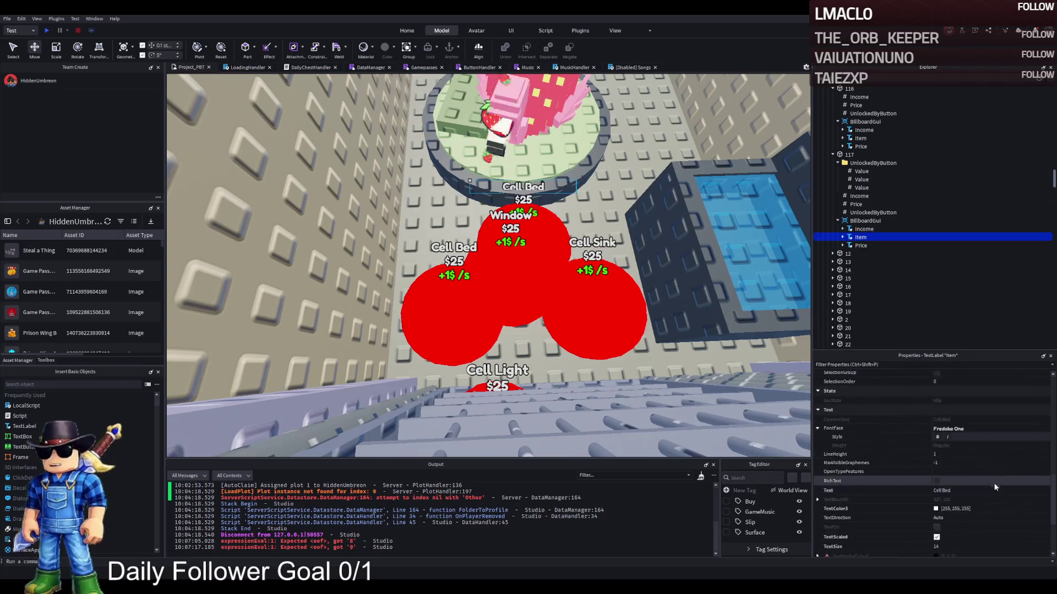
{"action": "left_click", "coordinate": [988, 490]}
{"action": "type", "text": "Strawberrelli Flamingelli"}
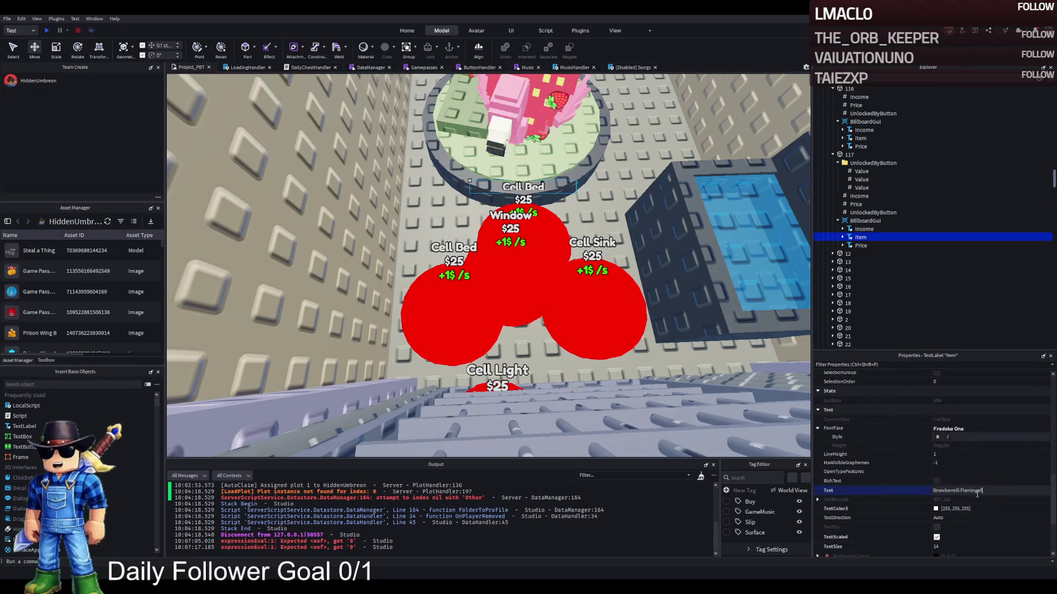
{"action": "key", "text": "Return"}
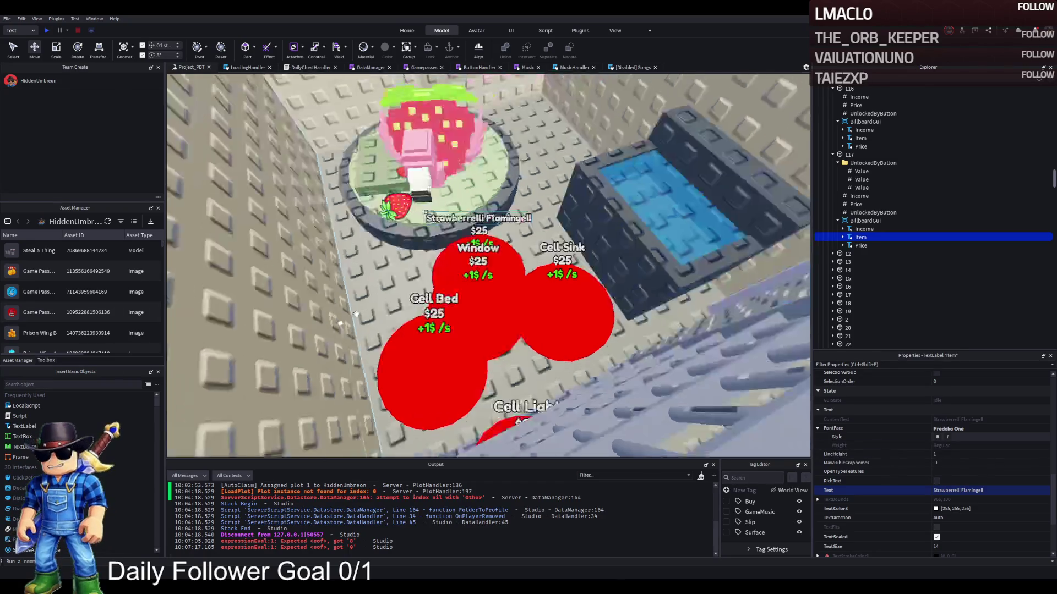
Look down on the strawberry pedestal and select the Strawberrelli Flamingell character model.
{"action": "scroll", "coordinate": [356, 314], "scroll_direction": "up", "scroll_amount": 5}
{"action": "scroll", "coordinate": [356, 313], "scroll_direction": "down", "scroll_amount": 10}
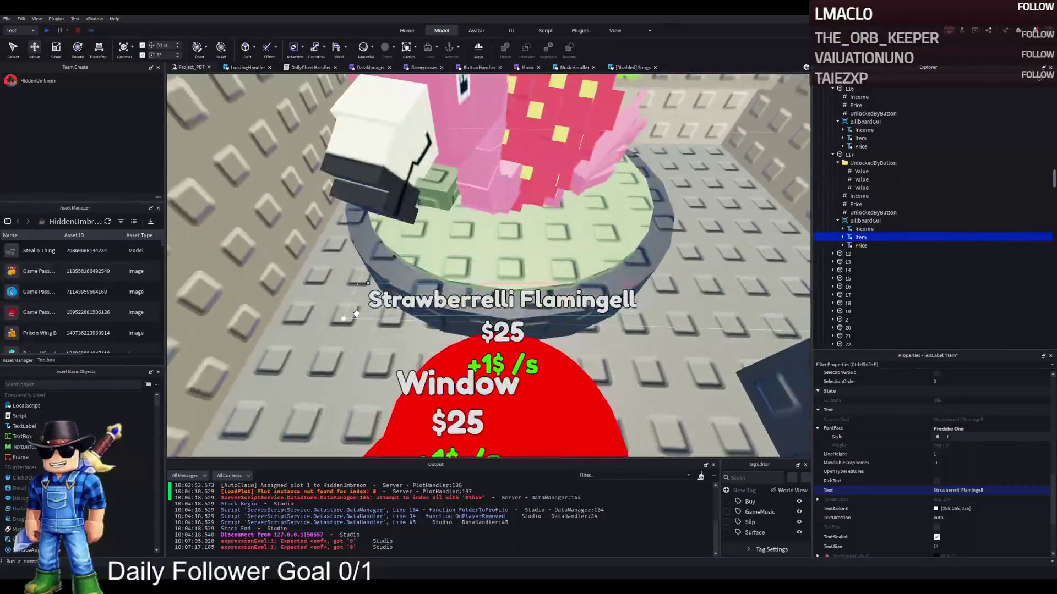
{"action": "key", "text": "f"}
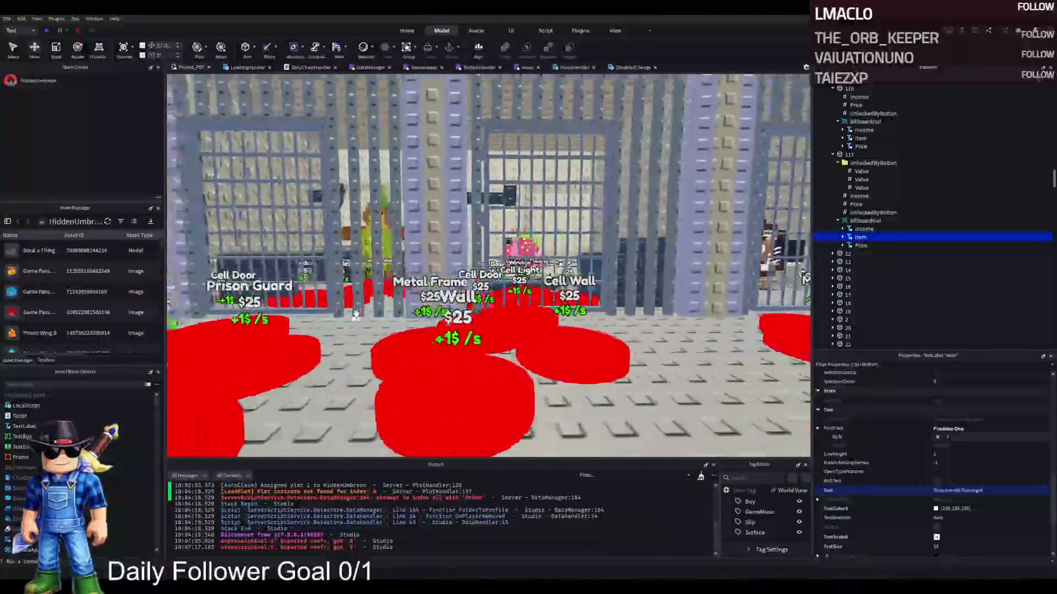
{"action": "scroll", "coordinate": [356, 313], "scroll_direction": "up", "scroll_amount": 5}
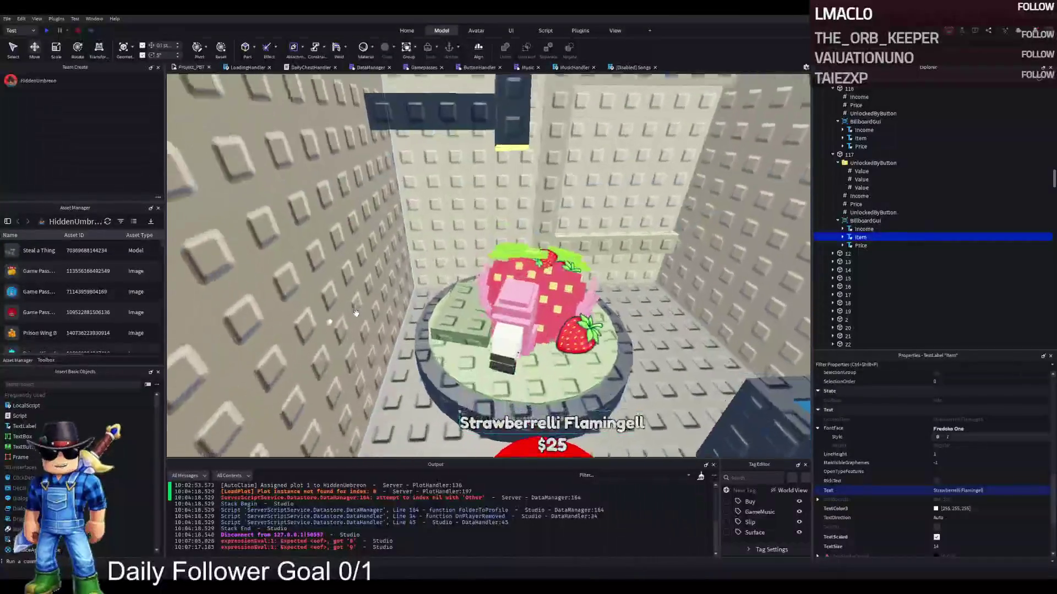
{"action": "scroll", "coordinate": [356, 314], "scroll_direction": "up", "scroll_amount": 1}
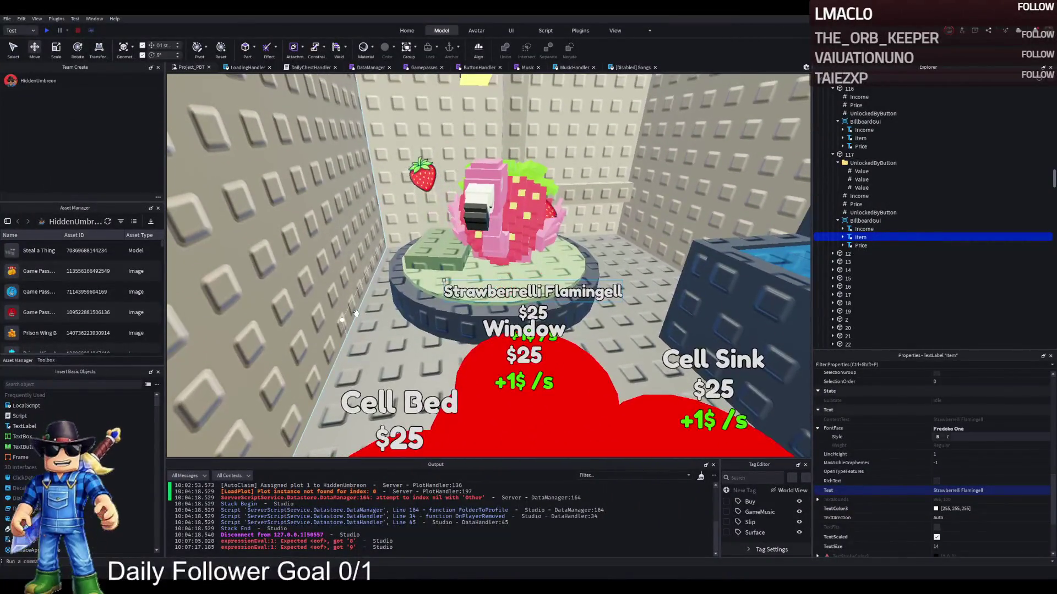
{"action": "scroll", "coordinate": [464, 266], "scroll_direction": "up", "scroll_amount": 1}
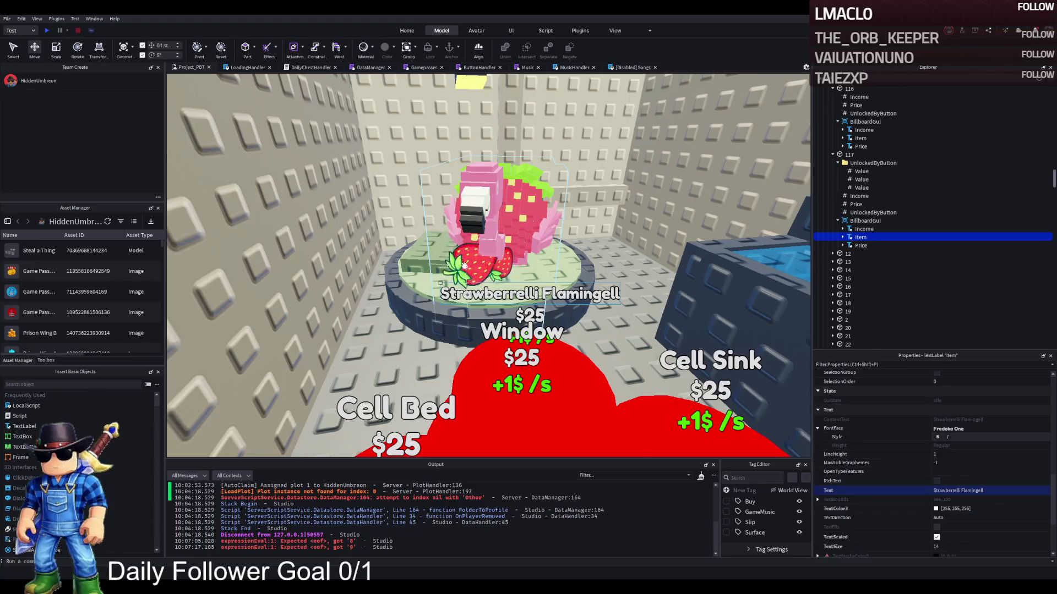
{"action": "key", "text": "e"}
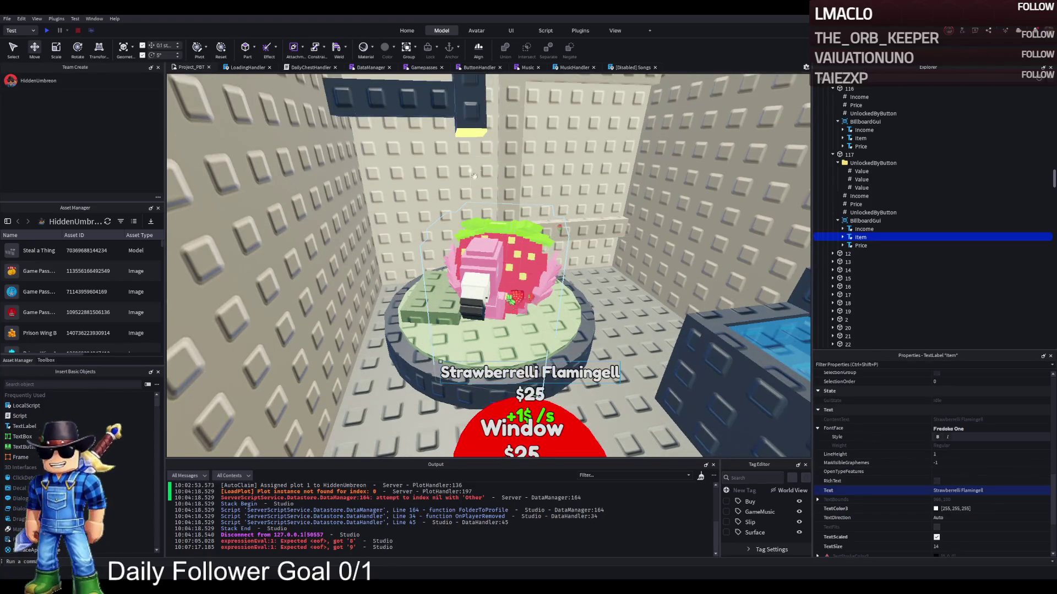
{"action": "left_click", "coordinate": [495, 228]}
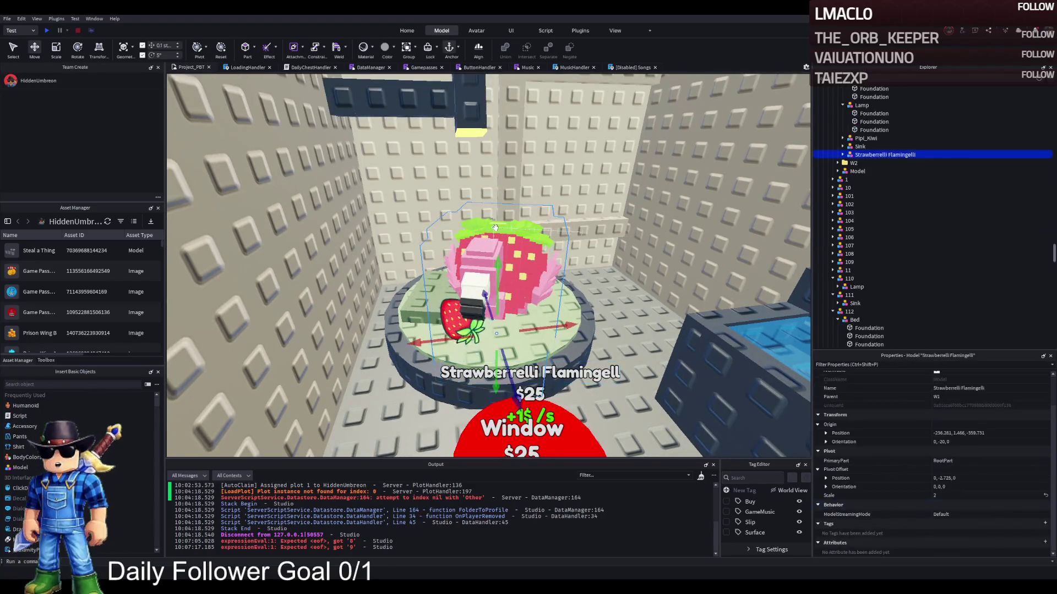
Group the Bed, Lamp, Sink and Strawberrelli Flamingelli models into a new model named 114.
{"action": "left_click", "coordinate": [863, 105]}
{"action": "scroll", "coordinate": [868, 136], "scroll_direction": "up", "scroll_amount": 2}
{"action": "double_click", "coordinate": [856, 119]}
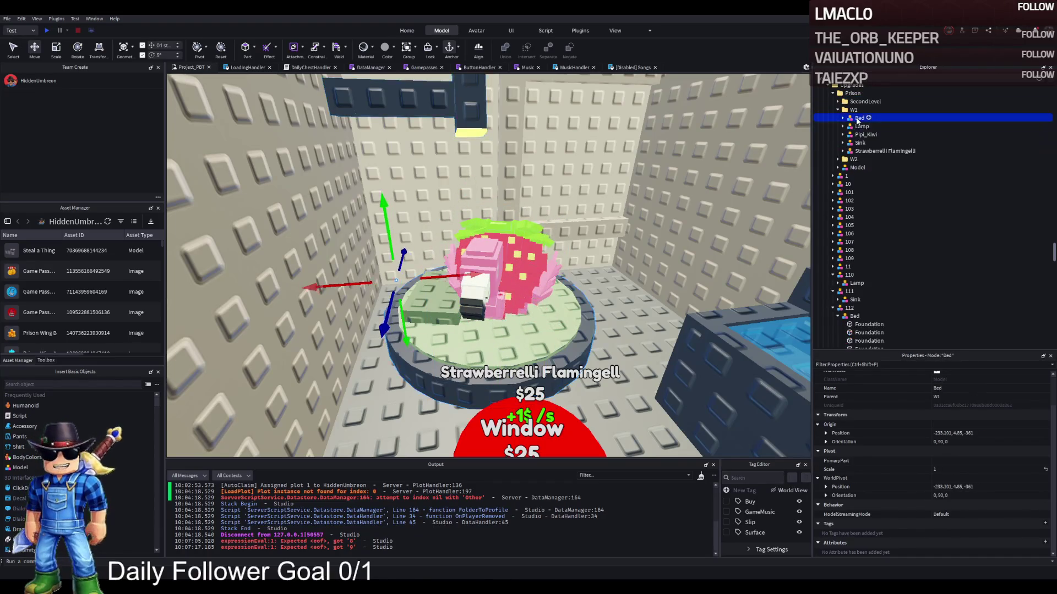
{"action": "left_click", "coordinate": [854, 128], "text": "ctrl"}
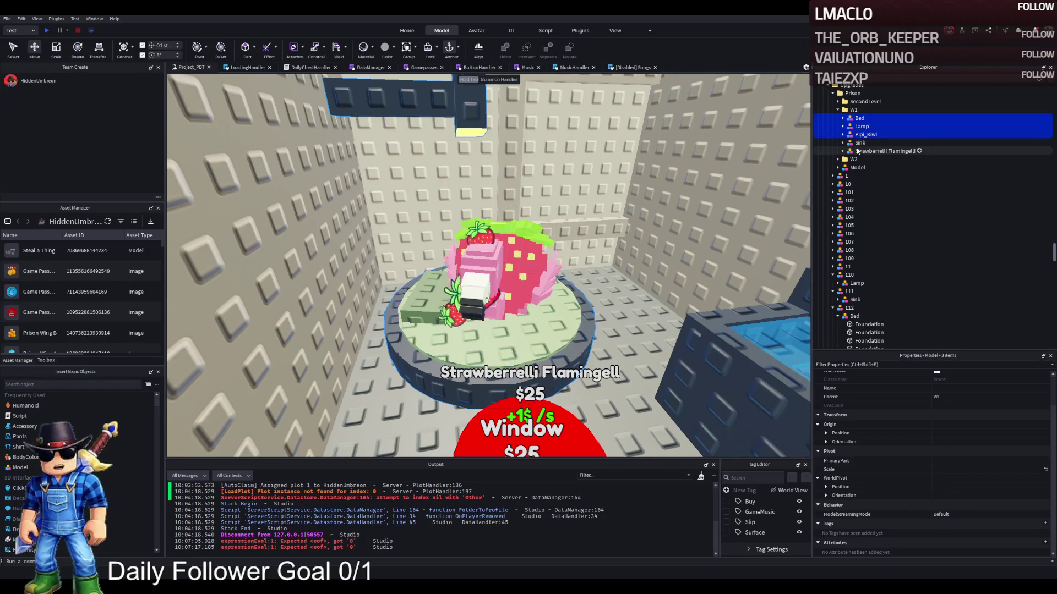
{"action": "left_click", "coordinate": [857, 152], "text": "ctrl"}
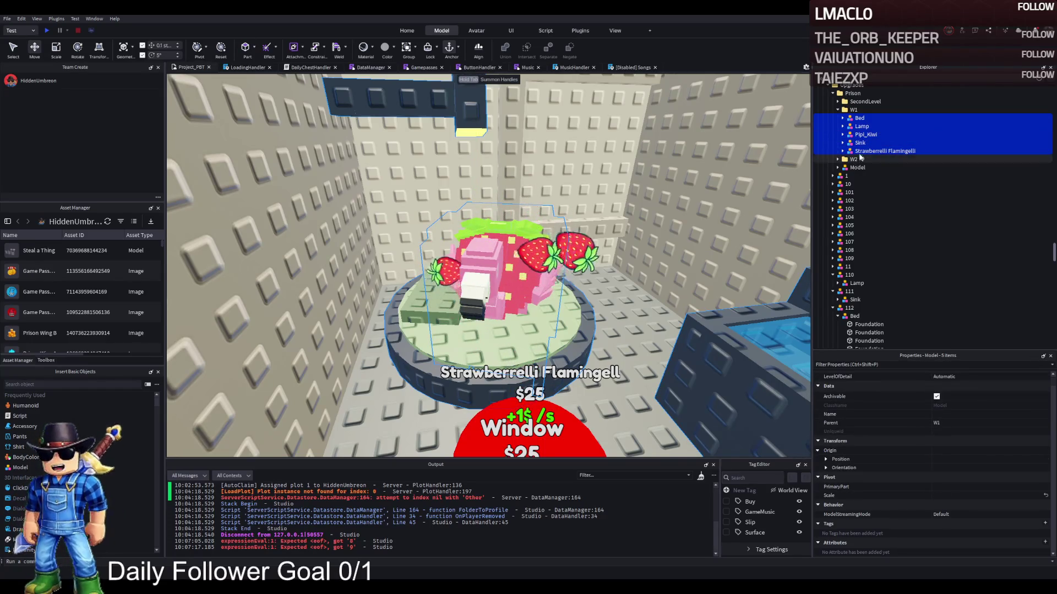
{"action": "left_click", "coordinate": [864, 136], "text": "ctrl"}
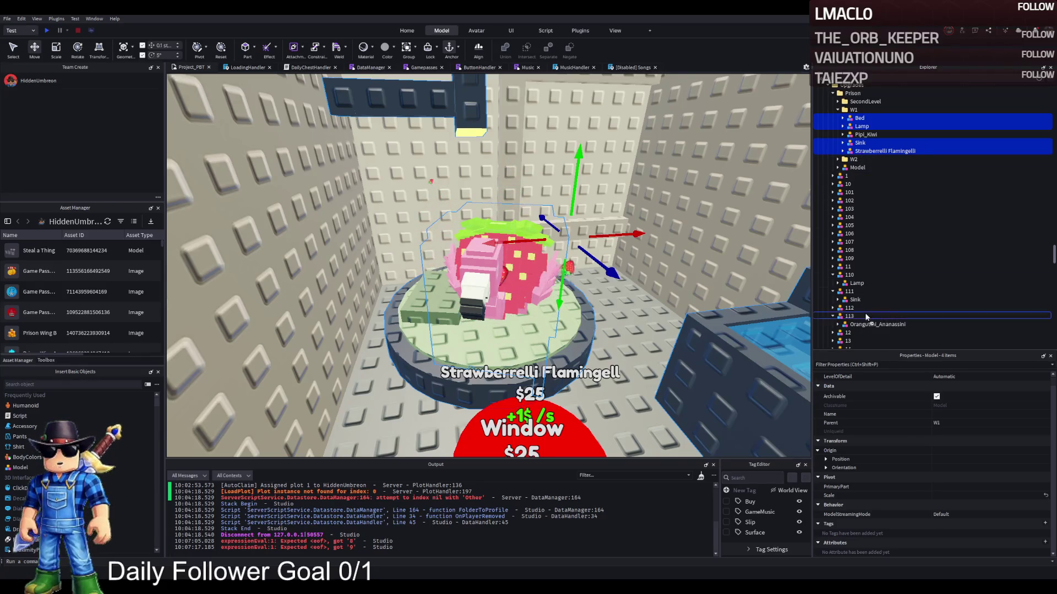
{"action": "left_click_drag", "start_coordinate": [865, 318], "coordinate": [865, 318]}
{"action": "type", "text": "14"}
{"action": "key", "text": "Return"}
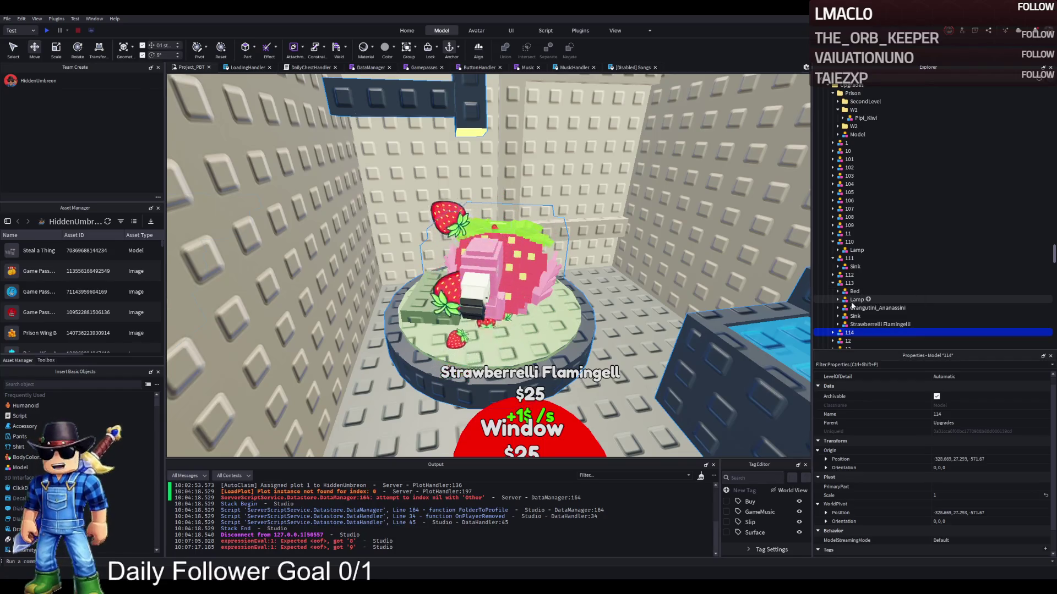
{"action": "left_click", "coordinate": [854, 291]}
{"action": "left_click", "coordinate": [856, 299], "text": "shift"}
{"action": "key", "text": "Delete"}
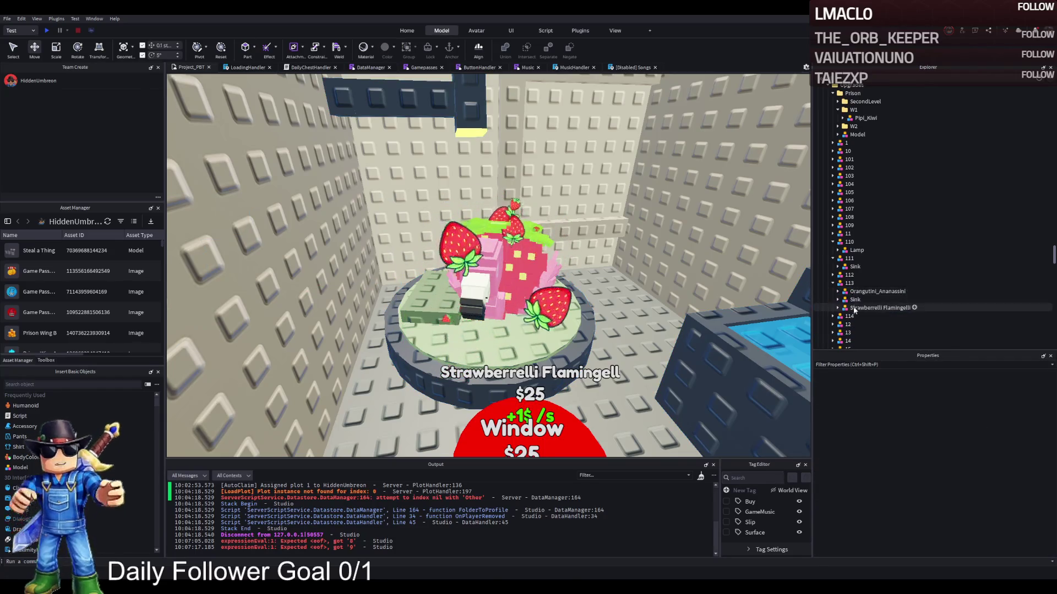
{"action": "left_click_drag", "start_coordinate": [854, 309], "coordinate": [850, 316]}
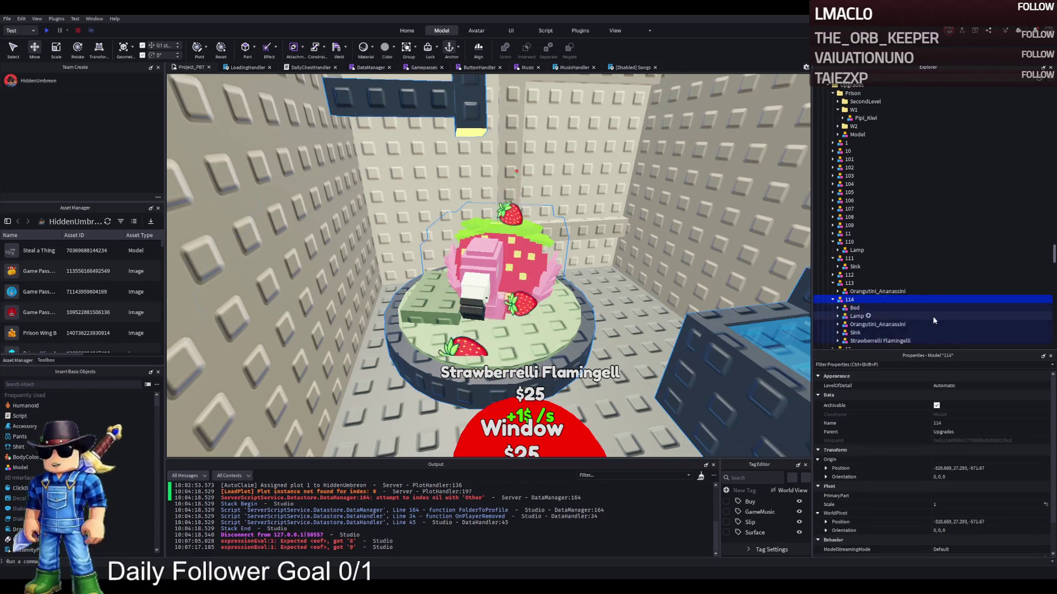
Duplicate model 114 into models named 115, 116 and 117.
{"action": "key", "text": "ctrl+d"}
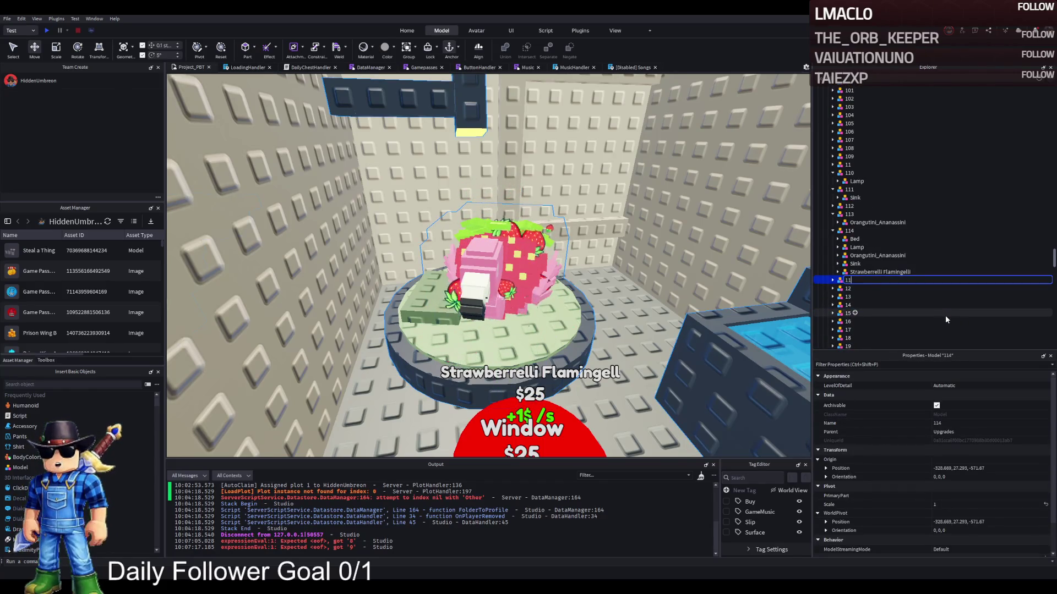
{"action": "left_click", "coordinate": [832, 280]}
{"action": "left_click", "coordinate": [879, 322]}
{"action": "left_click", "coordinate": [850, 288], "text": "shift"}
{"action": "key", "text": "Delete"}
{"action": "key", "text": "ctrl+d"}
{"action": "key", "text": "F2"}
{"action": "key", "text": "BackSpace"}
{"action": "type", "text": "6"}
{"action": "key", "text": "Return"}
{"action": "key", "text": "ctrl+d"}
{"action": "key", "text": "F2"}
{"action": "key", "text": "BackSpace"}
{"action": "type", "text": "7"}
{"action": "key", "text": "Return"}
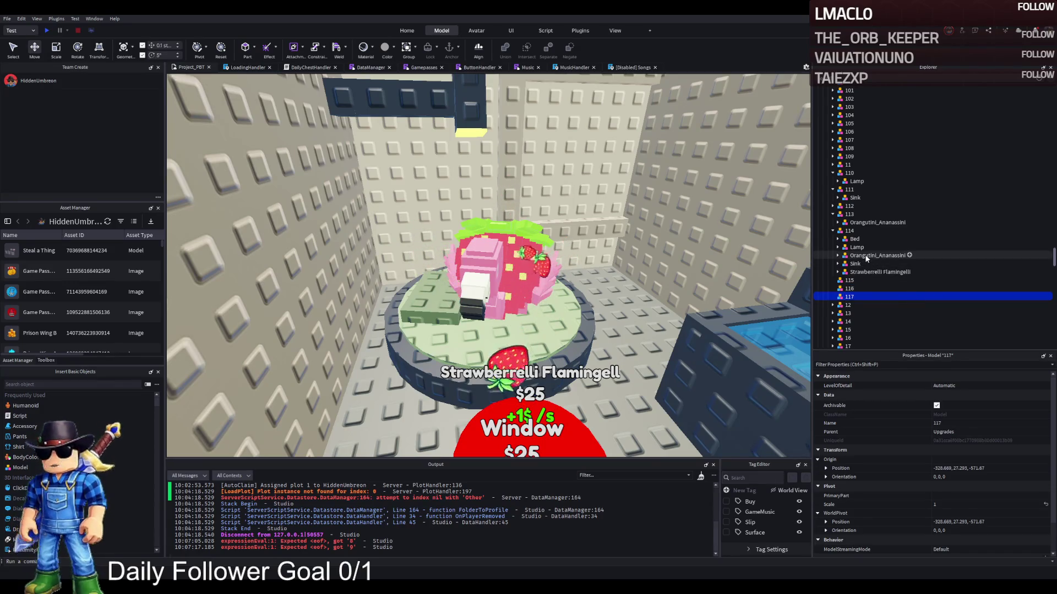
Delete Orangutini_Ananassini from 114, move Strawberrelli Flamingelli into 117 and the Lamp out of 114.
{"action": "left_click", "coordinate": [865, 257]}
{"action": "key", "text": "Delete"}
{"action": "left_click_drag", "start_coordinate": [864, 263], "coordinate": [857, 289]}
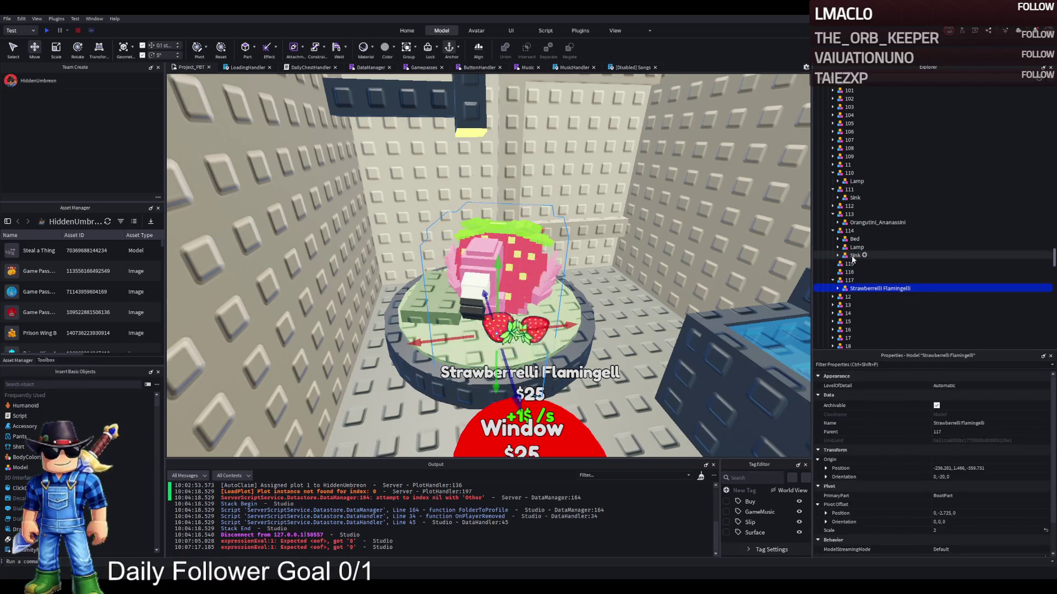
{"action": "left_click_drag", "start_coordinate": [856, 247], "coordinate": [857, 274]}
Move TemplatePlot into ReplicatedStorage.
{"action": "scroll", "coordinate": [874, 236], "scroll_direction": "down", "scroll_amount": 10}
{"action": "left_click", "coordinate": [874, 236]}
{"action": "scroll", "coordinate": [874, 235], "scroll_direction": "down", "scroll_amount": 3}
{"action": "scroll", "coordinate": [858, 192], "scroll_direction": "up", "scroll_amount": 5}
{"action": "left_click_drag", "start_coordinate": [850, 156], "coordinate": [851, 274]}
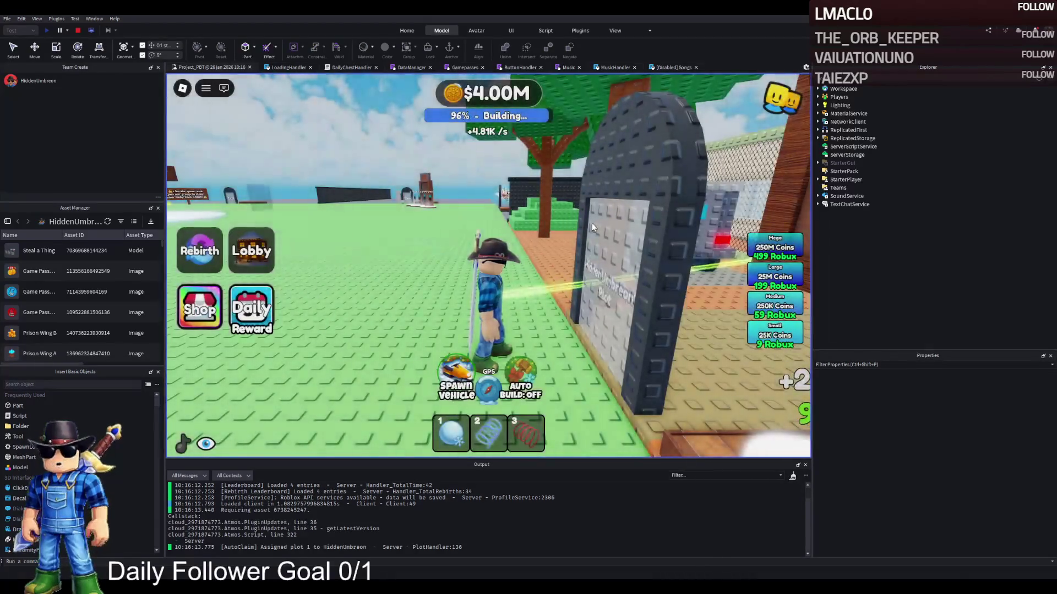
Walk the character into the prison and along the cell corridor, then stop the play-test.
{"action": "key", "text": "w"}
{"action": "key", "text": "w"}
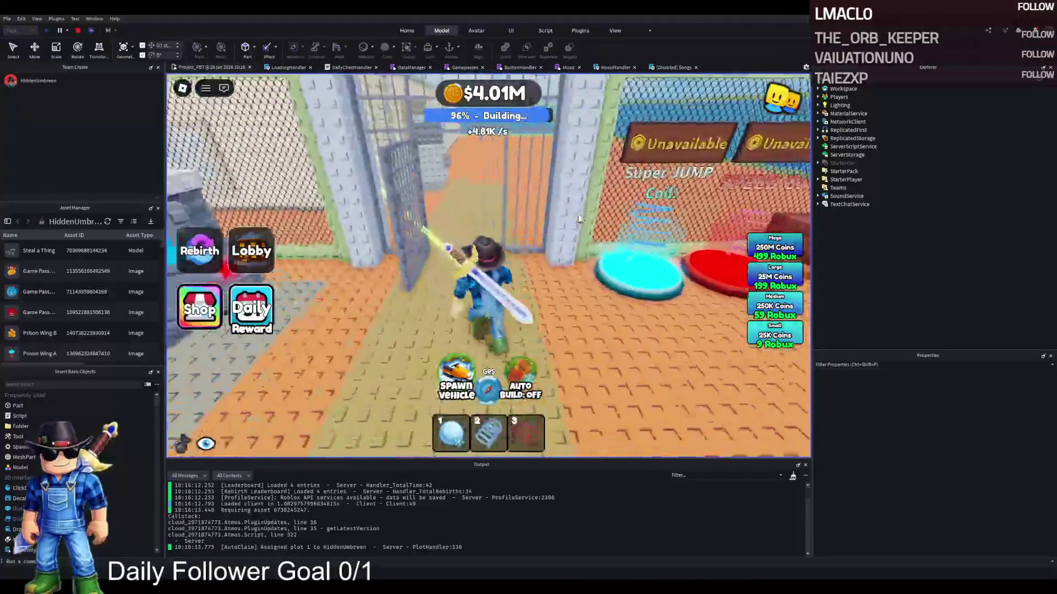
{"action": "key", "text": "w"}
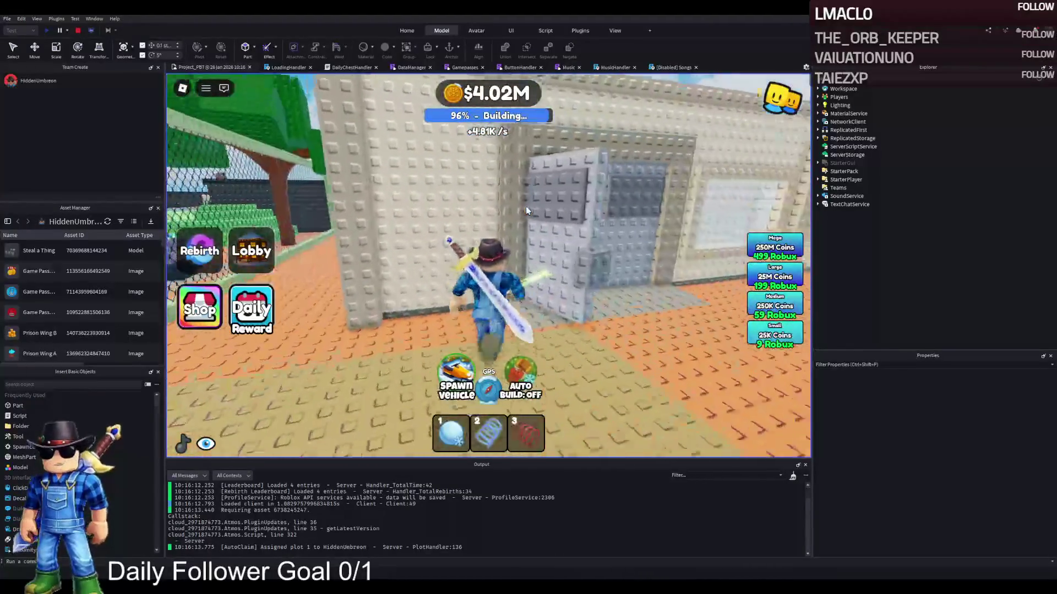
{"action": "key", "text": "w"}
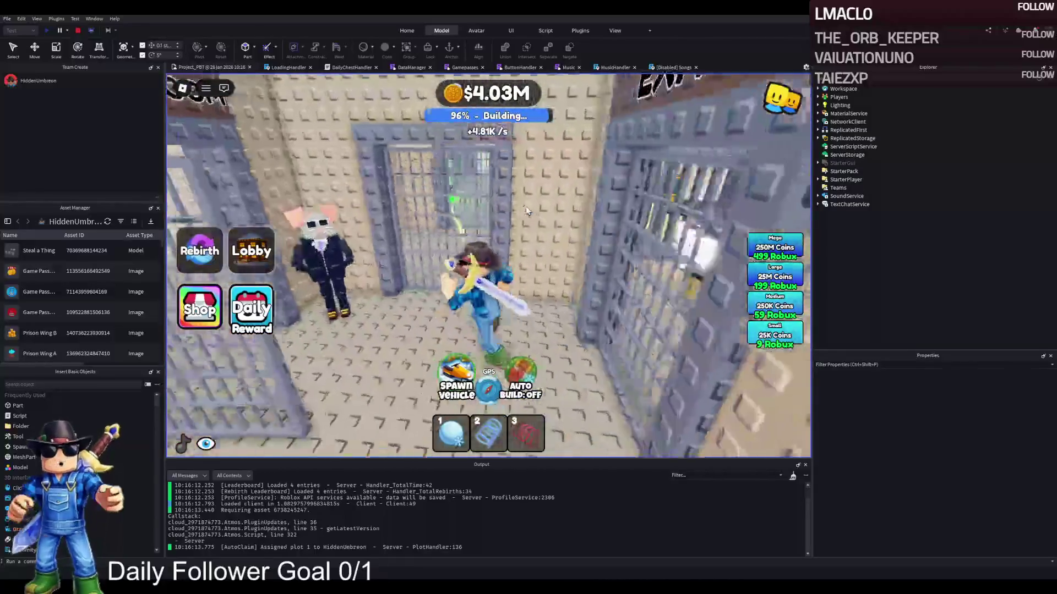
{"action": "key", "text": "w"}
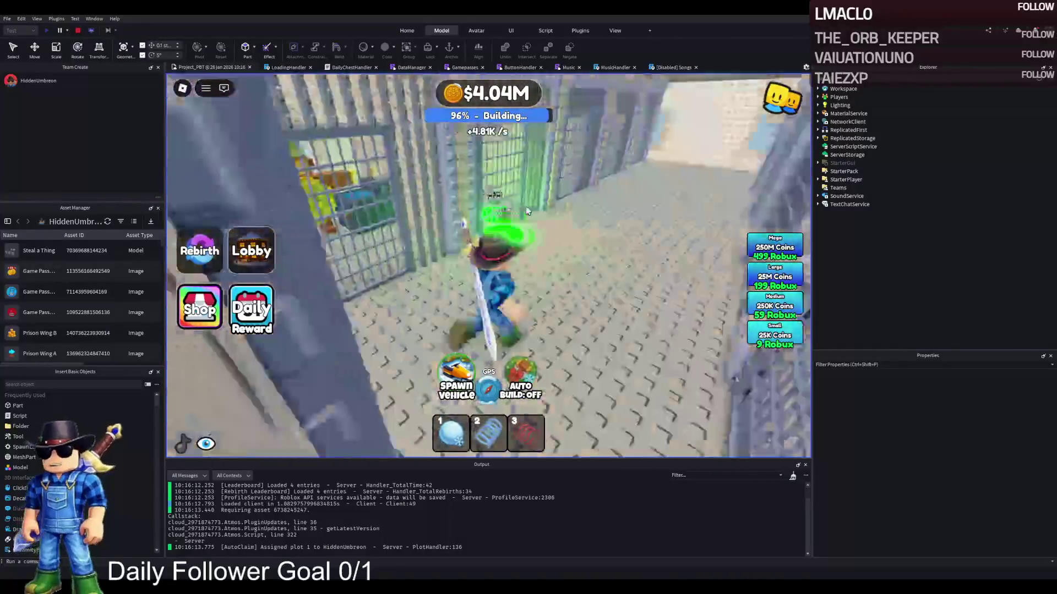
{"action": "key", "text": "w"}
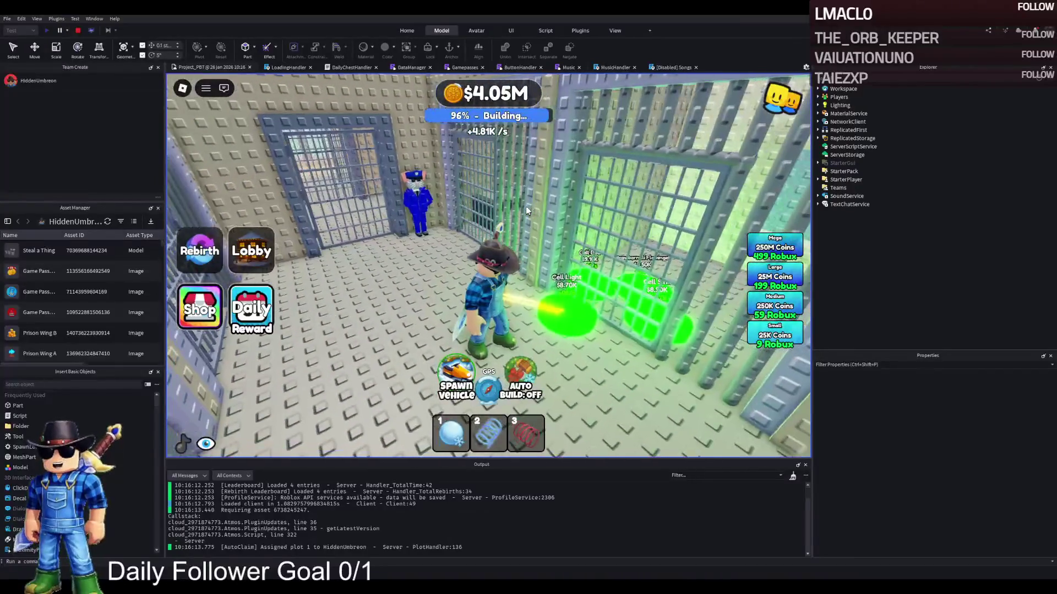
{"action": "key", "text": "shift+F5"}
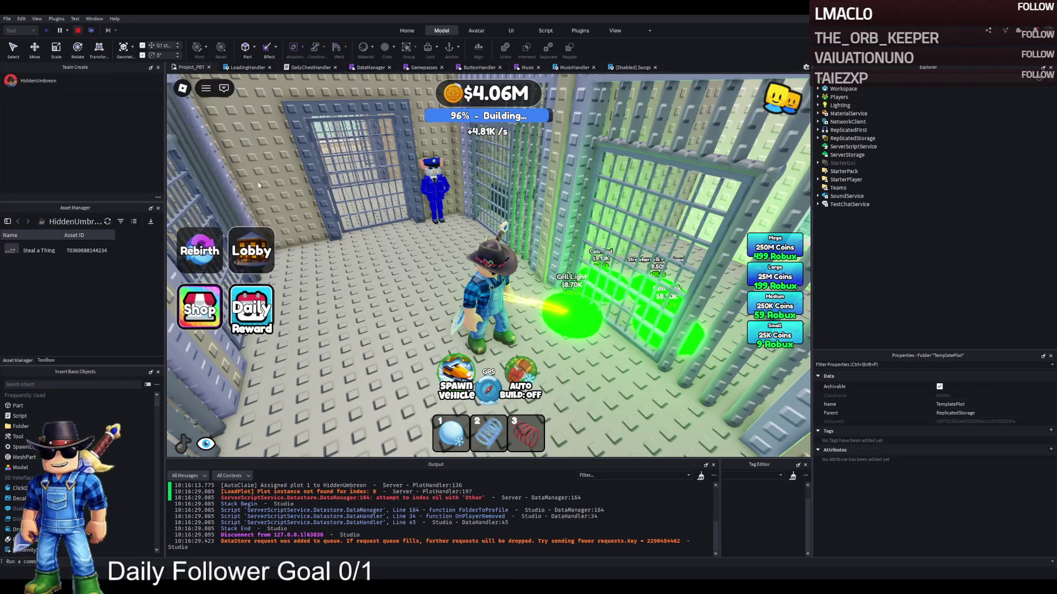
Move TemplatePlot back into the Workspace.
{"action": "key", "text": "ctrl+x"}
{"action": "key", "text": "ctrl+v"}
{"action": "key", "text": "f"}
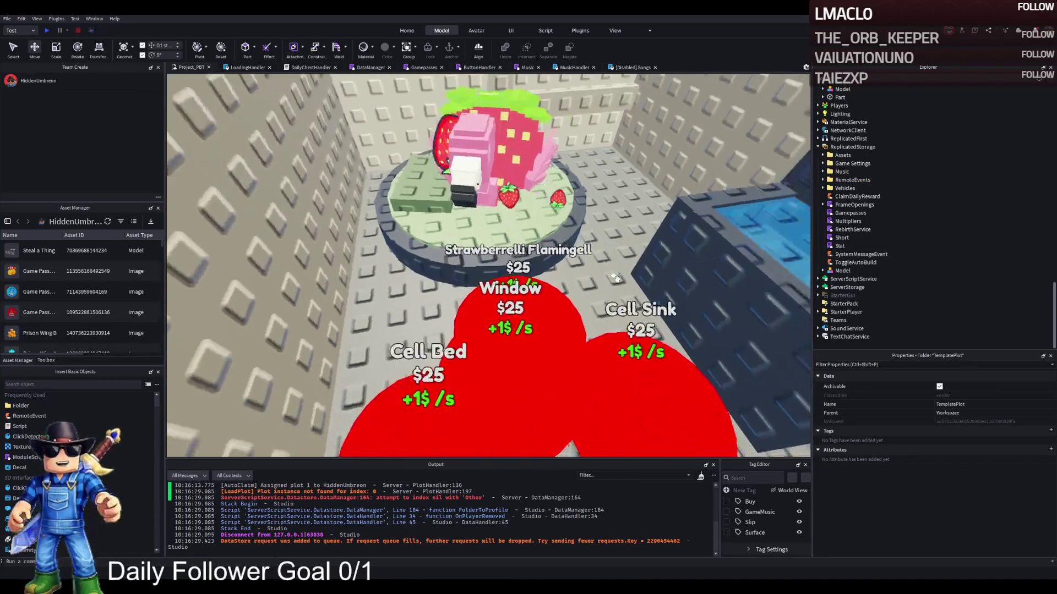
Inspect the UnlockedByButton values of buttons 114 to 117, then start a new play-test.
{"action": "left_click", "coordinate": [513, 333]}
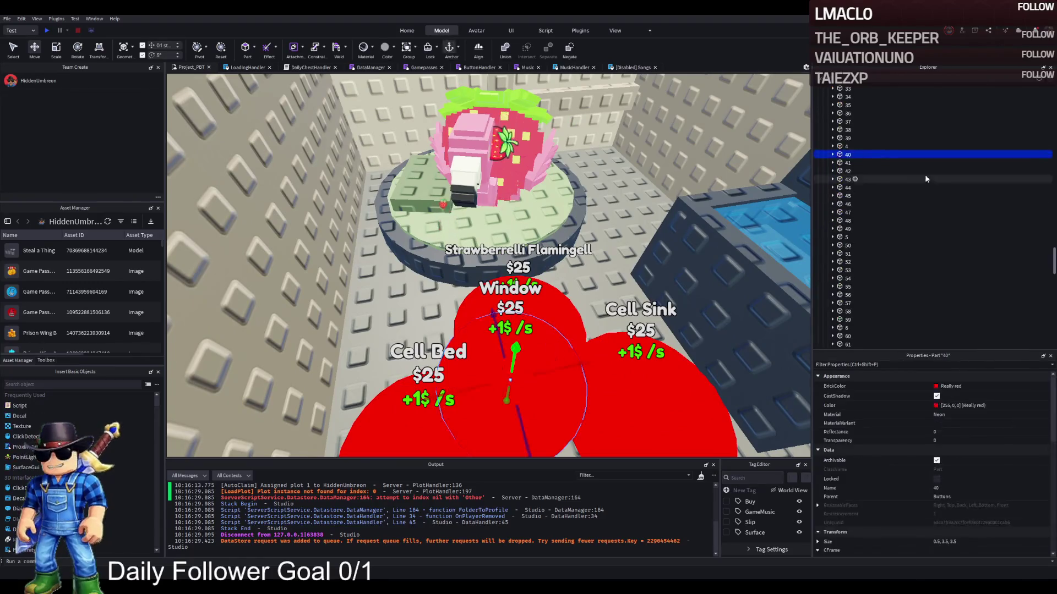
{"action": "left_click", "coordinate": [641, 399]}
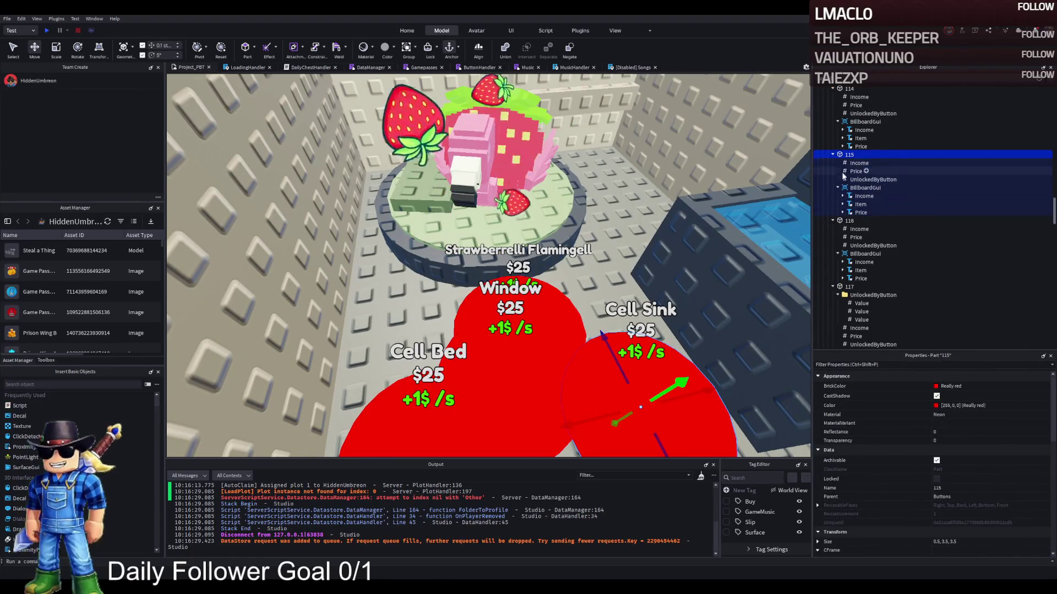
{"action": "double_click", "coordinate": [859, 189]}
{"action": "left_click", "coordinate": [866, 220]}
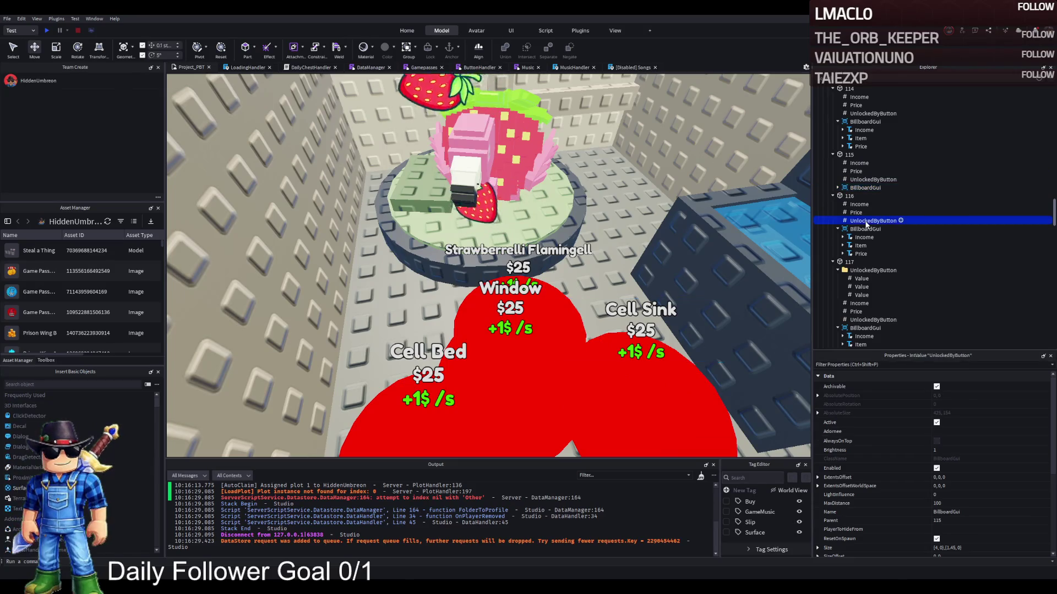
{"action": "left_click", "coordinate": [858, 180]}
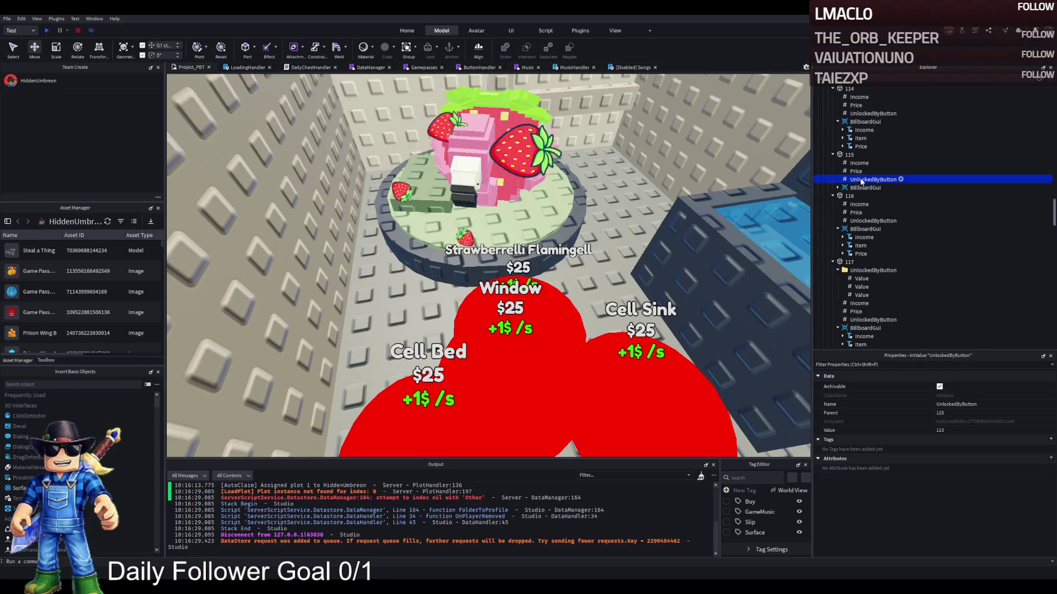
{"action": "scroll", "coordinate": [852, 143], "scroll_direction": "up", "scroll_amount": 3}
{"action": "double_click", "coordinate": [847, 113]}
{"action": "double_click", "coordinate": [848, 119]}
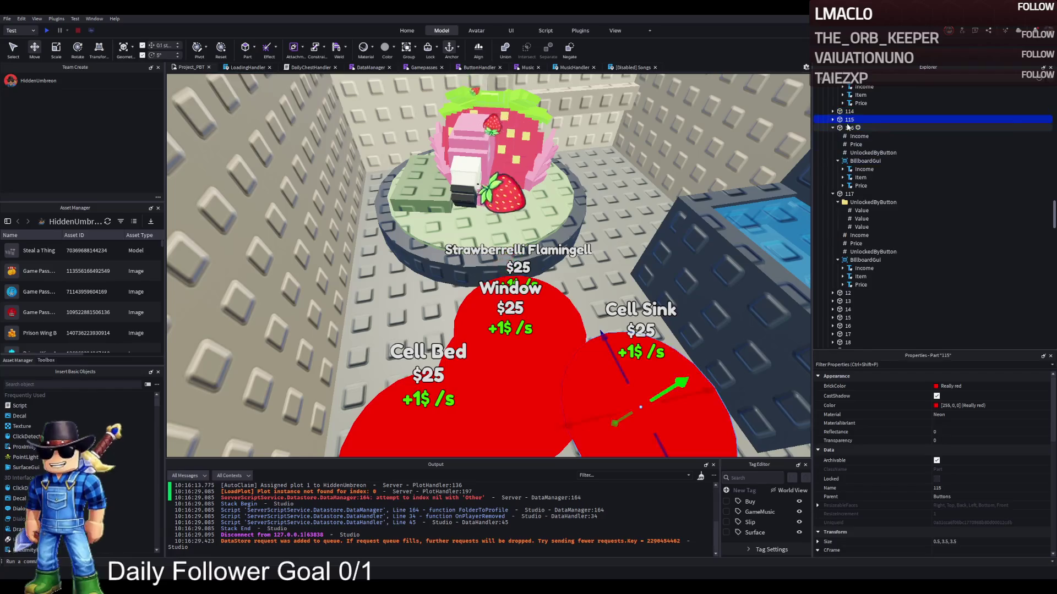
{"action": "double_click", "coordinate": [848, 127]}
{"action": "left_click", "coordinate": [852, 144]}
{"action": "key", "text": "Left"}
{"action": "key", "text": "Left"}
{"action": "key", "text": "Left"}
{"action": "key", "text": "Left"}
{"action": "key", "text": "Left"}
{"action": "key", "text": "Left"}
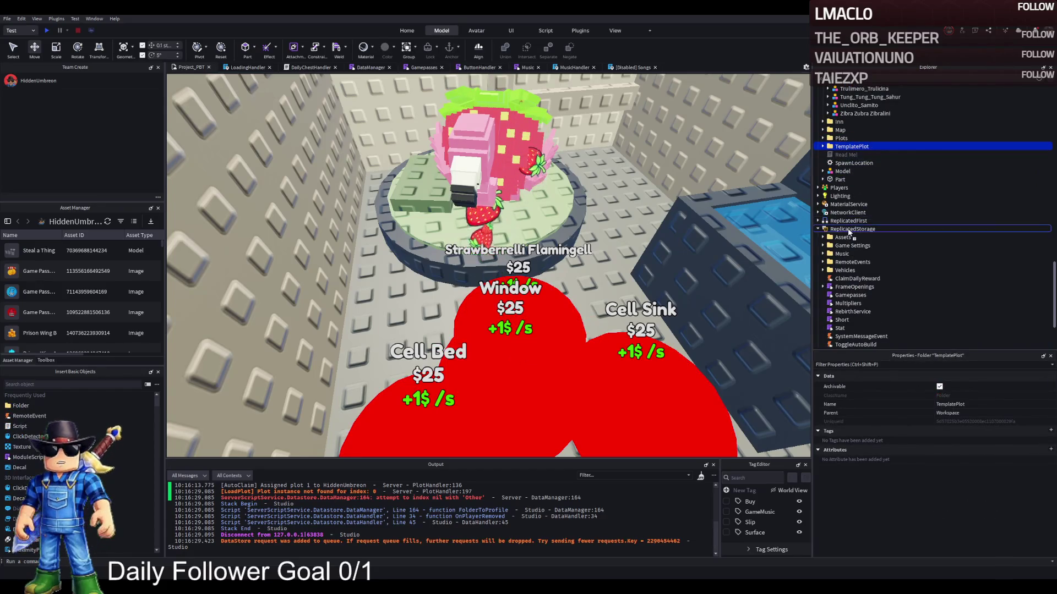
{"action": "key", "text": "F5"}
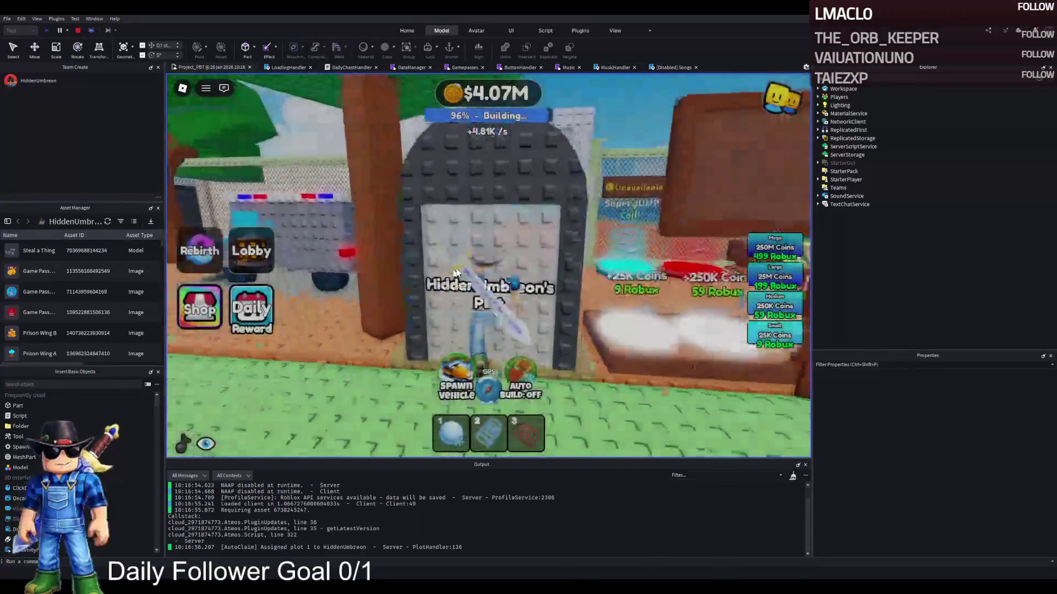
Walk the character through the cell gate and around the jail bars while building reaches 100%.
{"action": "key", "text": "w"}
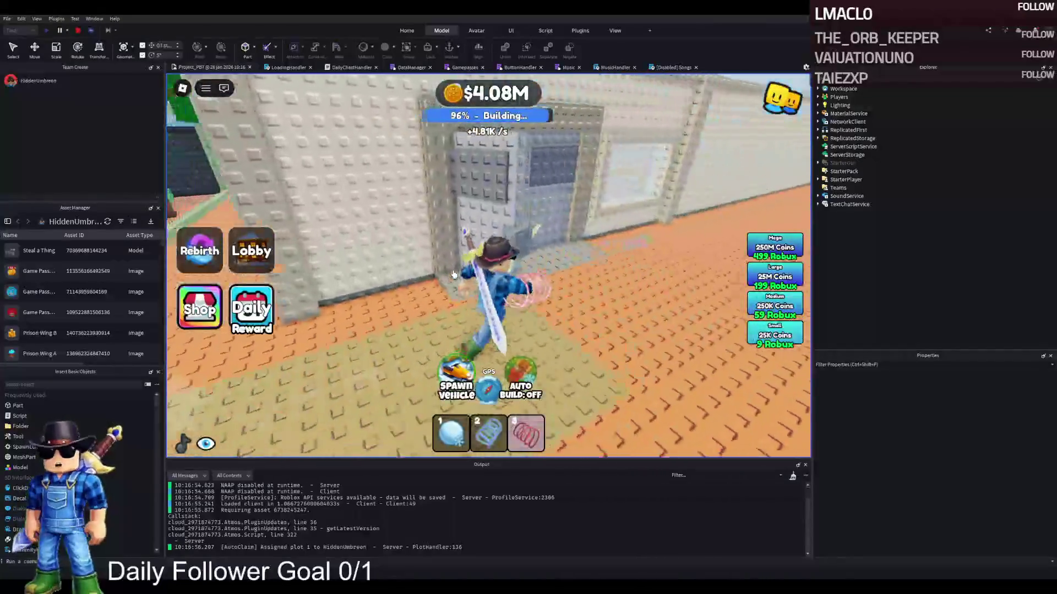
{"action": "key", "text": "w"}
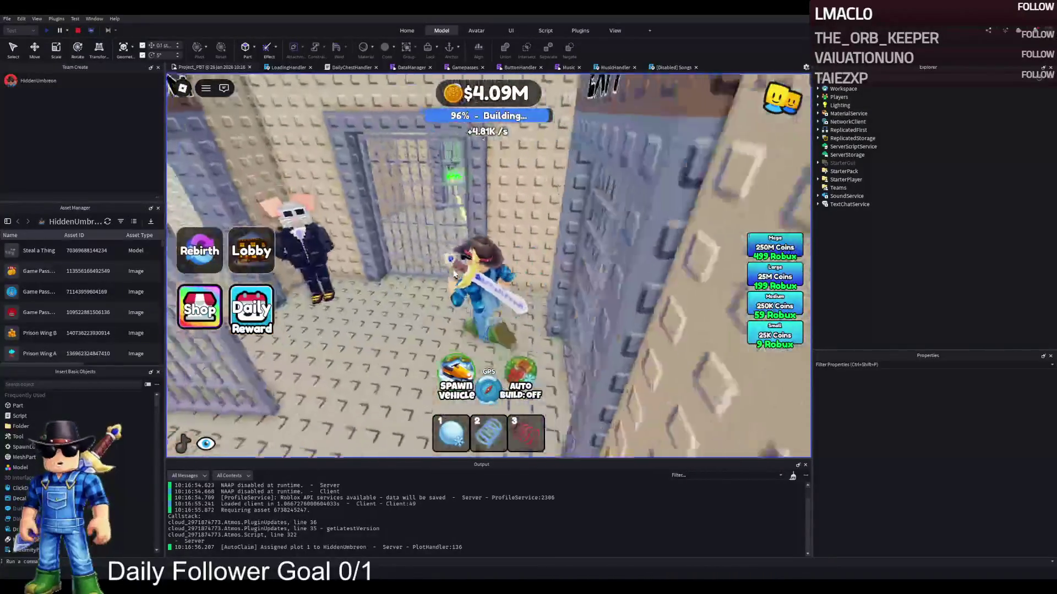
{"action": "key", "text": "w"}
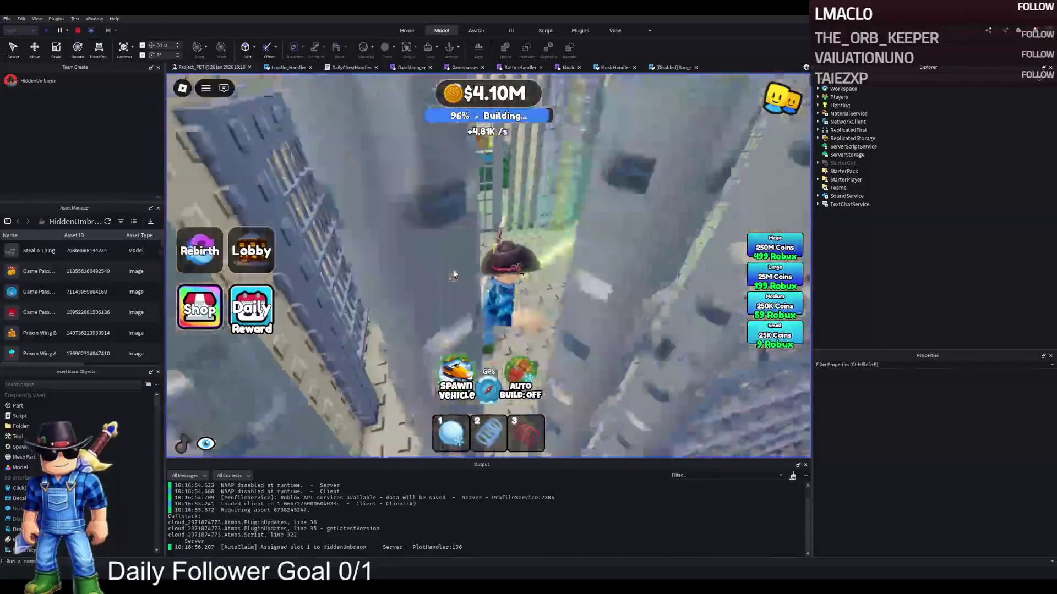
{"action": "key", "text": "w"}
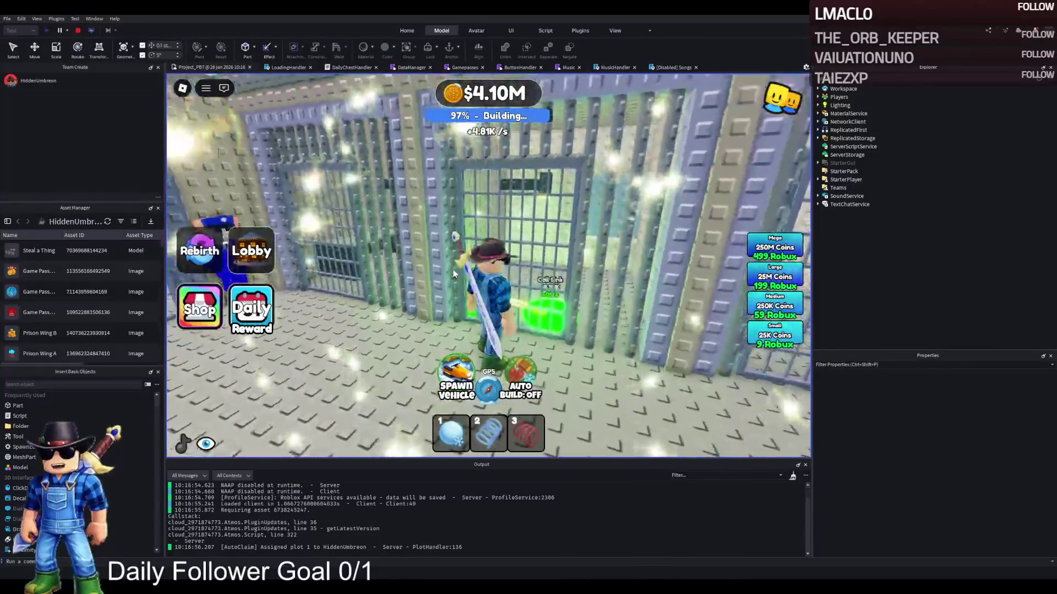
{"action": "key", "text": "w"}
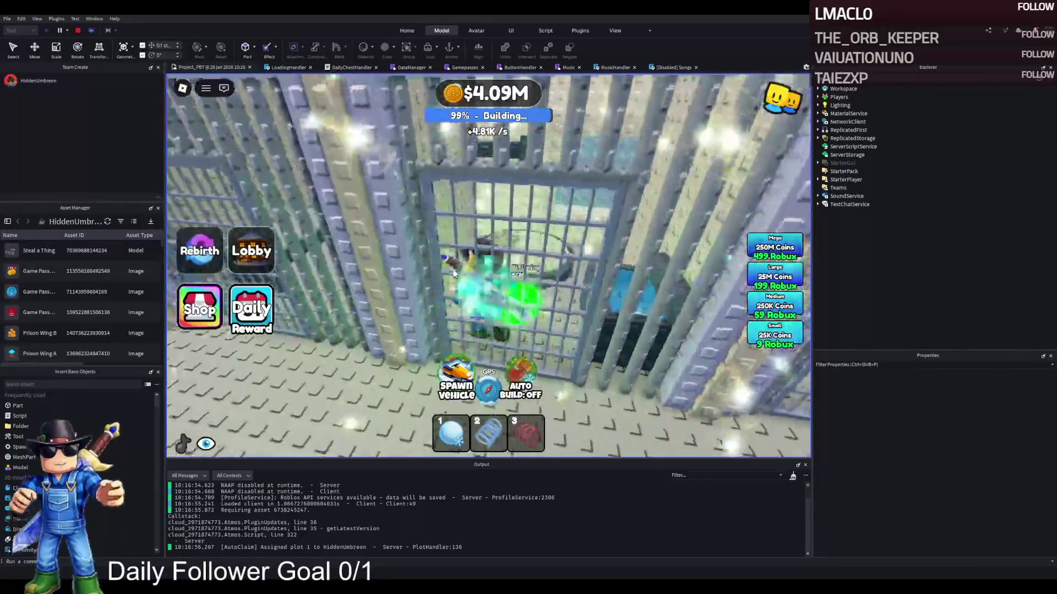
{"action": "key", "text": "s"}
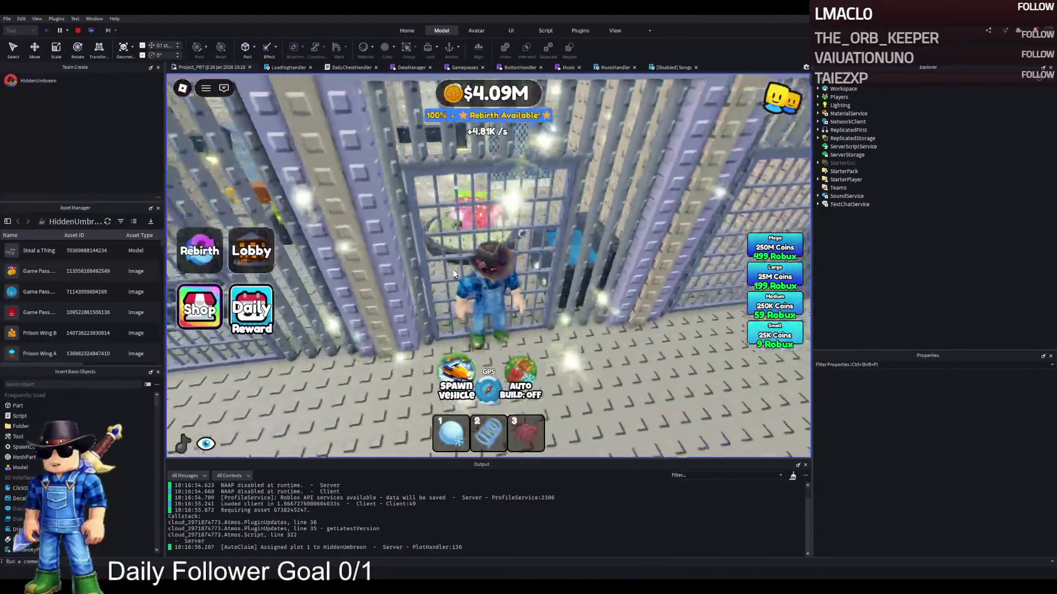
{"action": "key", "text": "w"}
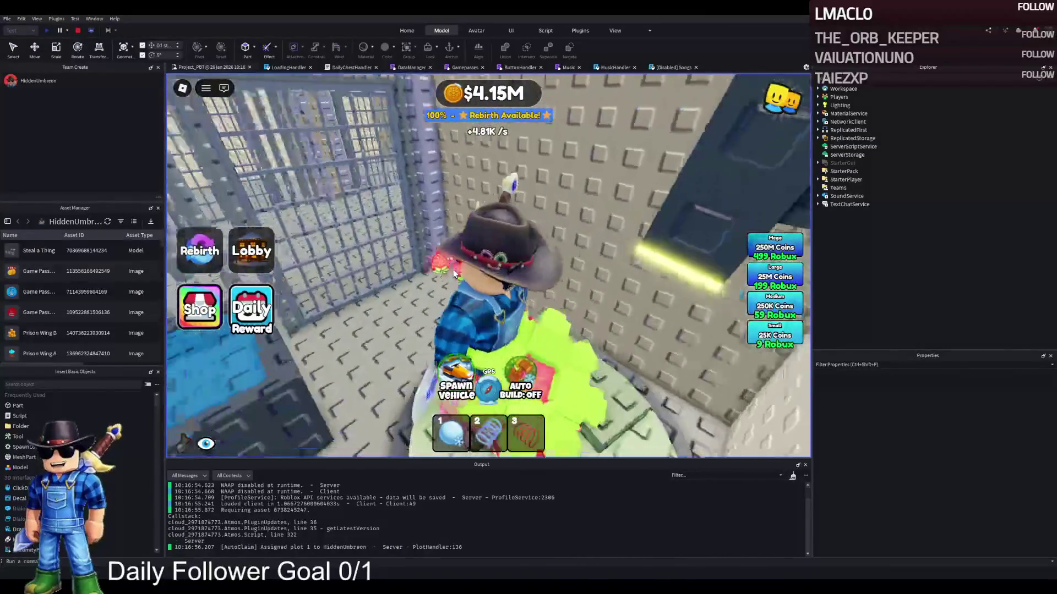
{"action": "key", "text": "a"}
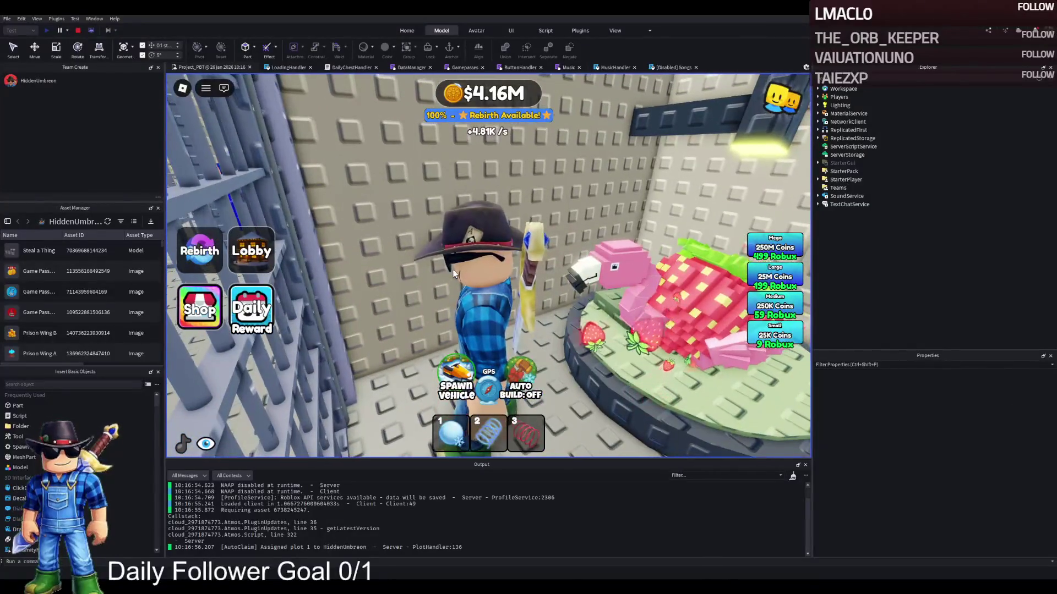
{"action": "key", "text": "d"}
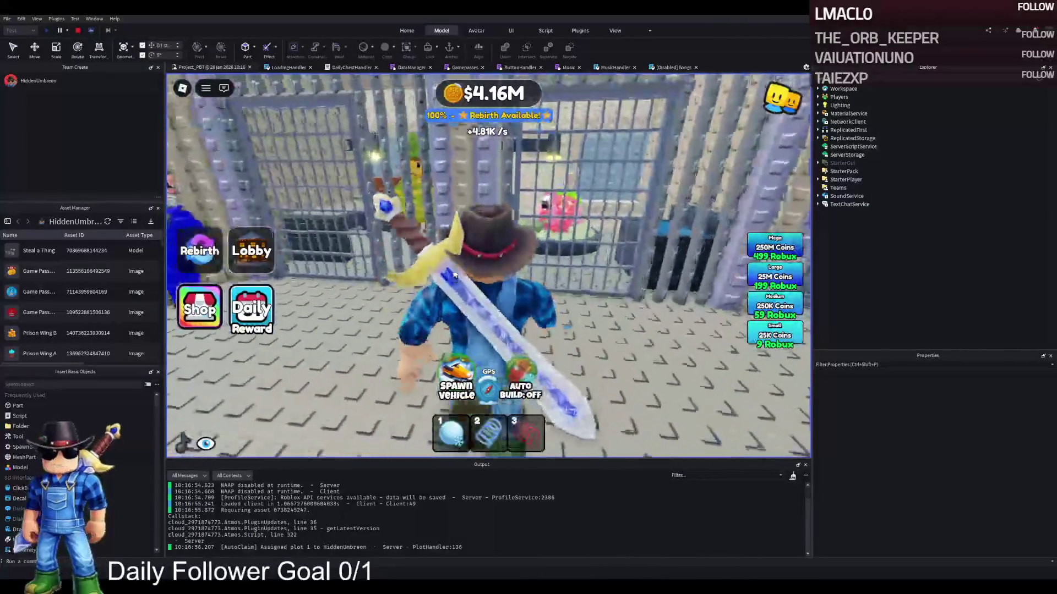
{"action": "key", "text": "s"}
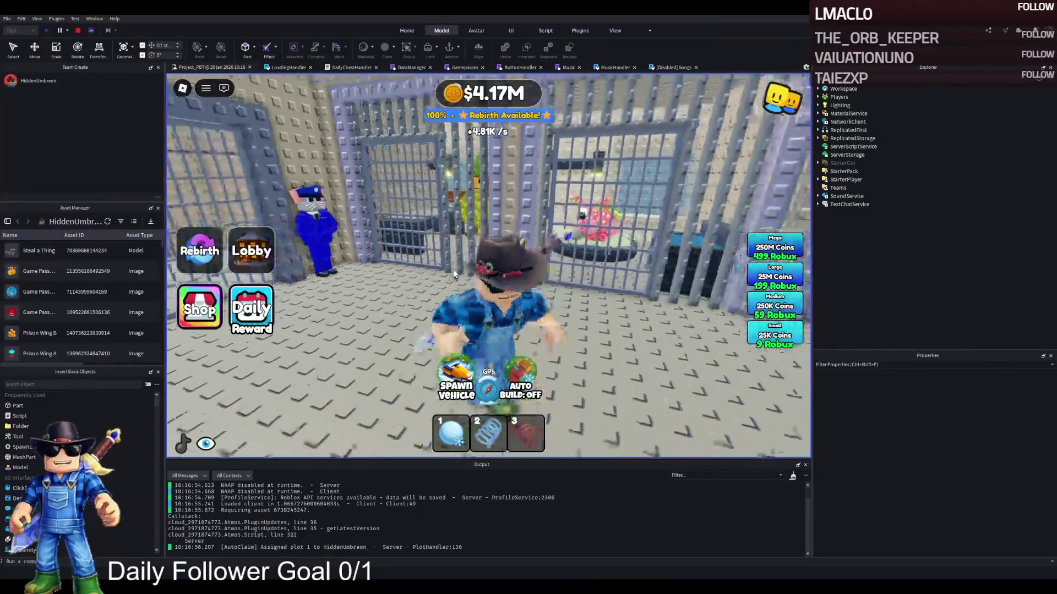
{"action": "key", "text": "w"}
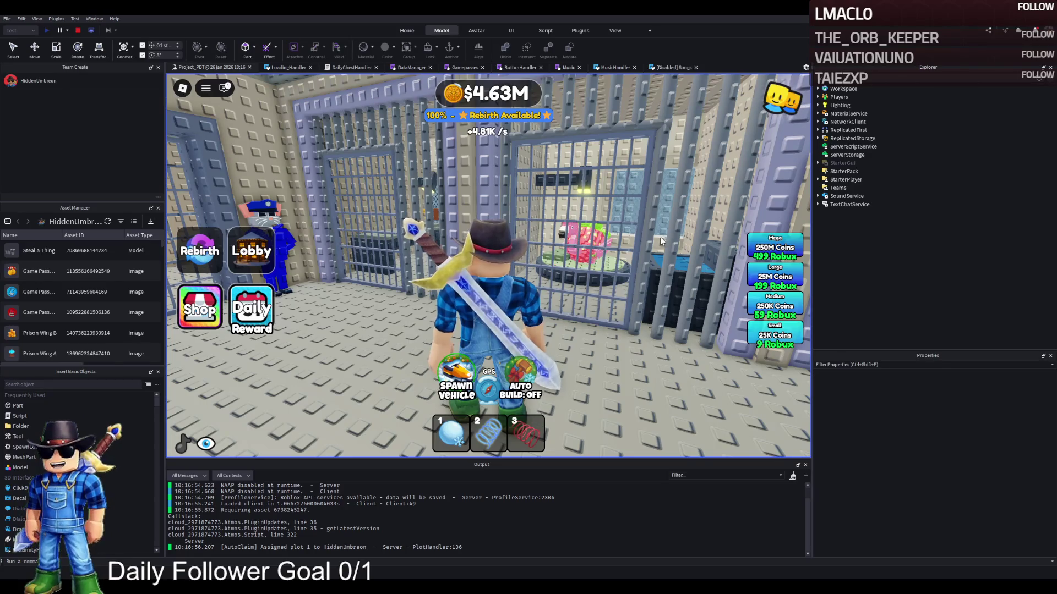
Walk up to the strawberry flamingo's cell and around the neighbouring cells.
{"action": "key", "text": "w"}
{"action": "key", "text": "w"}
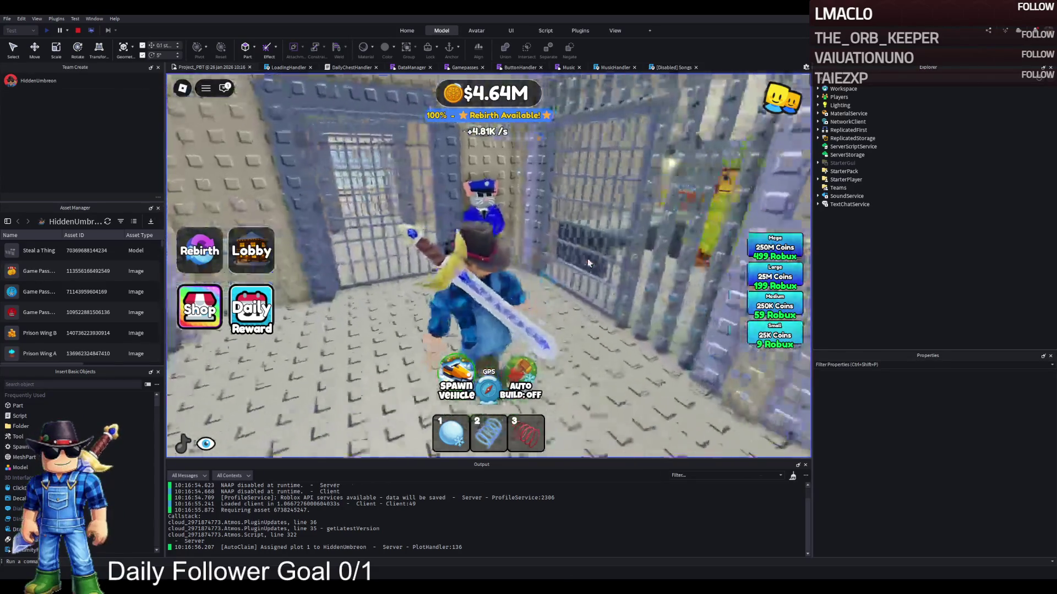
{"action": "key", "text": "w"}
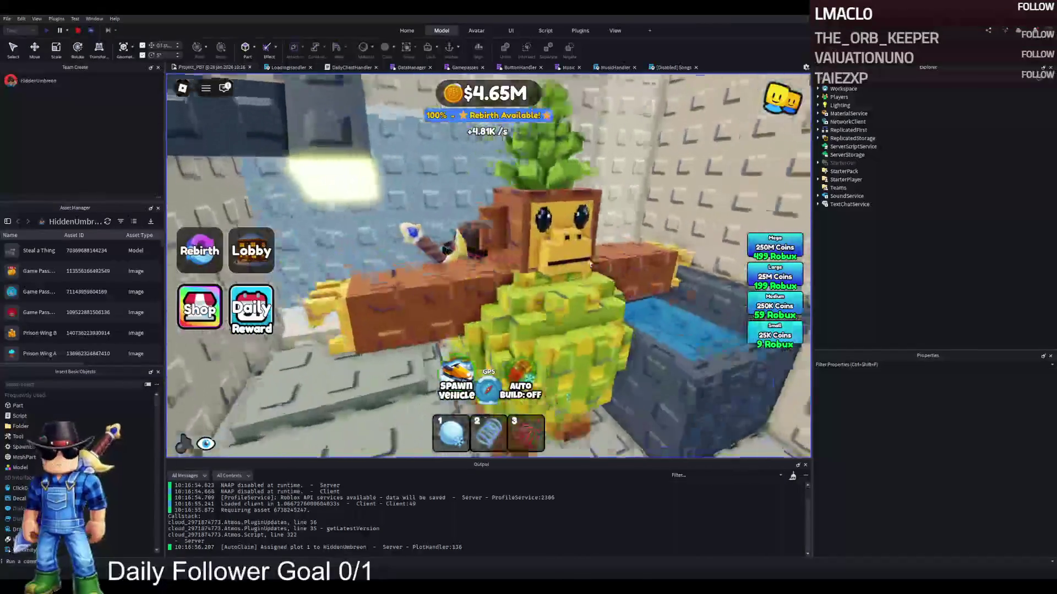
{"action": "key", "text": "a"}
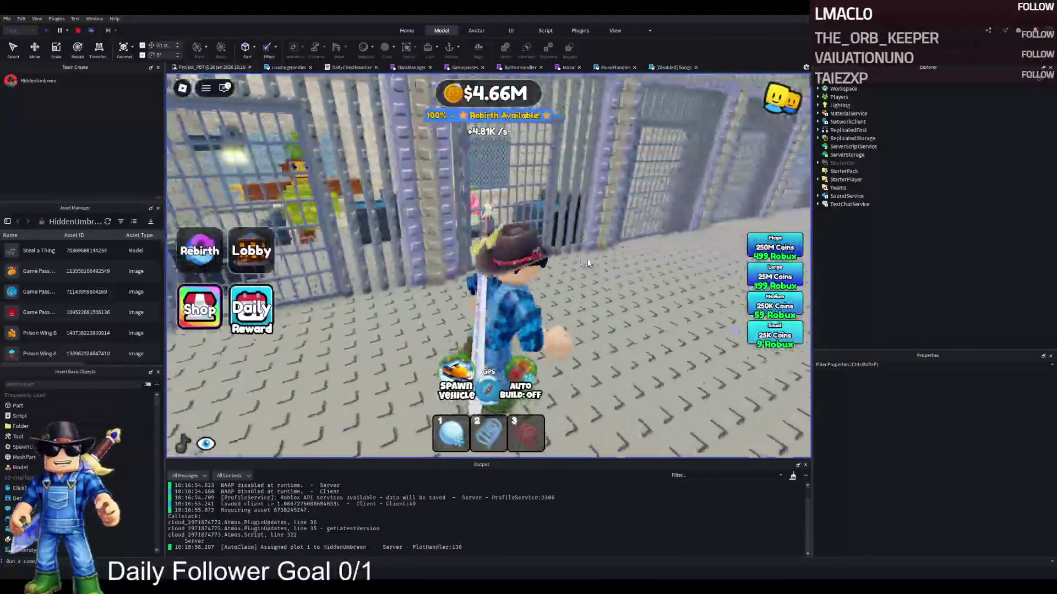
{"action": "key", "text": "w"}
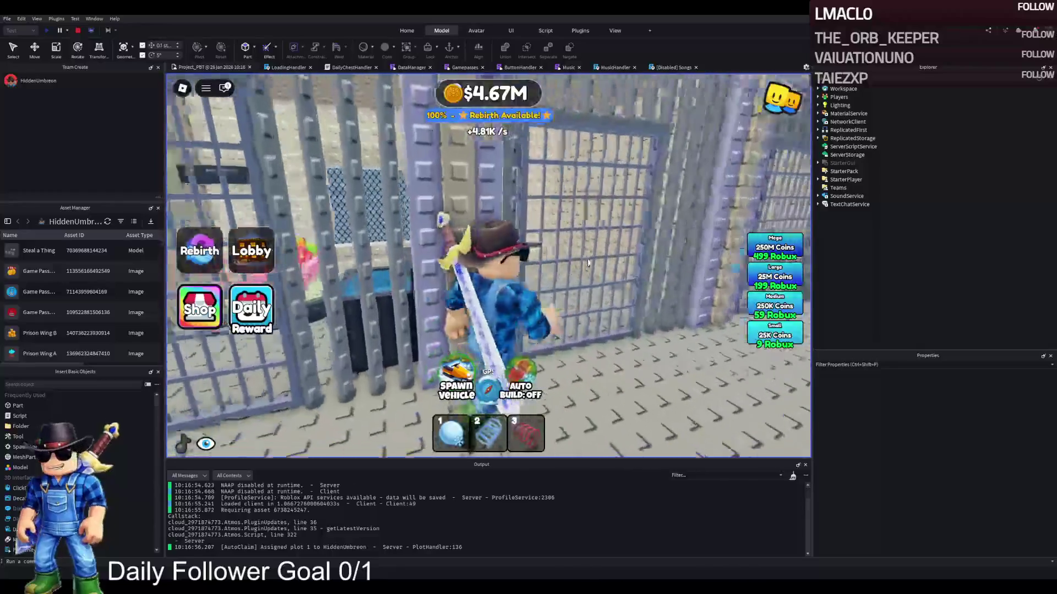
{"action": "key", "text": "d"}
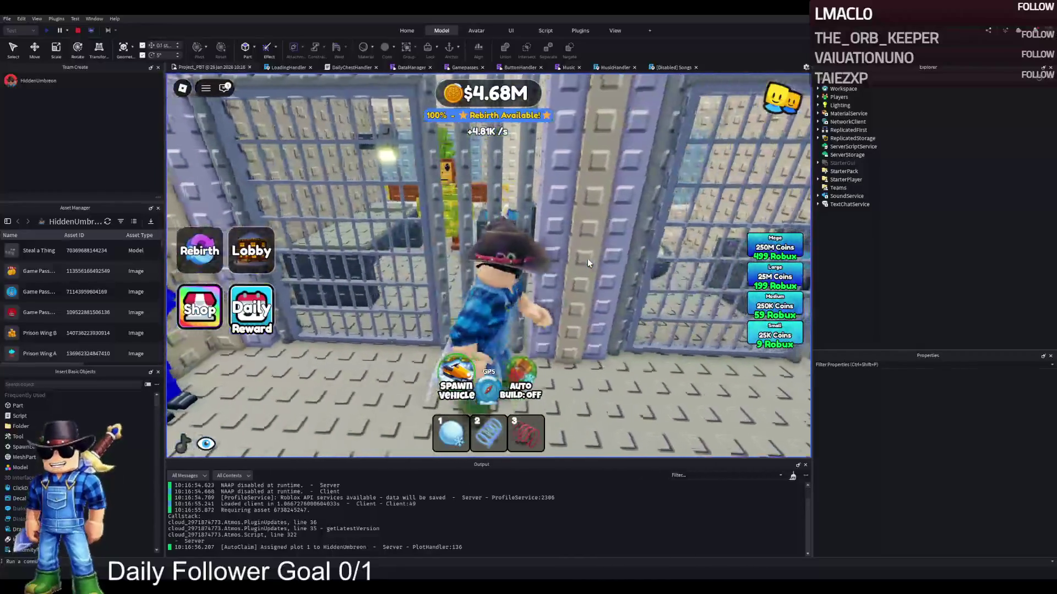
{"action": "key", "text": "w"}
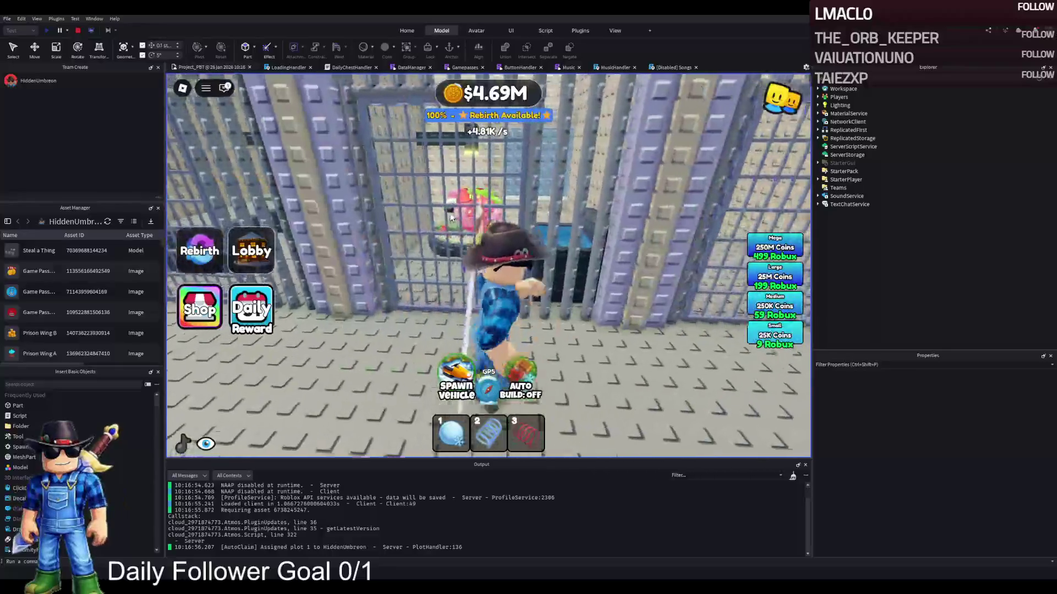
{"action": "key", "text": "w"}
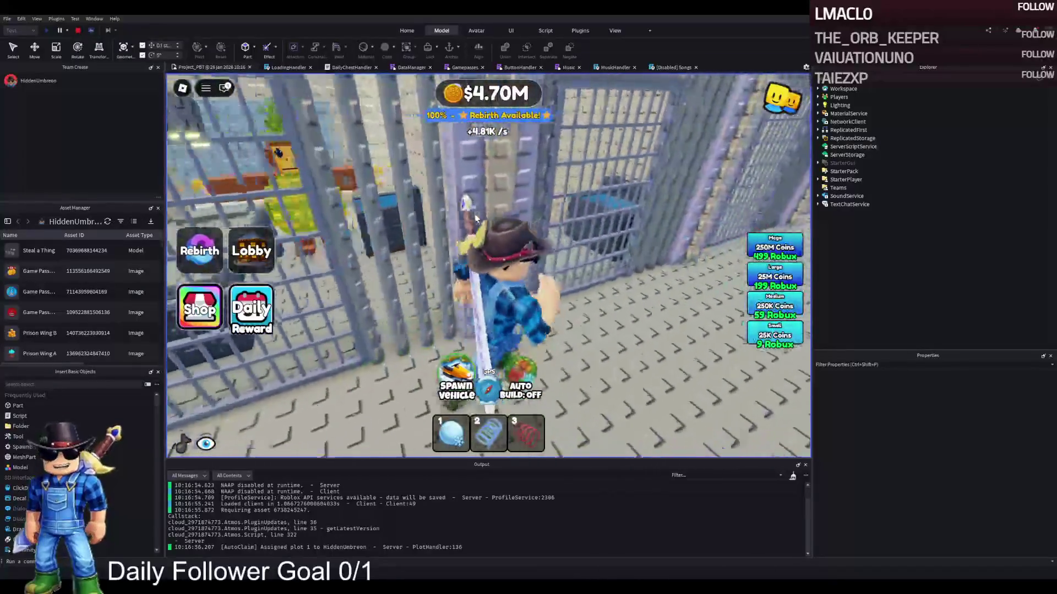
{"action": "key", "text": "a"}
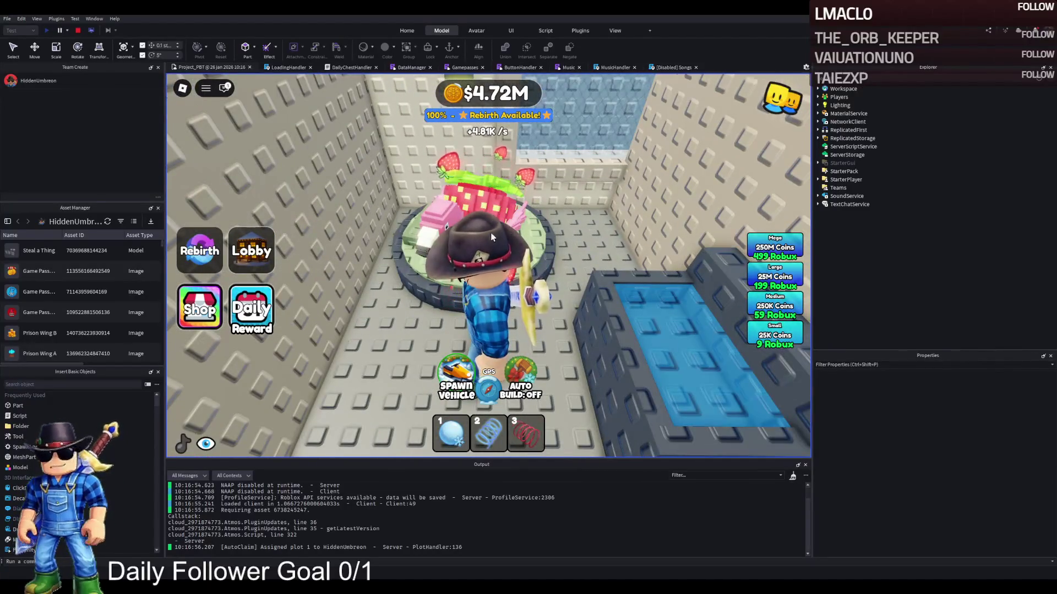
{"action": "key", "text": "s"}
Visit the pineapple monkey's cell, walk along the cell bars, and stop the play-test.
{"action": "key", "text": "w"}
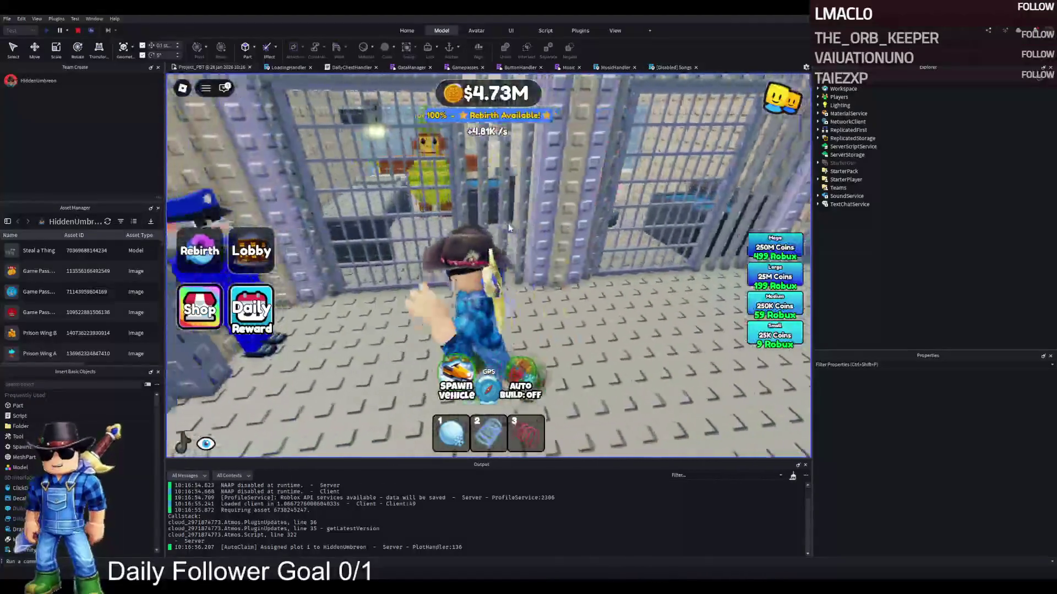
{"action": "key", "text": "s"}
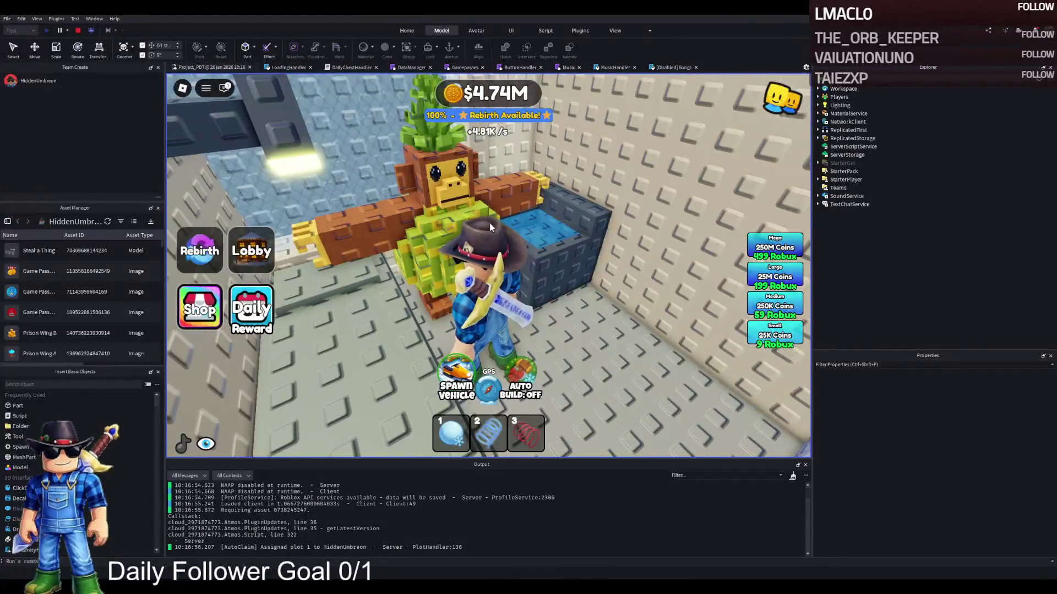
{"action": "key", "text": "s"}
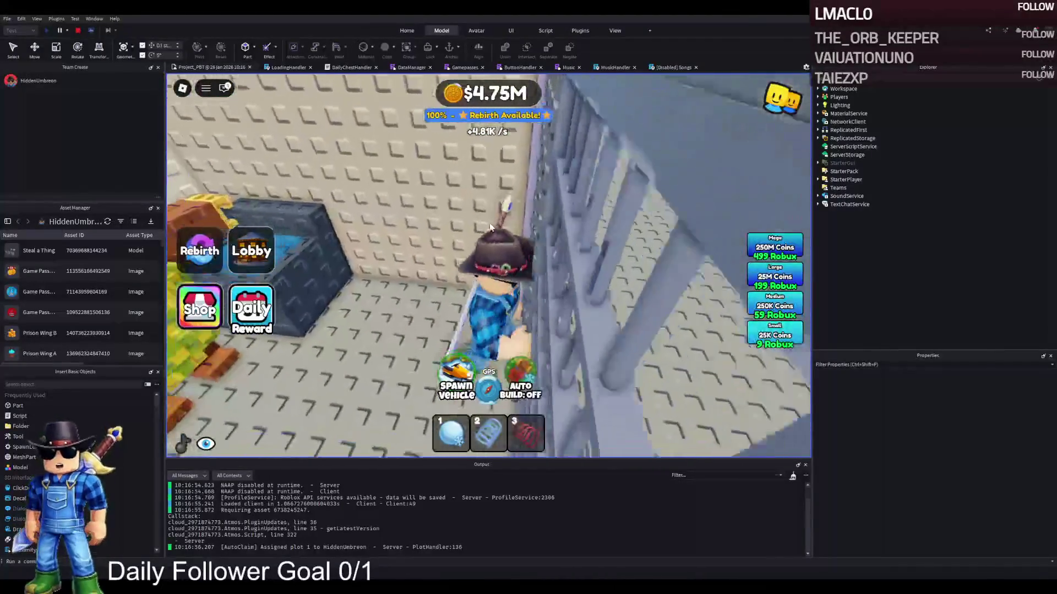
{"action": "key", "text": "w"}
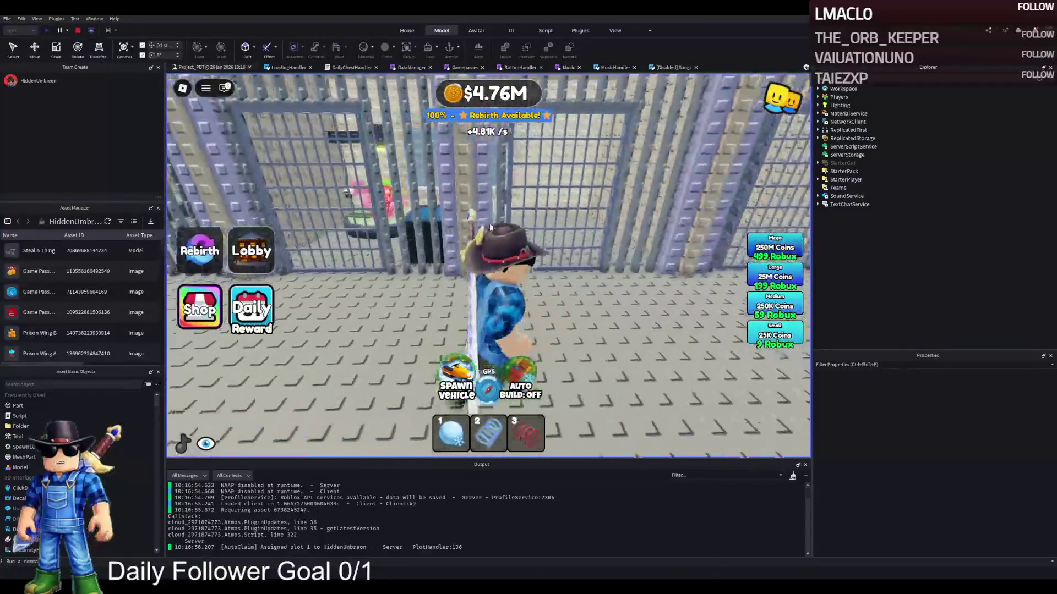
{"action": "key", "text": "a"}
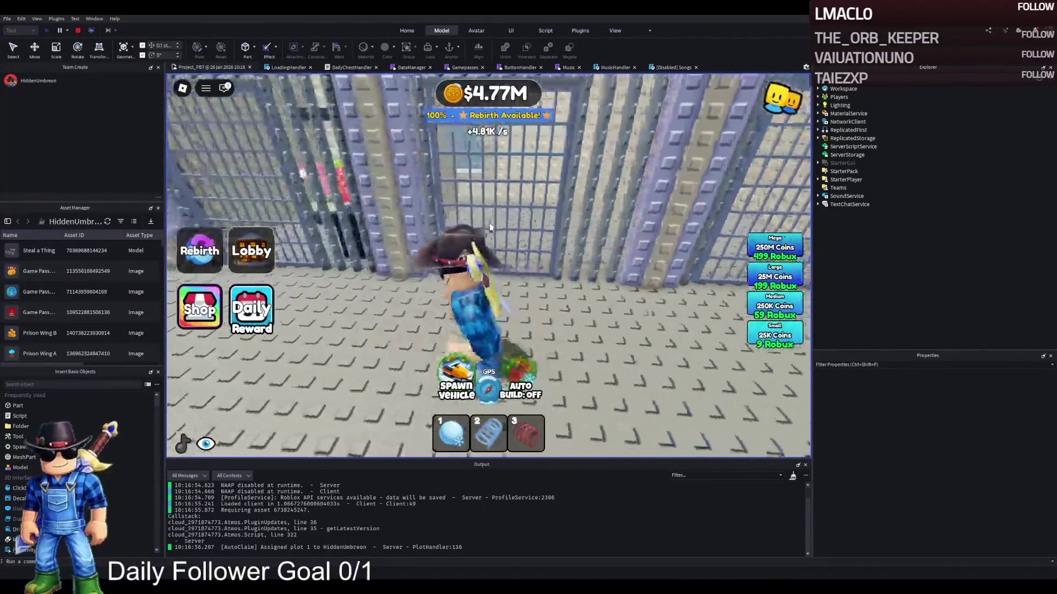
{"action": "key", "text": "w"}
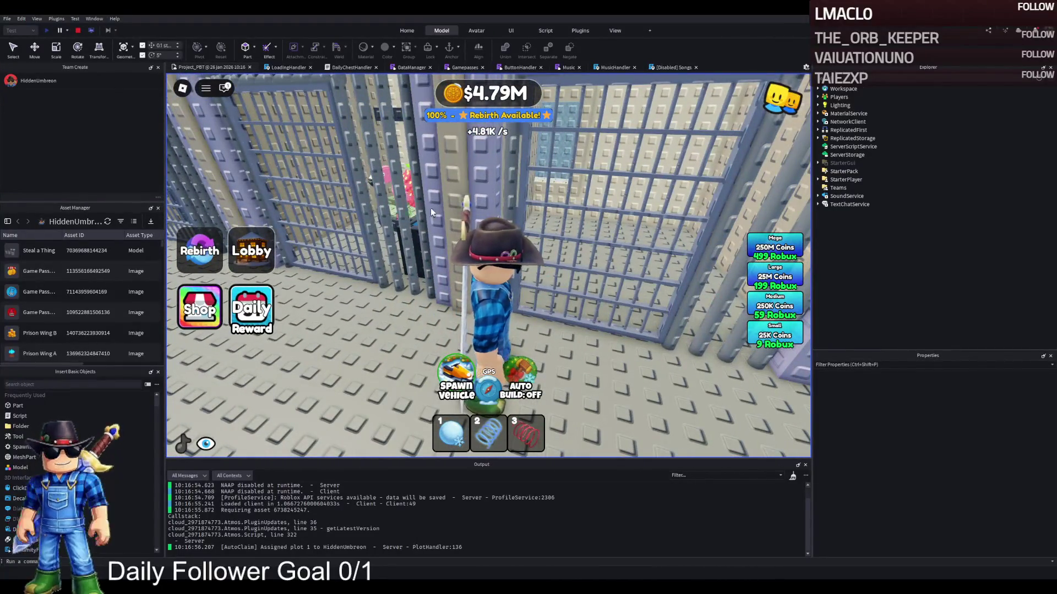
{"action": "key", "text": "a"}
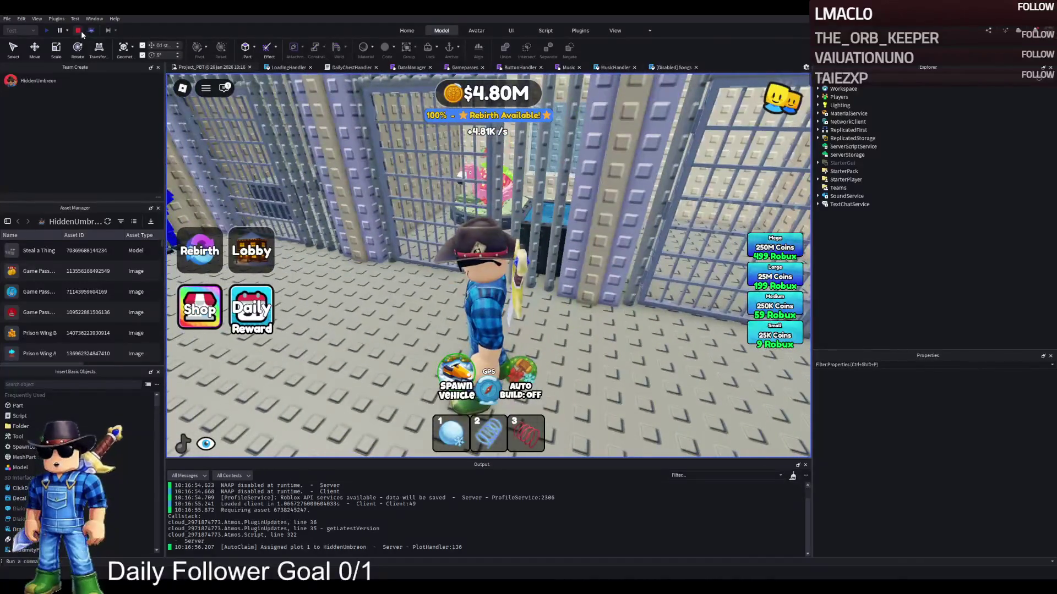
{"action": "left_click", "coordinate": [78, 31]}
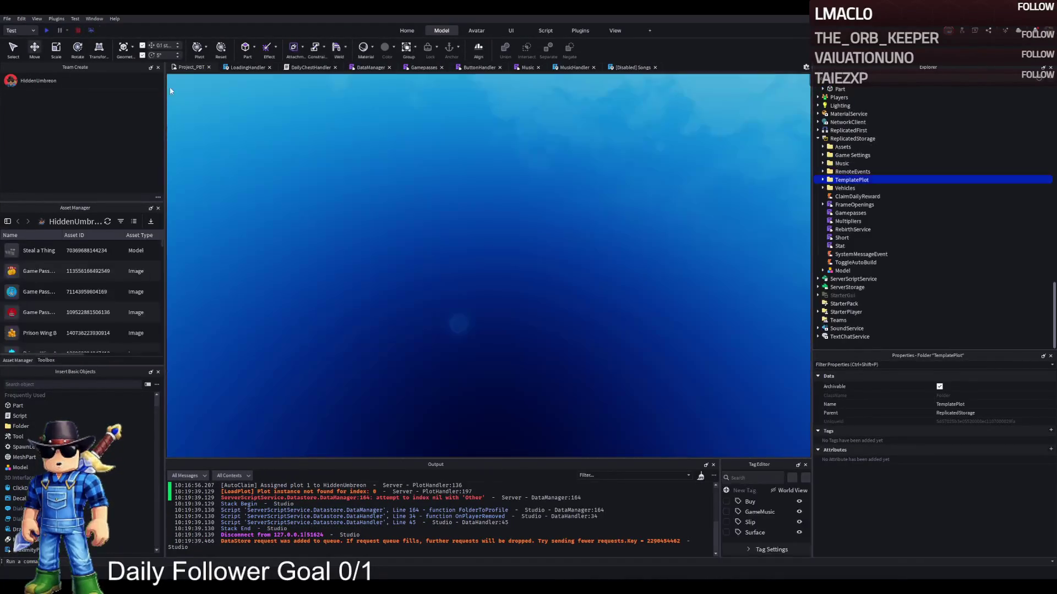
Restore TemplatePlot to Workspace and fly the camera over the cells and $25 buy pads.
{"action": "key", "text": "ctrl+z"}
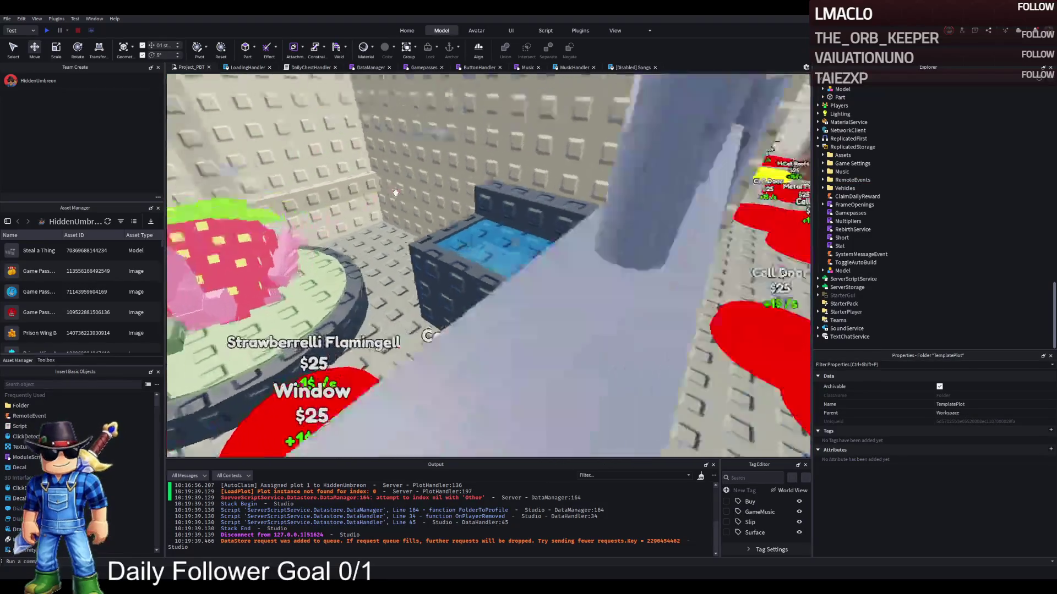
{"action": "key", "text": "s"}
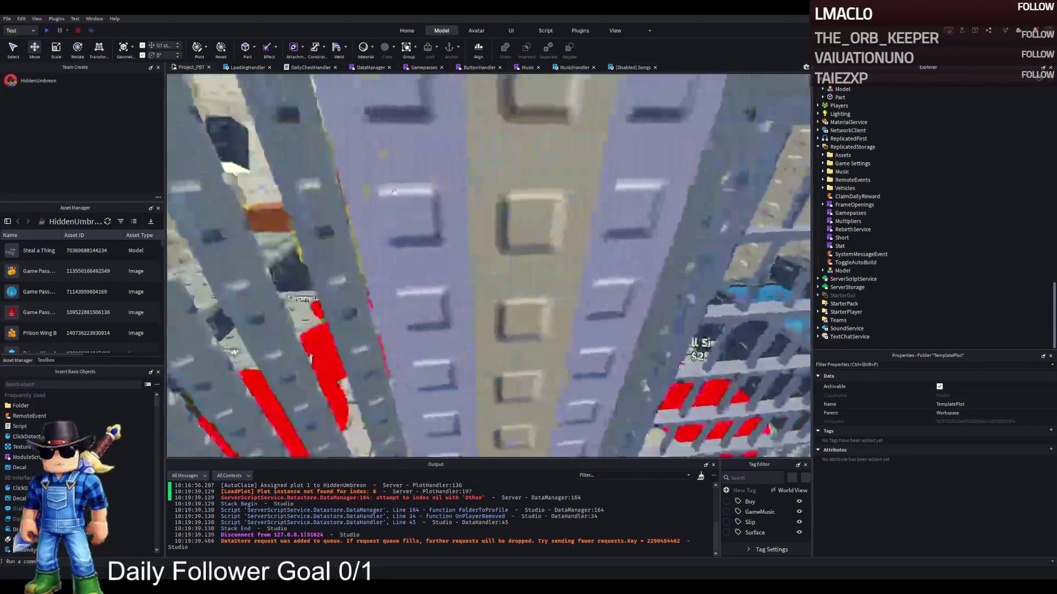
{"action": "key", "text": "w"}
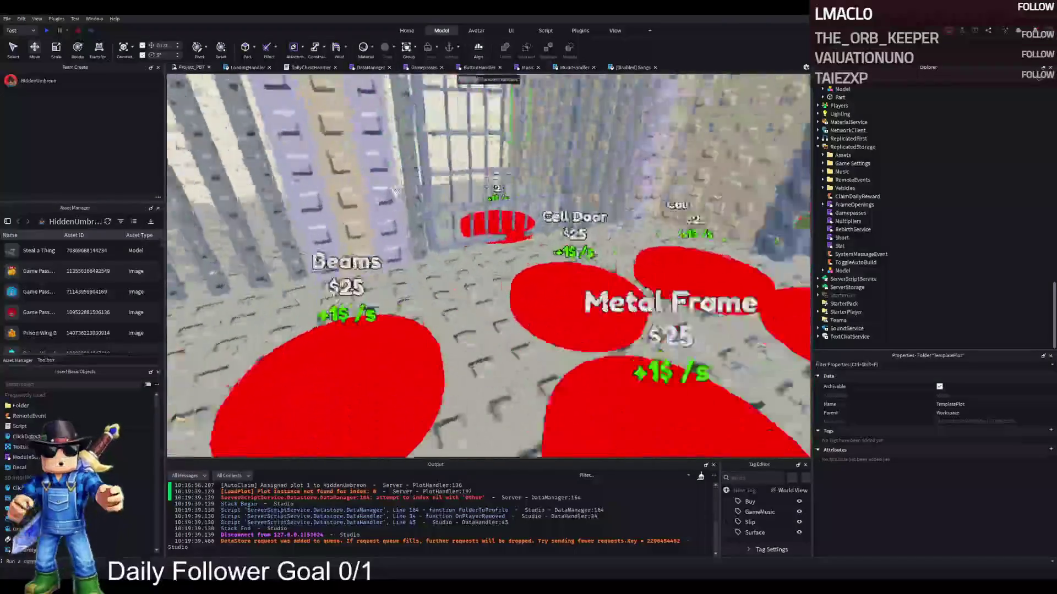
{"action": "key", "text": "s"}
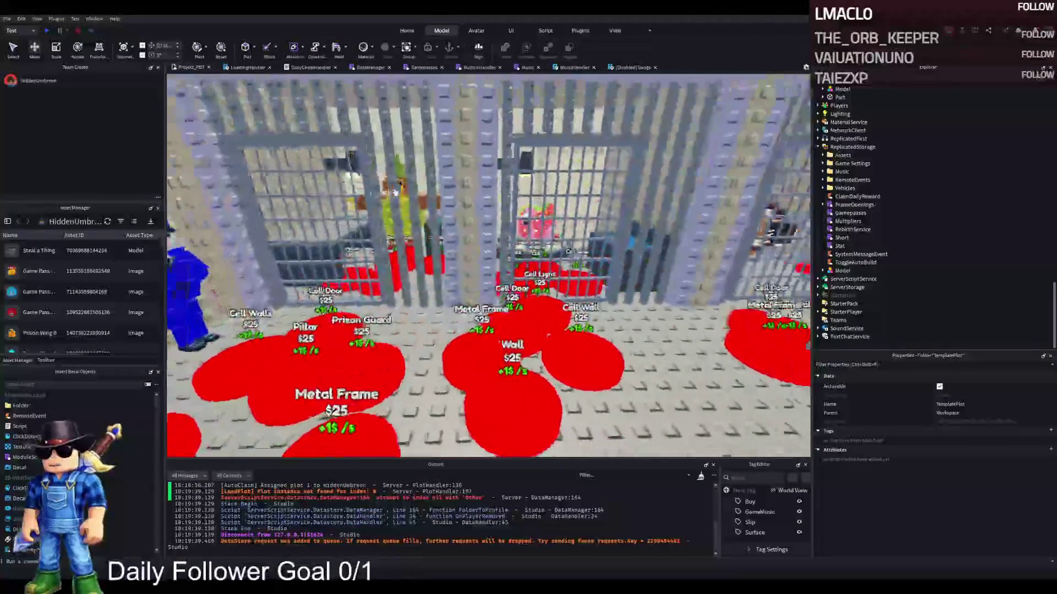
{"action": "key", "text": "a"}
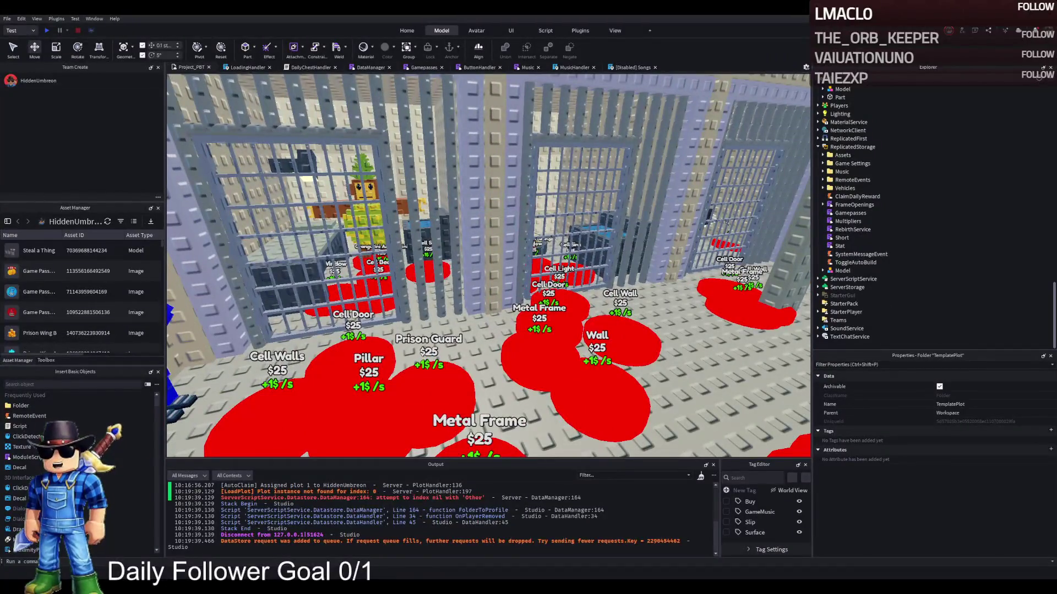
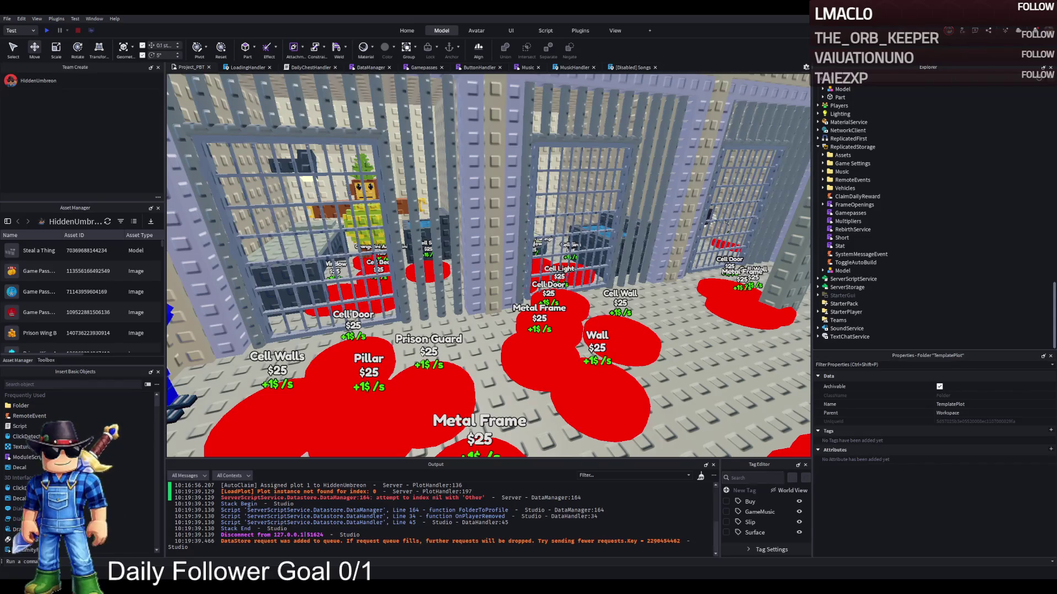
Duplicate the Bed model in the cell and slide the copy along the X axis.
{"action": "key", "text": "w"}
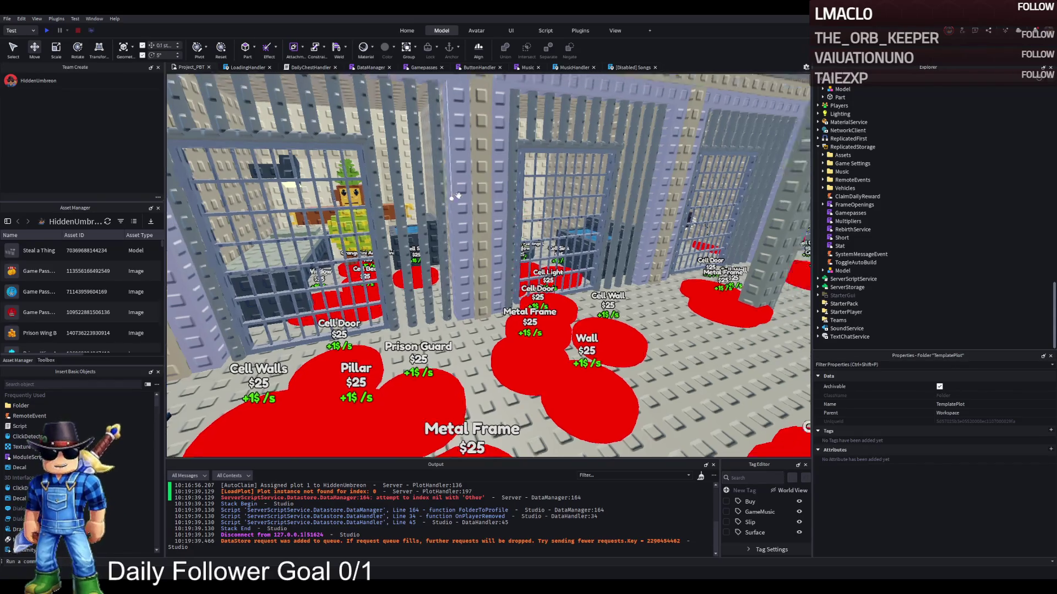
{"action": "key", "text": "w"}
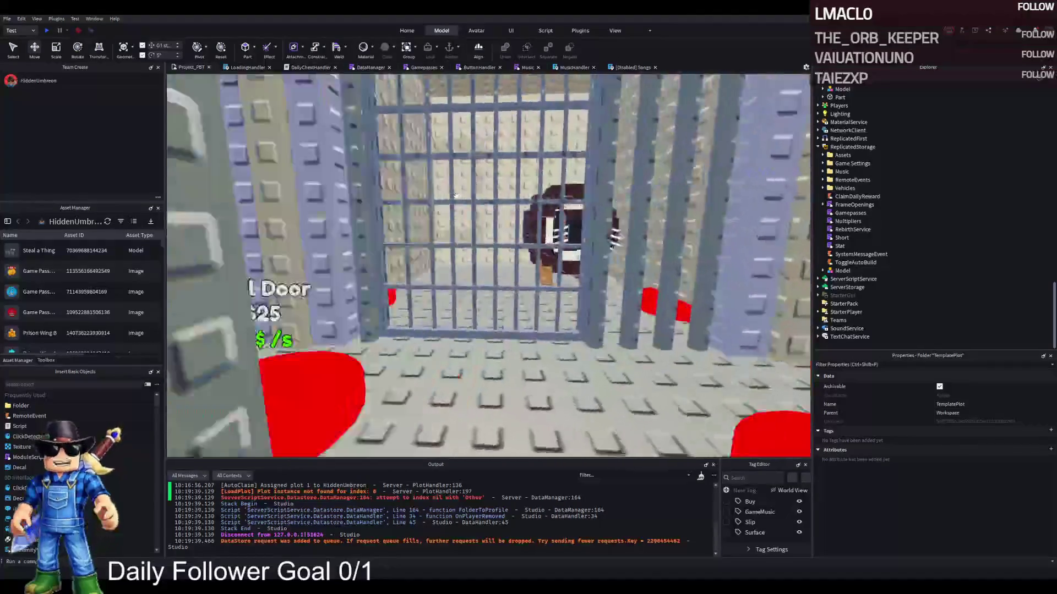
{"action": "key", "text": "s"}
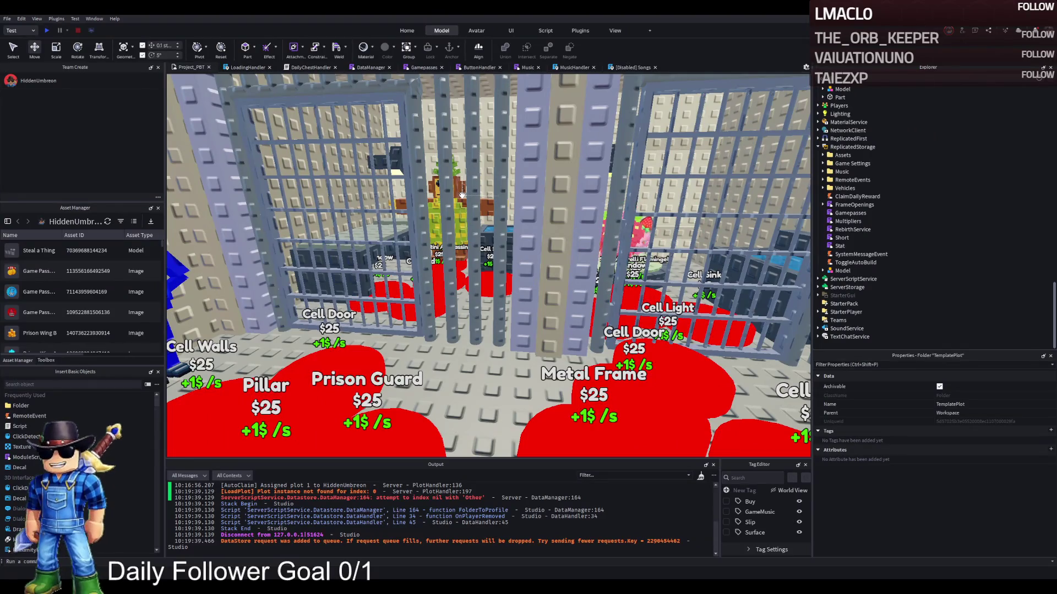
{"action": "key", "text": "w"}
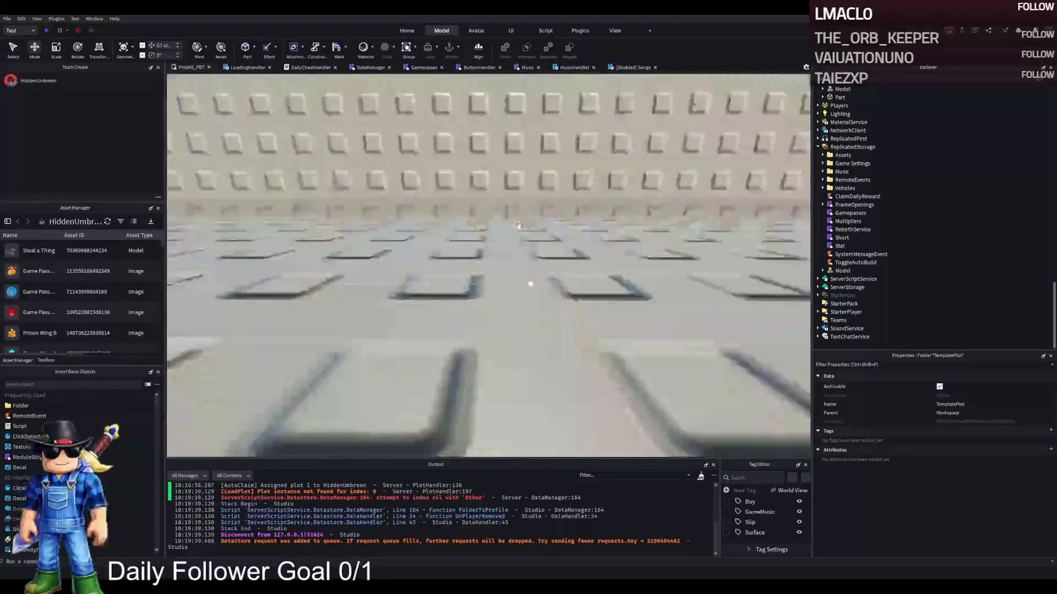
{"action": "key", "text": "s"}
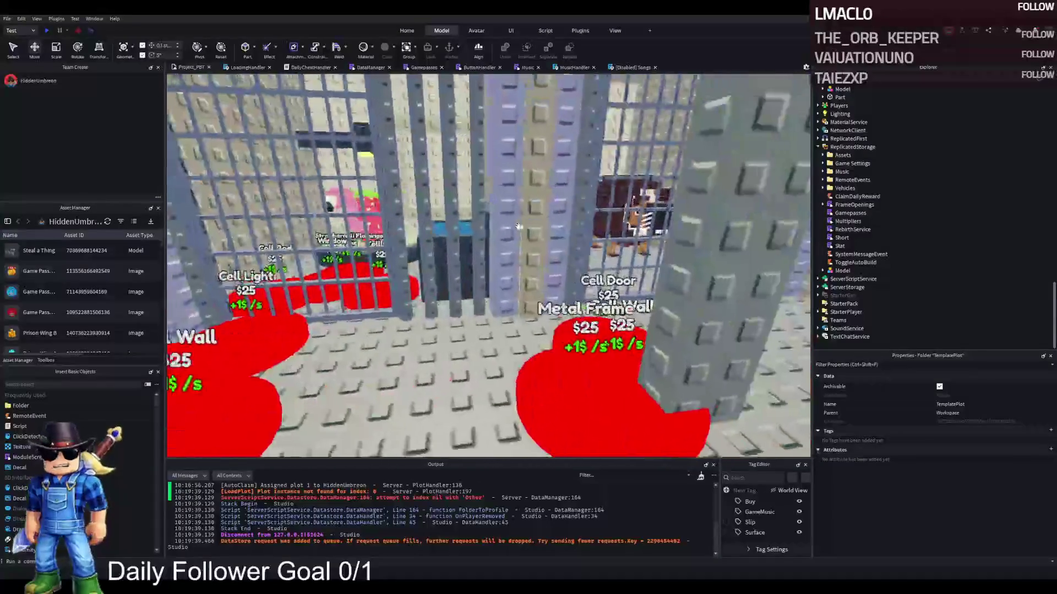
{"action": "key", "text": "s"}
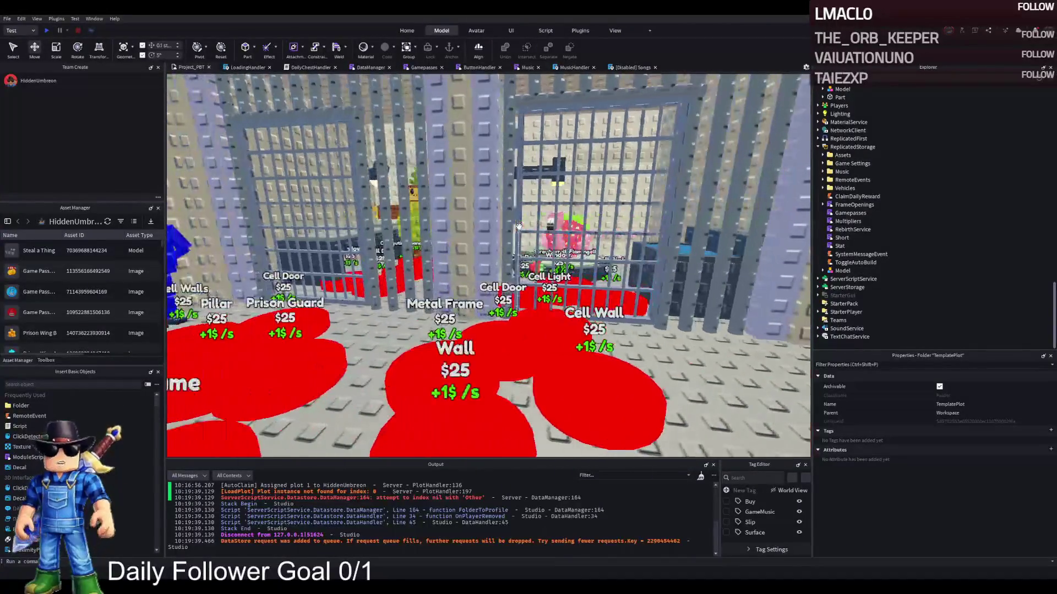
{"action": "key", "text": "s"}
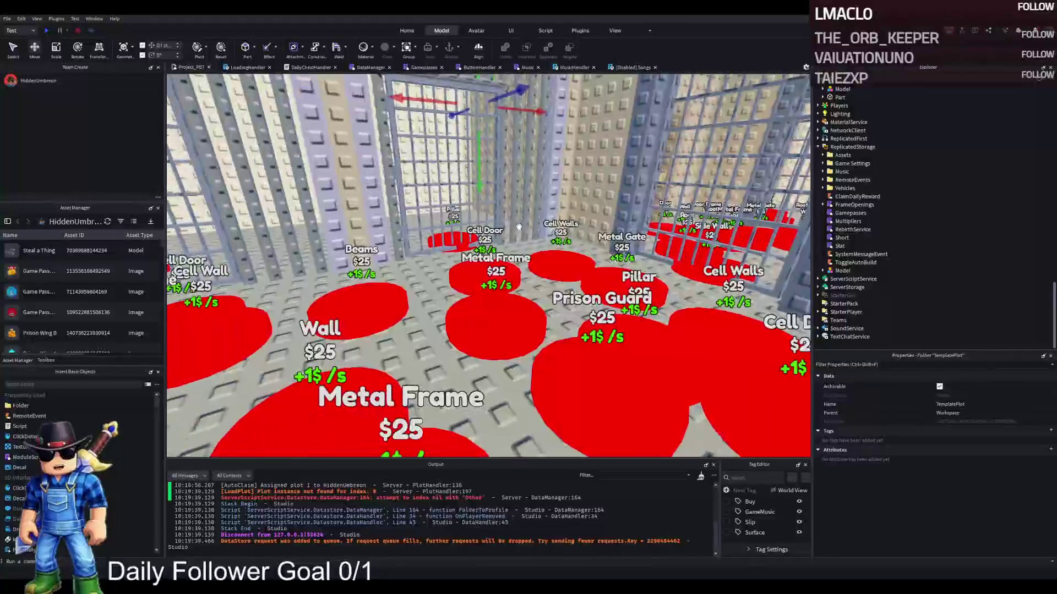
{"action": "key", "text": "w"}
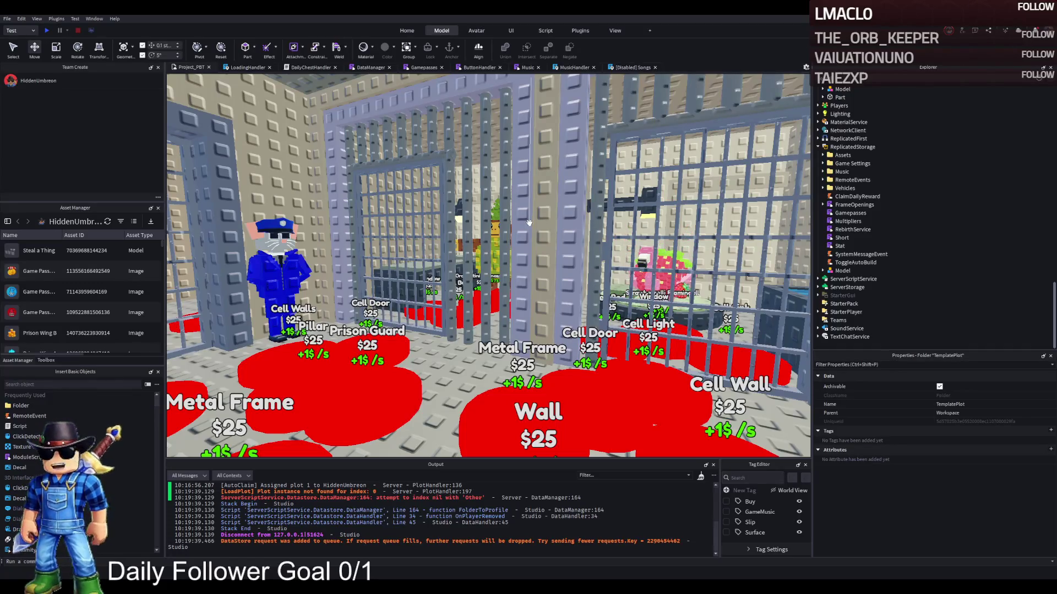
{"action": "key", "text": "s"}
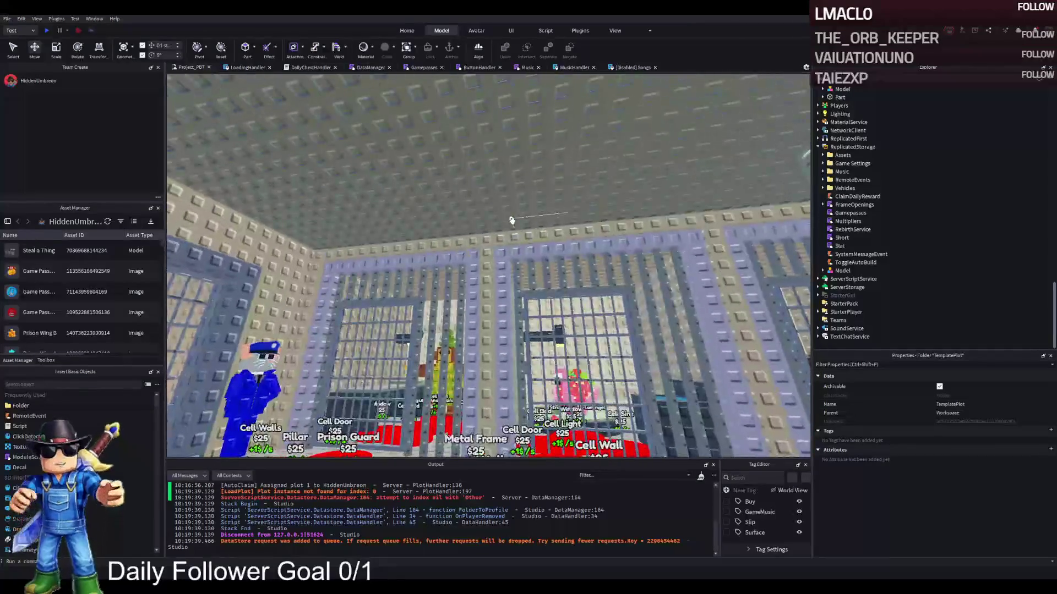
{"action": "key", "text": "q"}
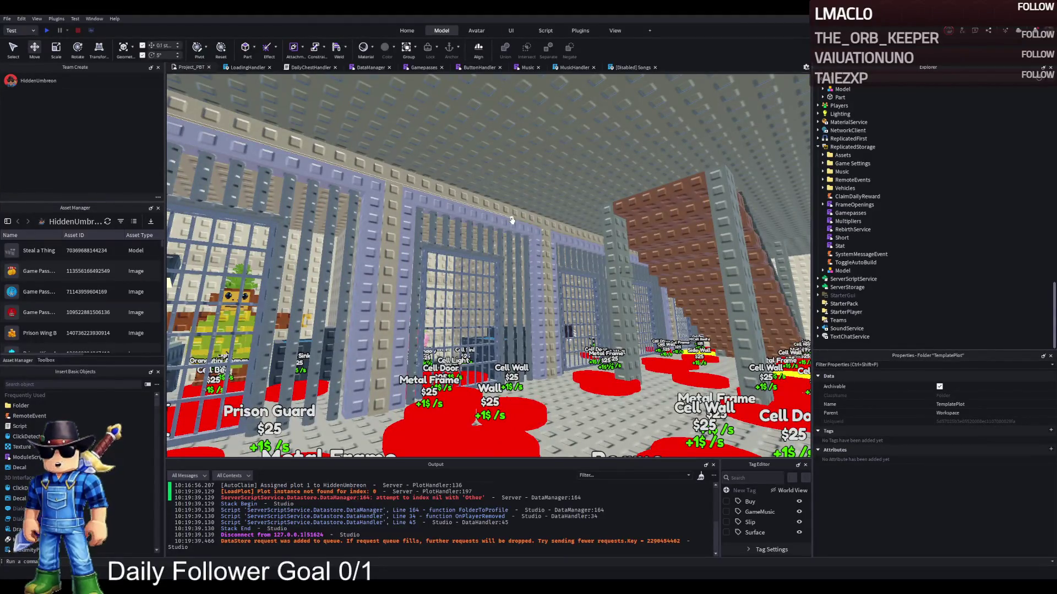
{"action": "key", "text": "a"}
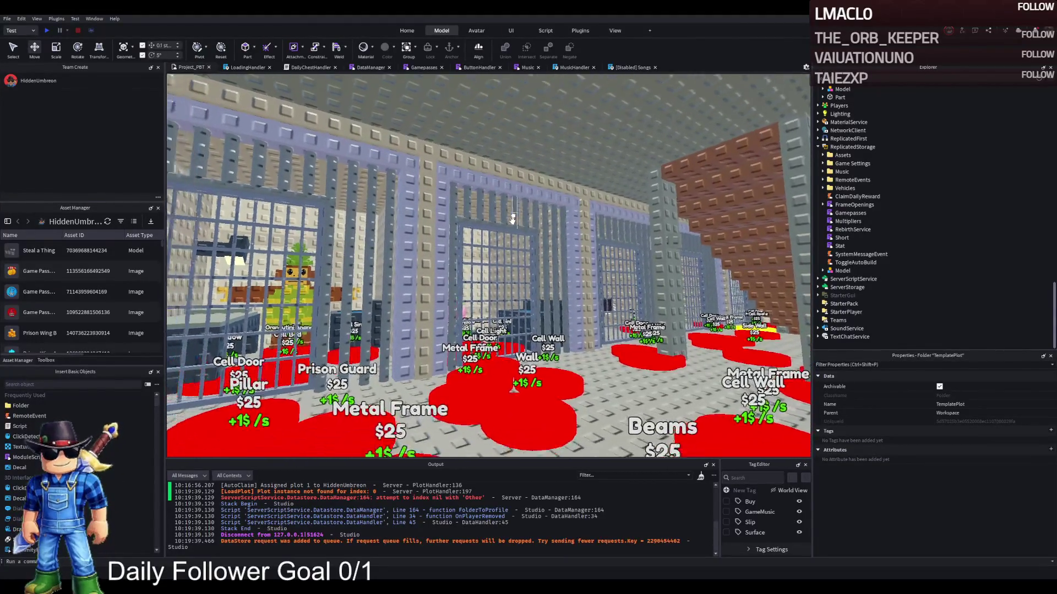
{"action": "key", "text": "w"}
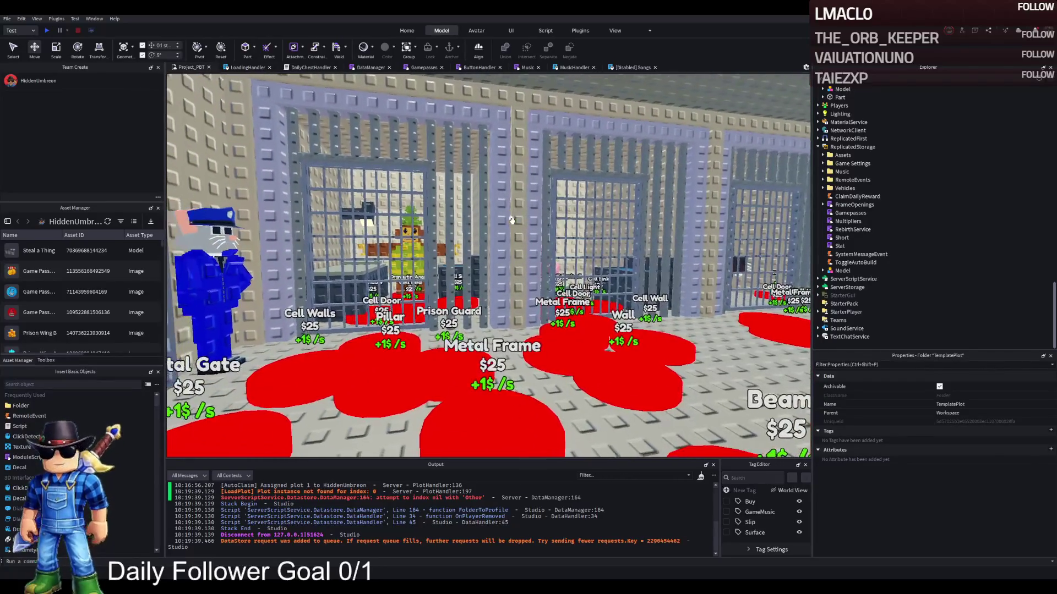
{"action": "key", "text": "w"}
{"action": "key", "text": "d"}
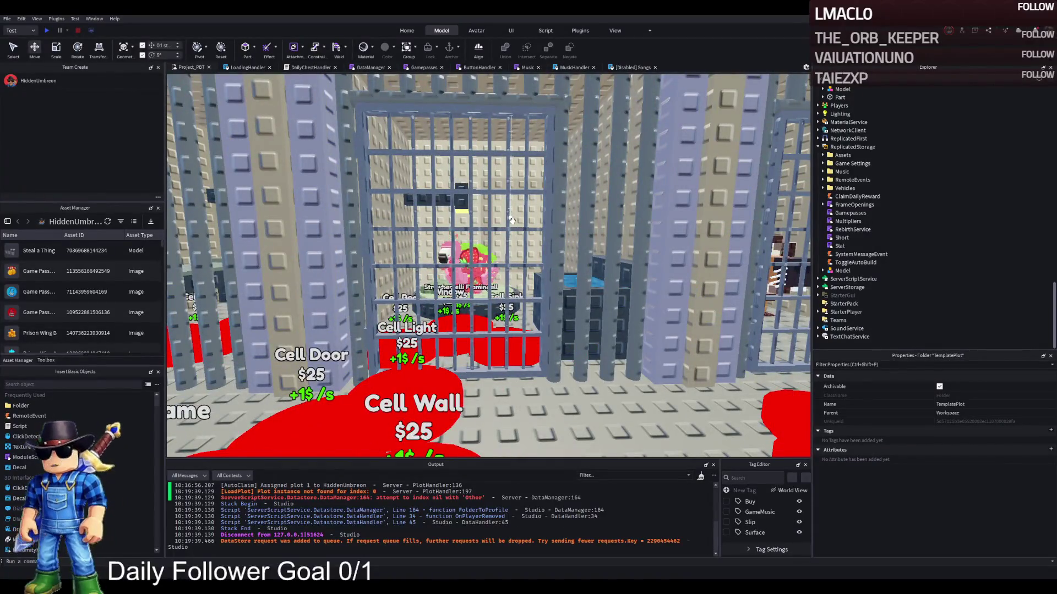
{"action": "key", "text": "d"}
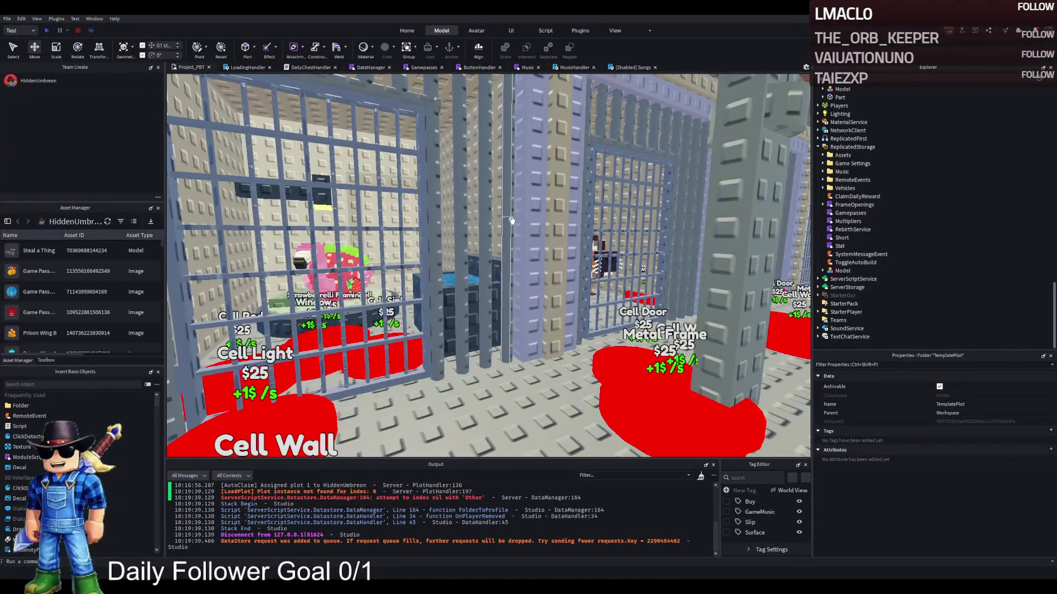
{"action": "key", "text": "a"}
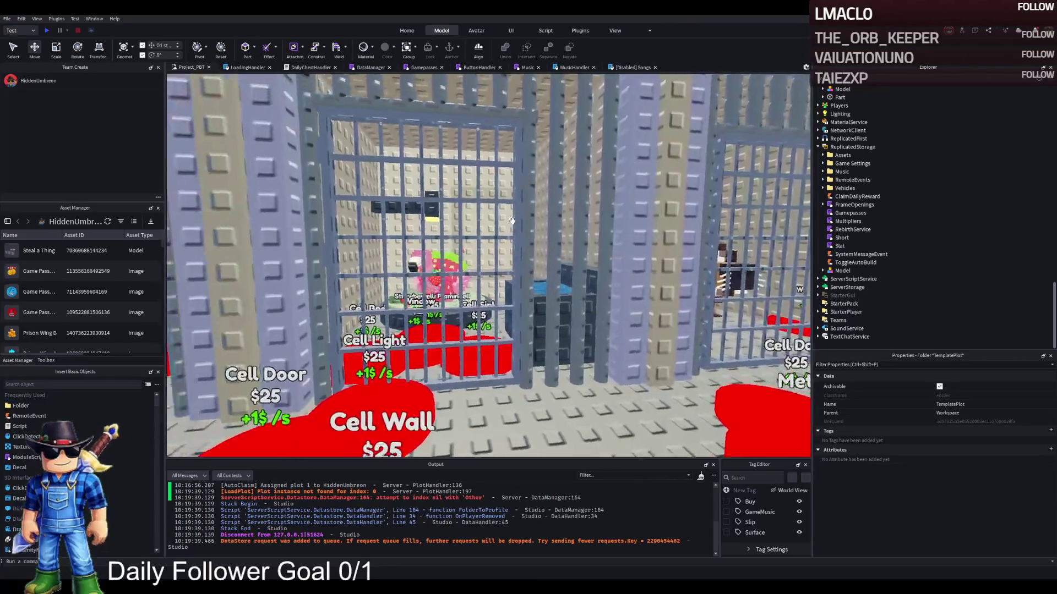
{"action": "key", "text": "a"}
{"action": "key", "text": "a"}
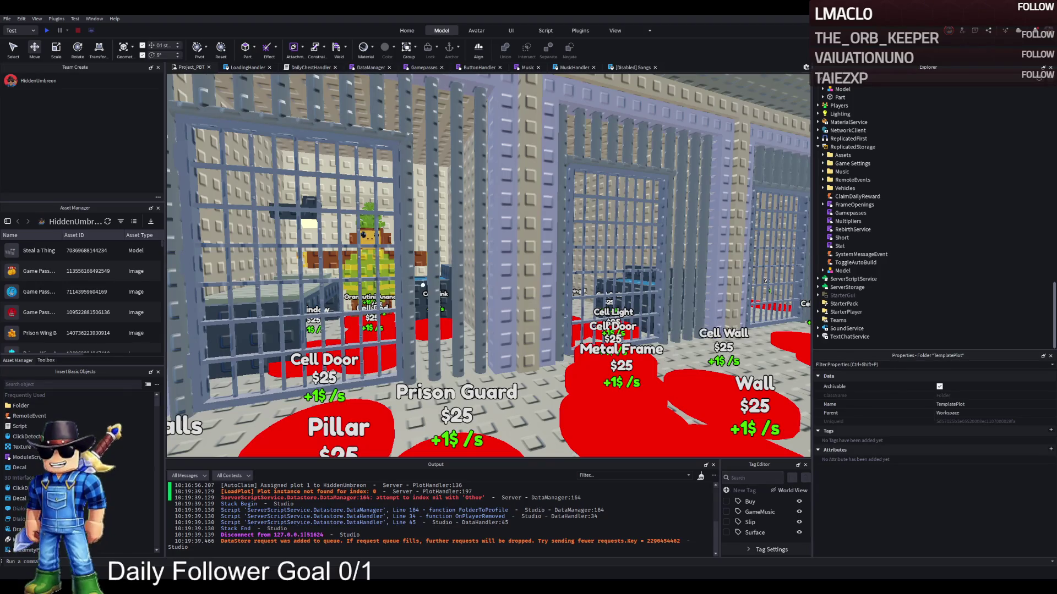
{"action": "key", "text": "w"}
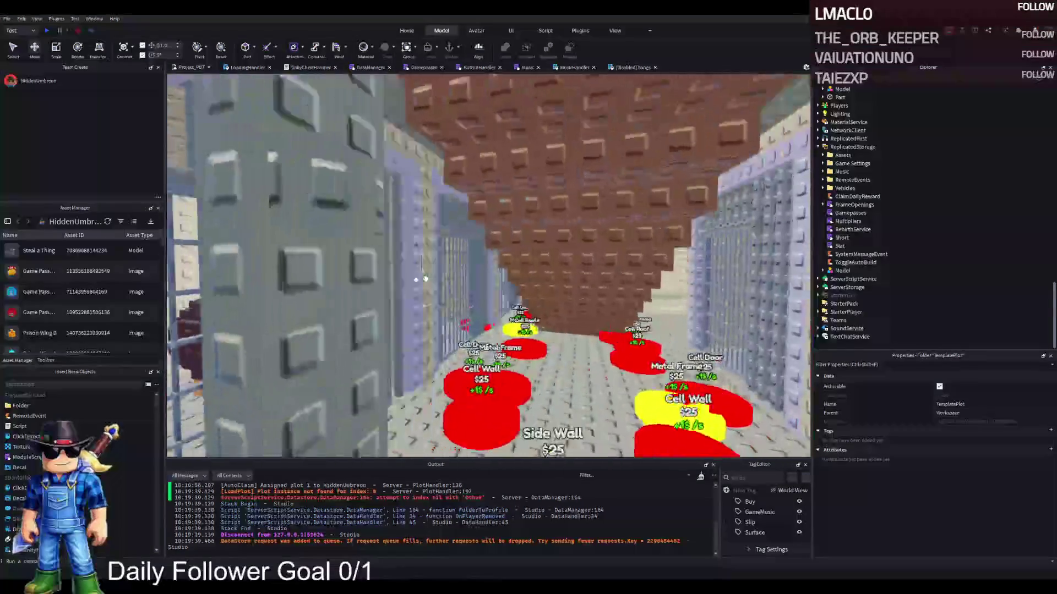
{"action": "key", "text": "w"}
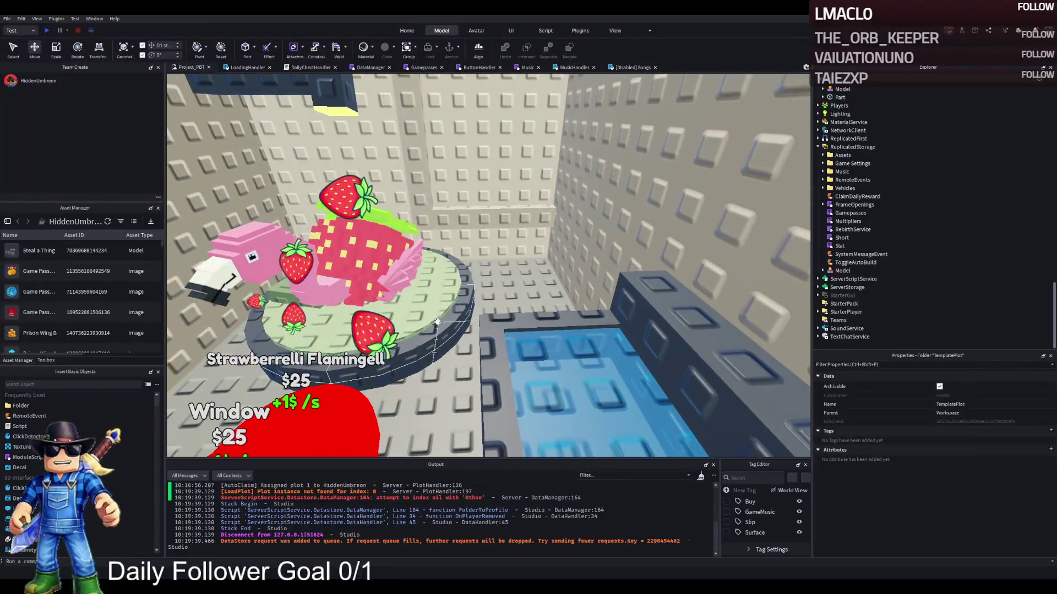
{"action": "left_click", "coordinate": [436, 321]}
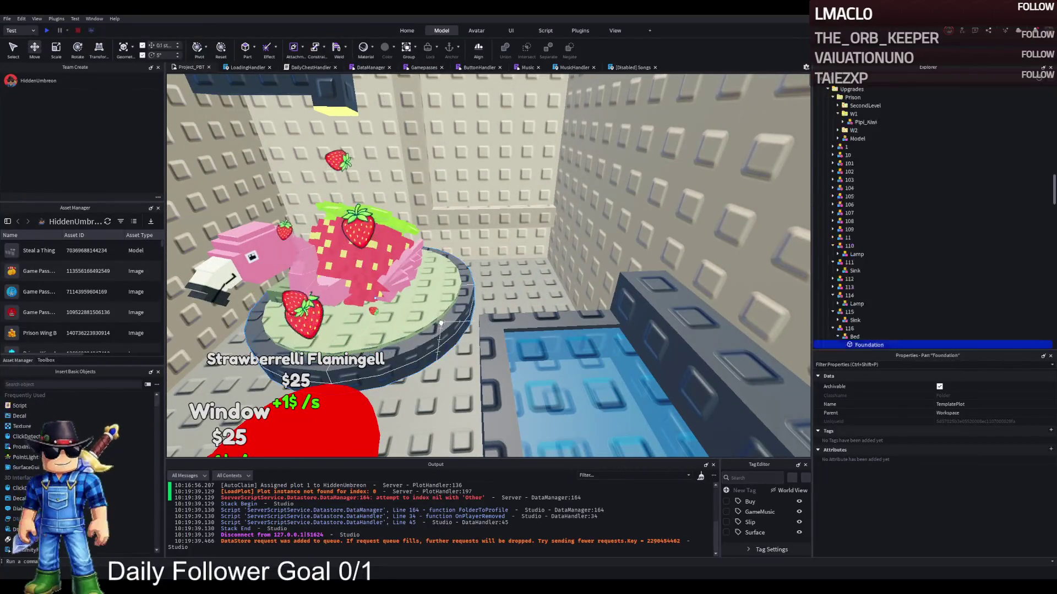
{"action": "left_click", "coordinate": [848, 337]}
{"action": "left_click", "coordinate": [838, 336]}
{"action": "scroll", "coordinate": [842, 330], "scroll_direction": "down", "scroll_amount": 2}
{"action": "key", "text": "ctrl+d"}
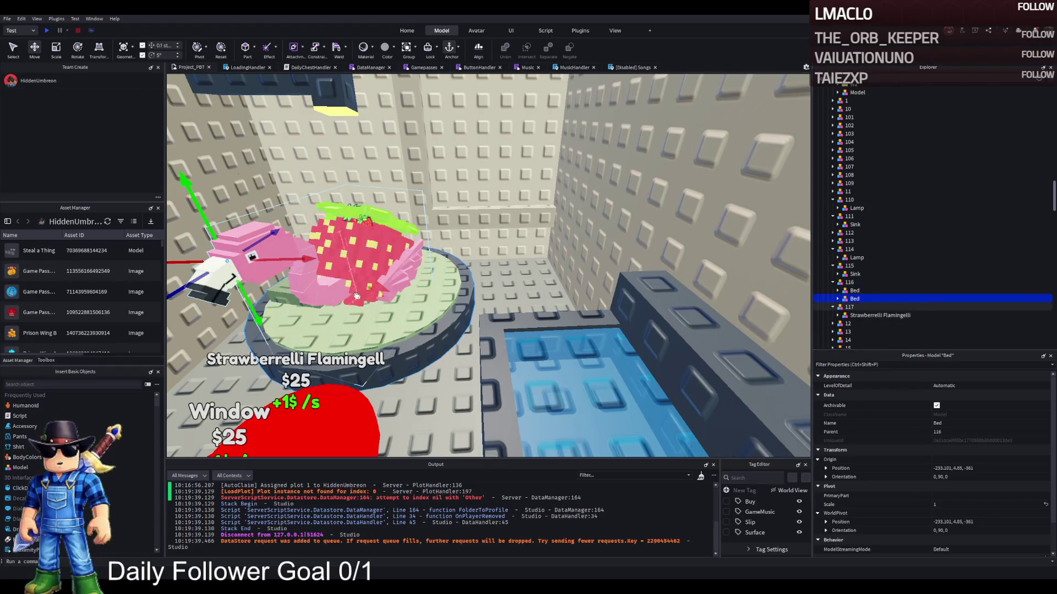
{"action": "mouse_move", "coordinate": [297, 258]}
{"action": "left_mouse_down"}
{"action": "mouse_move", "coordinate": [417, 260]}
{"action": "mouse_move", "coordinate": [465, 422]}
{"action": "mouse_move", "coordinate": [439, 299]}
{"action": "mouse_move", "coordinate": [424, 341]}
{"action": "left_mouse_up"}
{"action": "left_click_drag", "start_coordinate": [438, 257], "coordinate": [396, 253]}
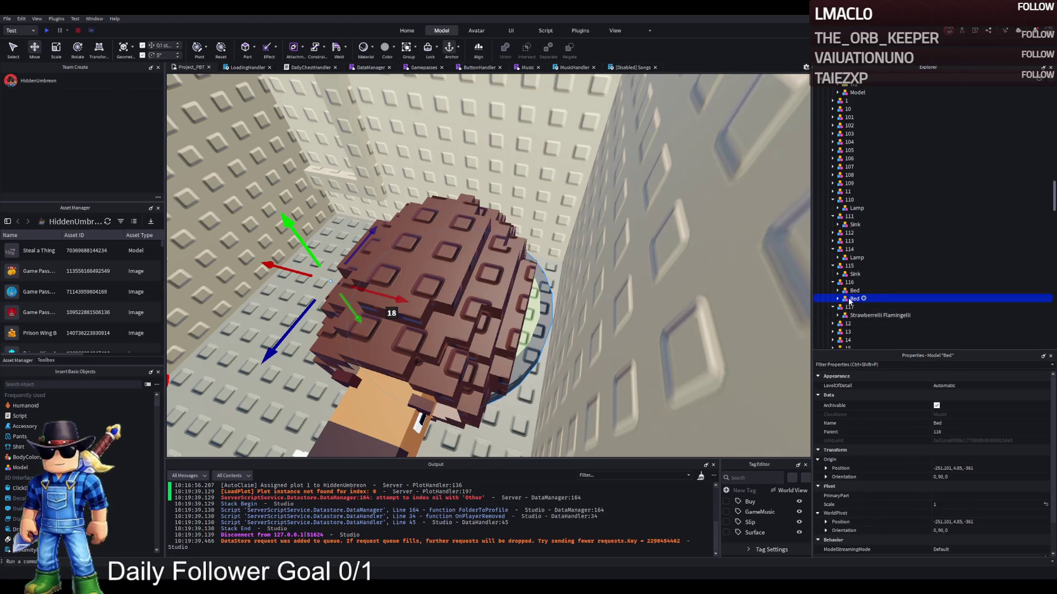
Move the Bed copy into the W1 folder beside Burbaloni_Lolliloli.
{"action": "scroll", "coordinate": [865, 272], "scroll_direction": "up", "scroll_amount": 3}
{"action": "left_click_drag", "start_coordinate": [860, 141], "coordinate": [860, 142]}
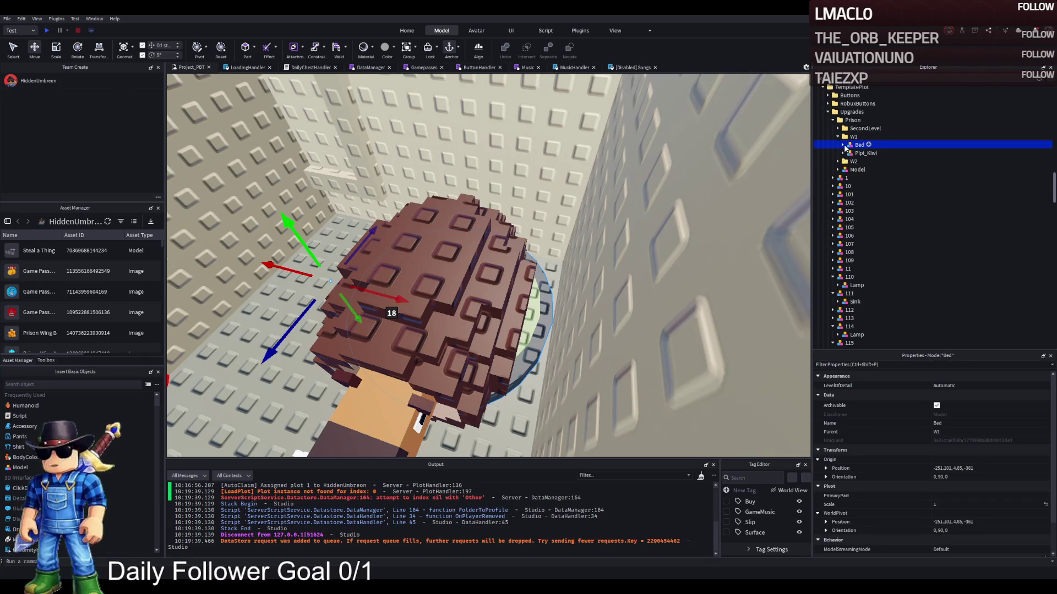
{"action": "left_click", "coordinate": [449, 272]}
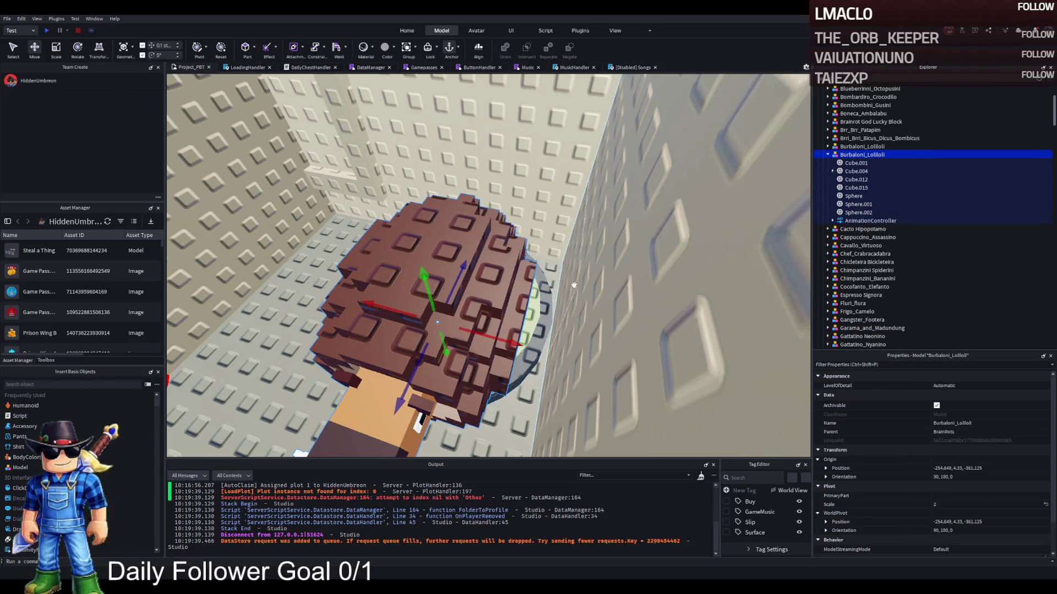
{"action": "left_click", "coordinate": [540, 304]}
{"action": "left_click", "coordinate": [844, 154]}
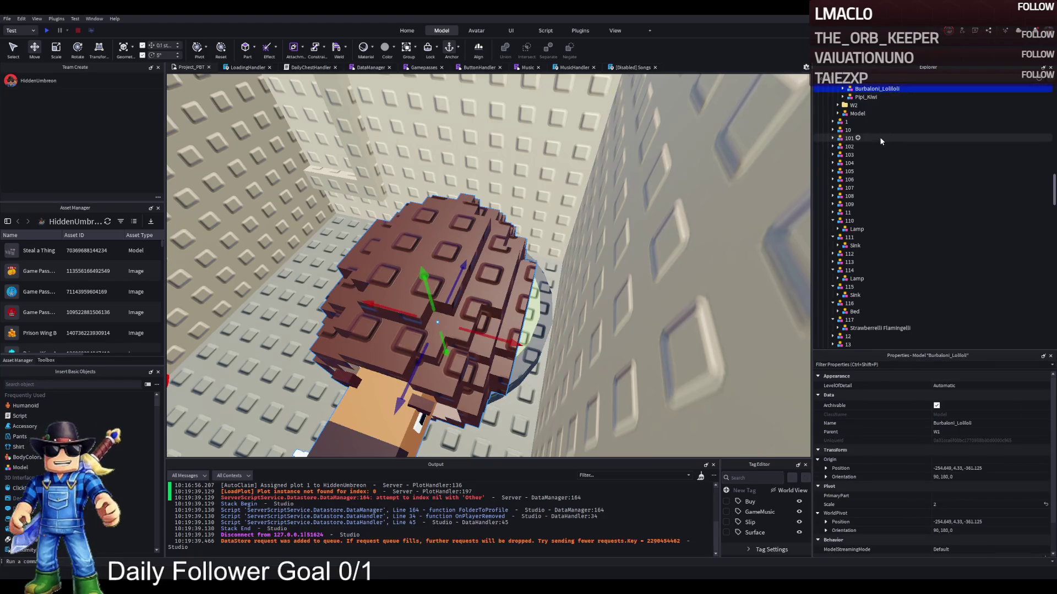
{"action": "left_click", "coordinate": [866, 157]}
{"action": "left_click", "coordinate": [857, 149]}
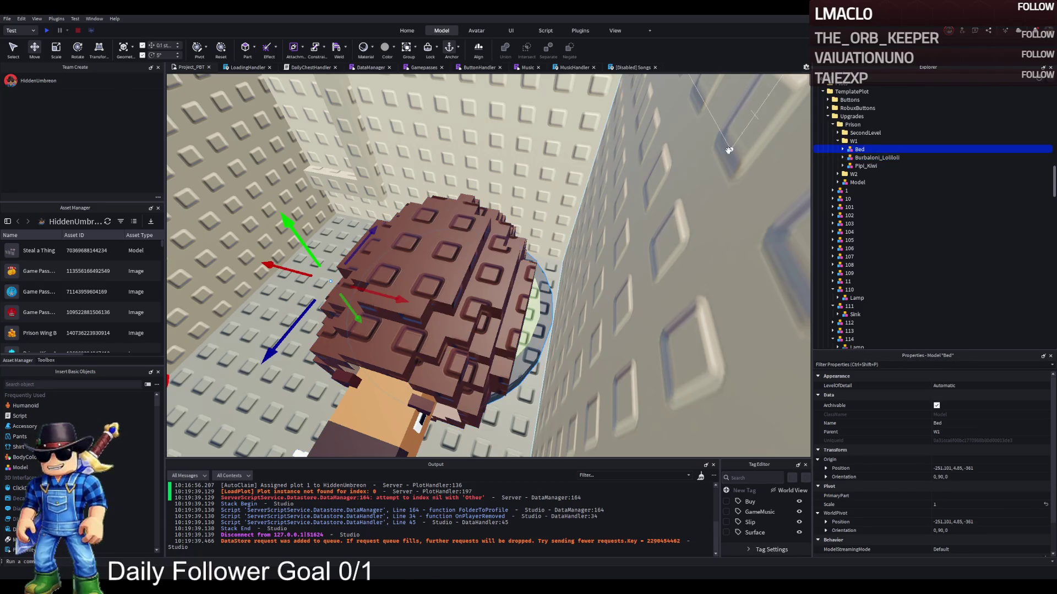
Change the bed's Foundation shape to Block and stretch its left side outward.
{"action": "key", "text": "f"}
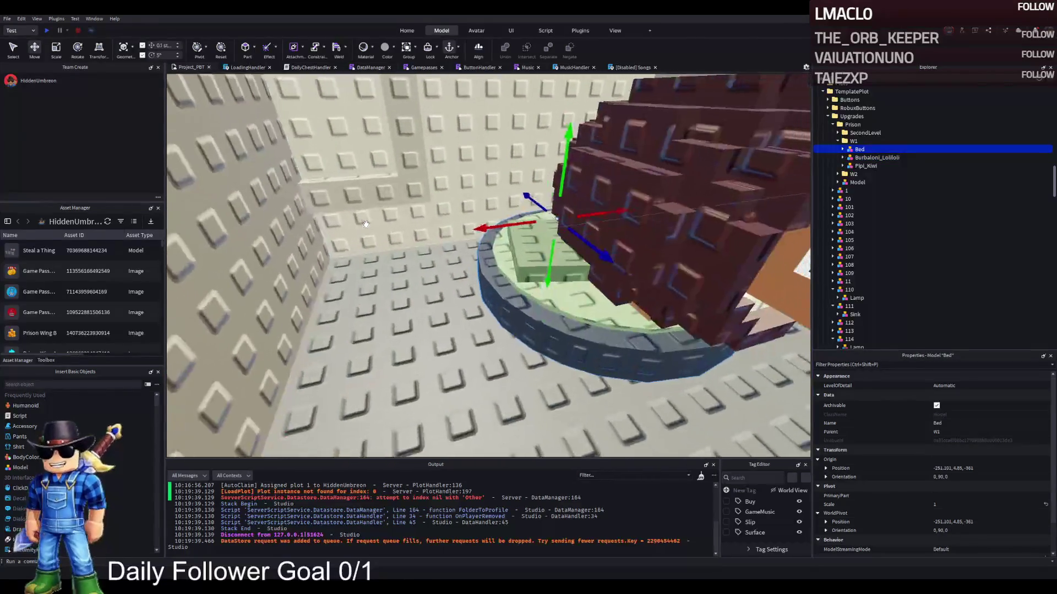
{"action": "left_click", "coordinate": [501, 297]}
{"action": "key", "text": "f"}
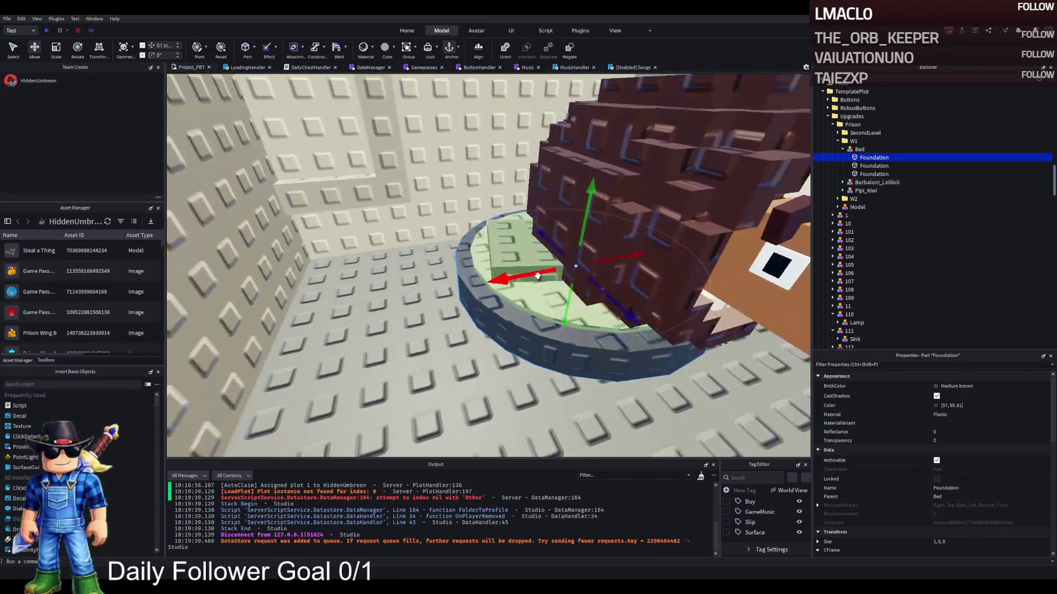
{"action": "scroll", "coordinate": [962, 463], "scroll_direction": "down", "scroll_amount": 10}
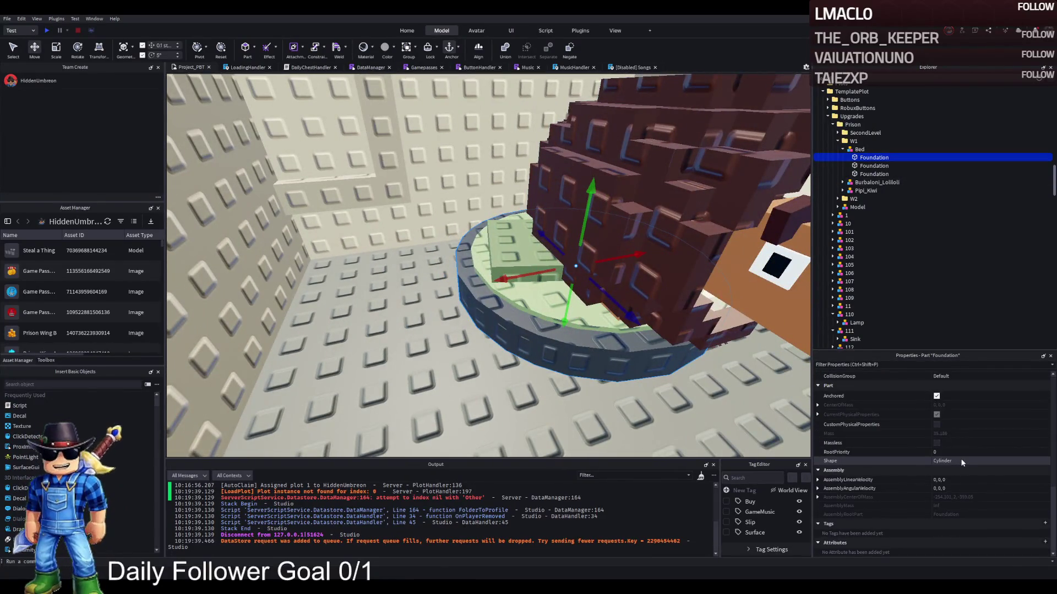
{"action": "left_click", "coordinate": [962, 461]}
{"action": "left_click", "coordinate": [946, 480]}
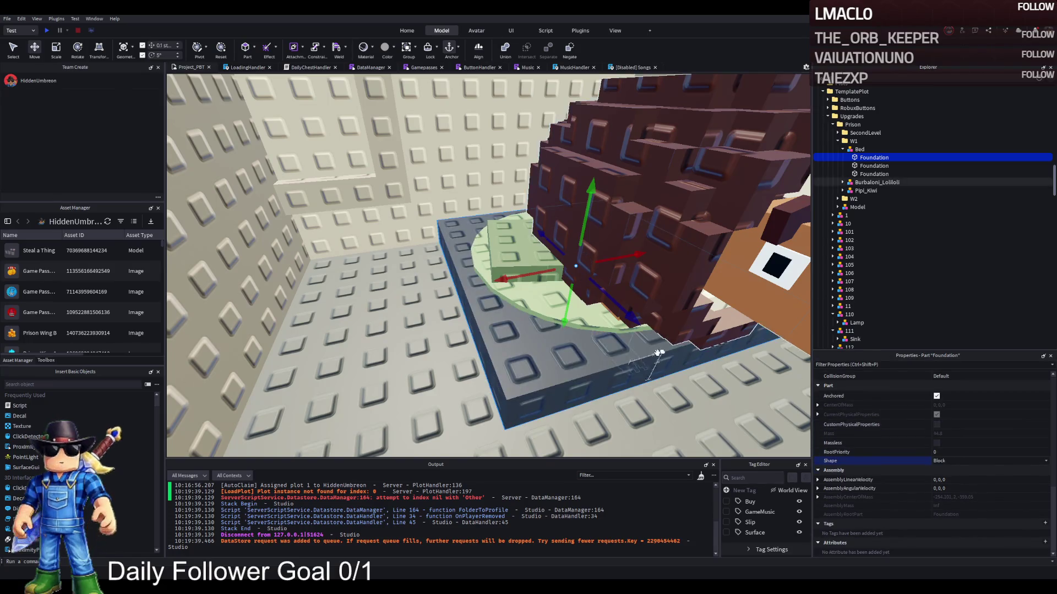
{"action": "key", "text": "ctrl+3"}
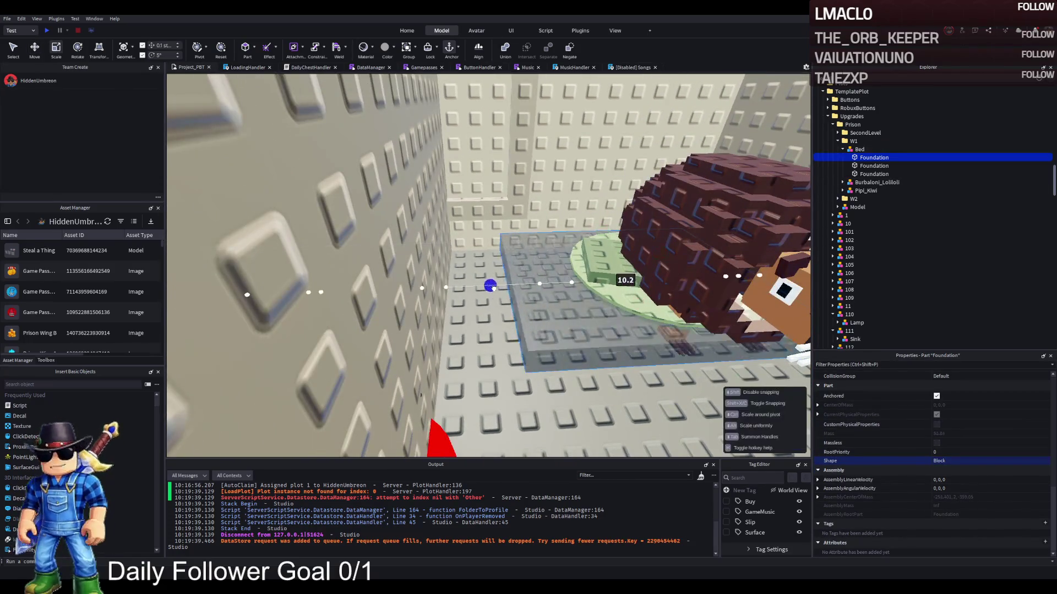
{"action": "left_click_drag", "start_coordinate": [484, 288], "coordinate": [440, 296]}
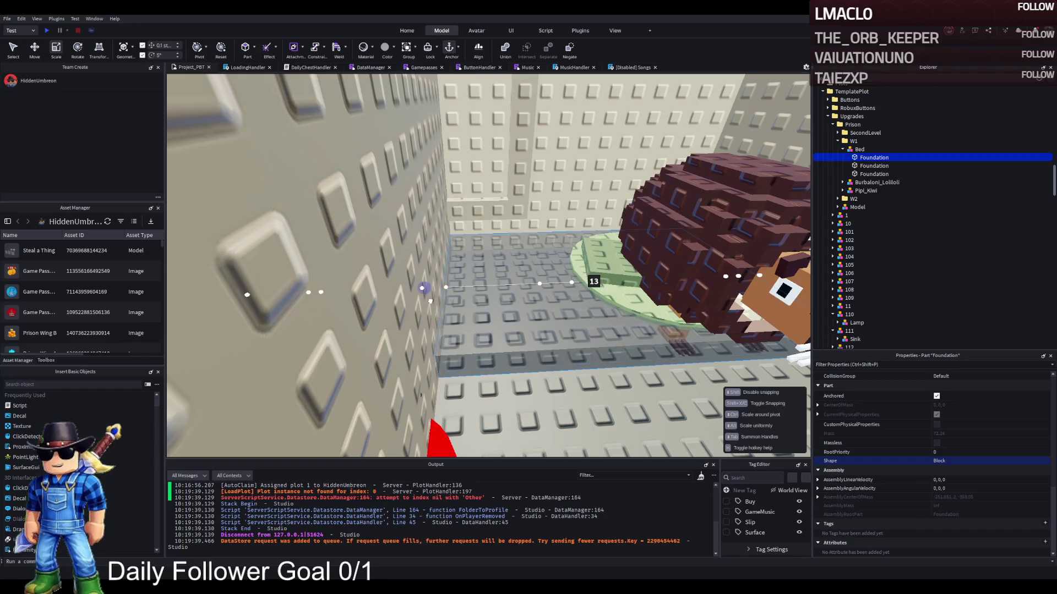
Select the bed's second Foundation and slide it left across the green floor.
{"action": "key", "text": "s"}
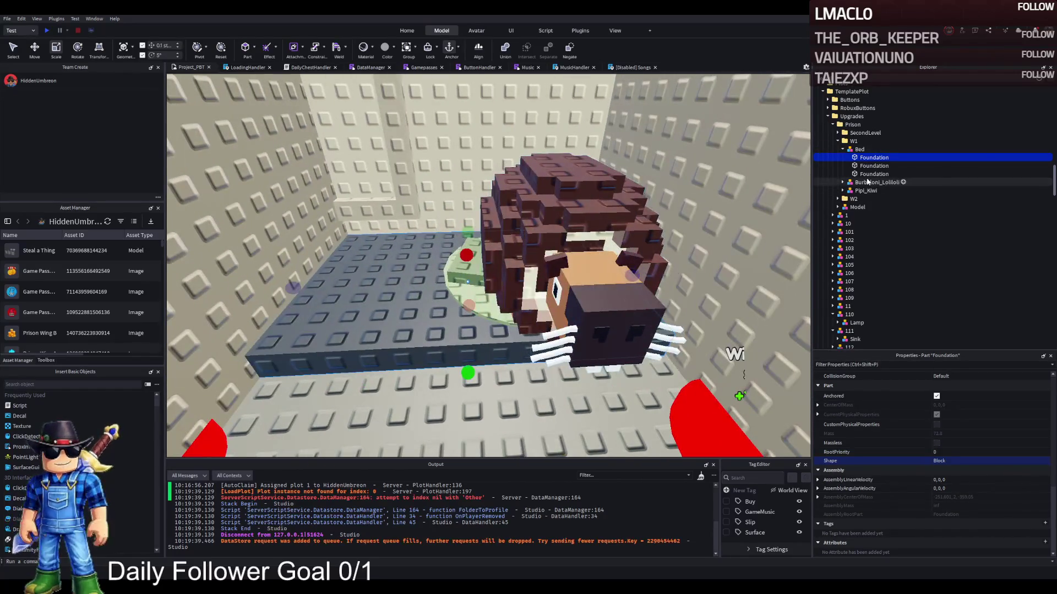
{"action": "left_click", "coordinate": [874, 166]}
{"action": "scroll", "coordinate": [980, 461], "scroll_direction": "up", "scroll_amount": 3}
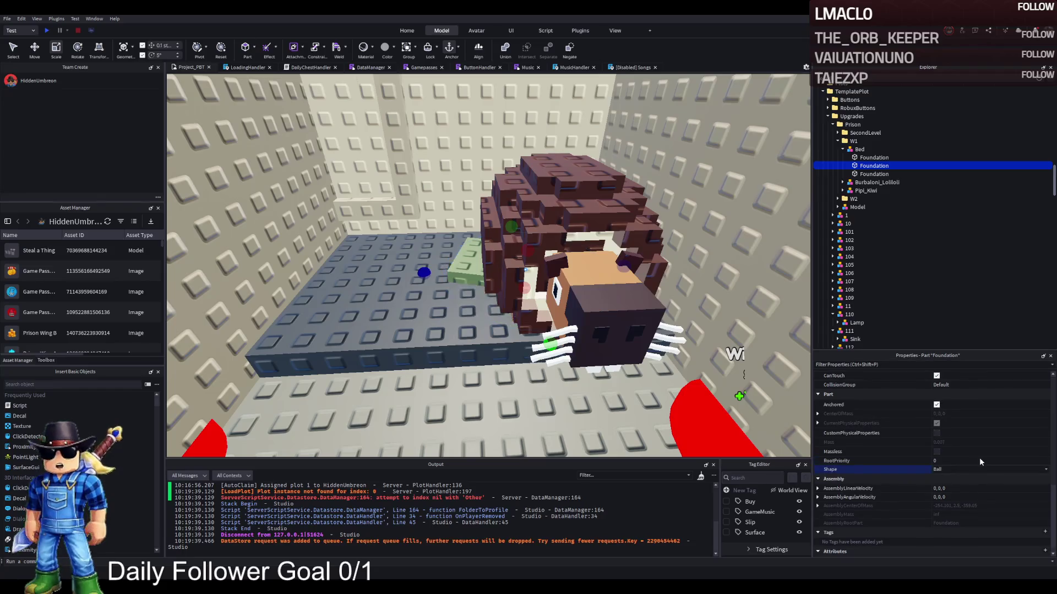
{"action": "scroll", "coordinate": [940, 487], "scroll_direction": "down", "scroll_amount": 1}
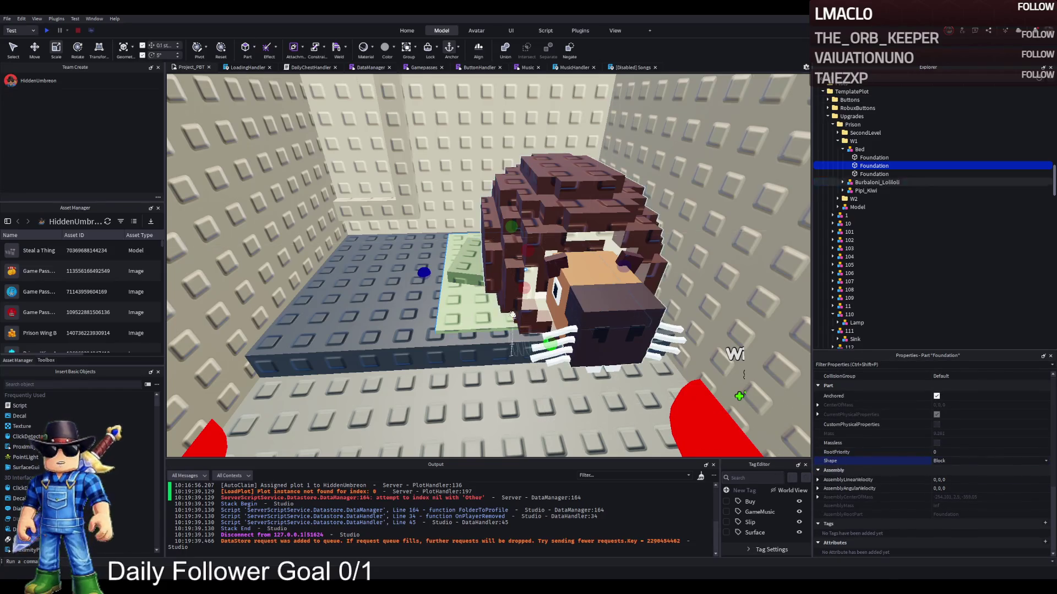
{"action": "key", "text": "f"}
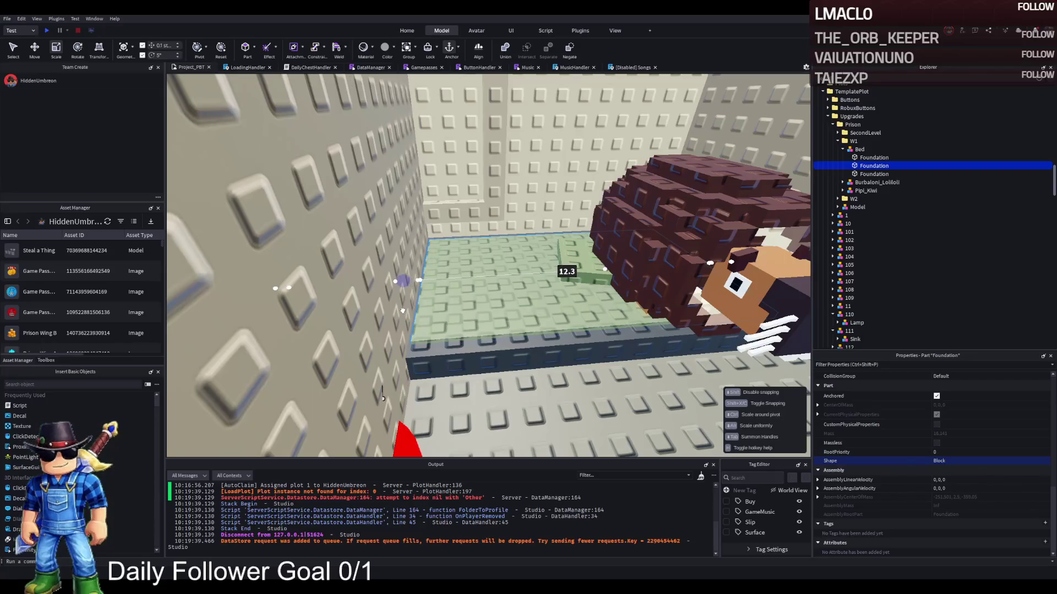
{"action": "key", "text": "w"}
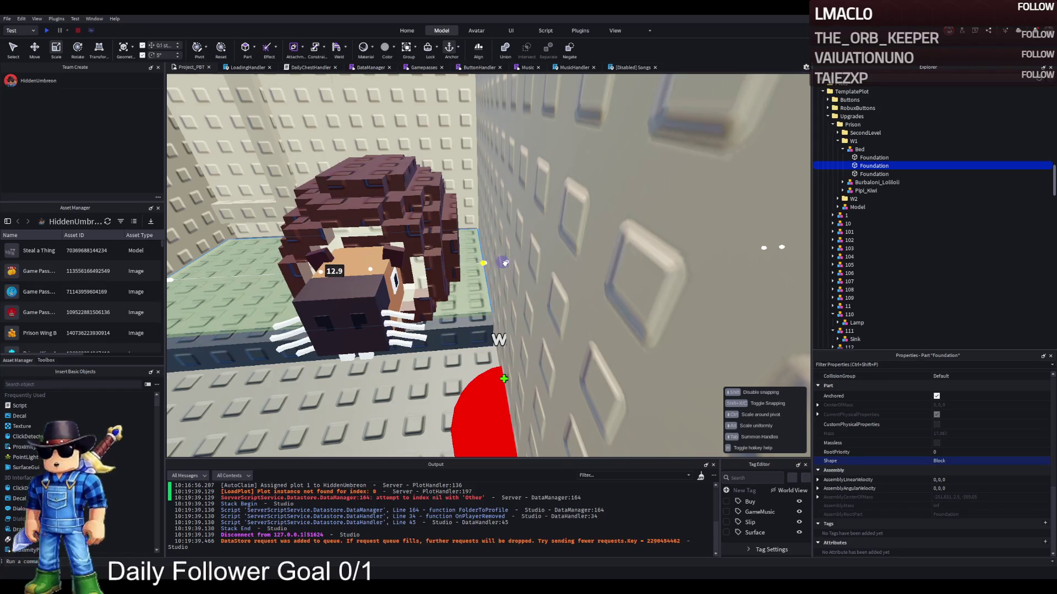
{"action": "mouse_move", "coordinate": [503, 261]}
{"action": "left_mouse_down"}
{"action": "mouse_move", "coordinate": [435, 281]}
{"action": "mouse_move", "coordinate": [502, 264]}
{"action": "left_mouse_up"}
{"action": "key", "text": "w"}
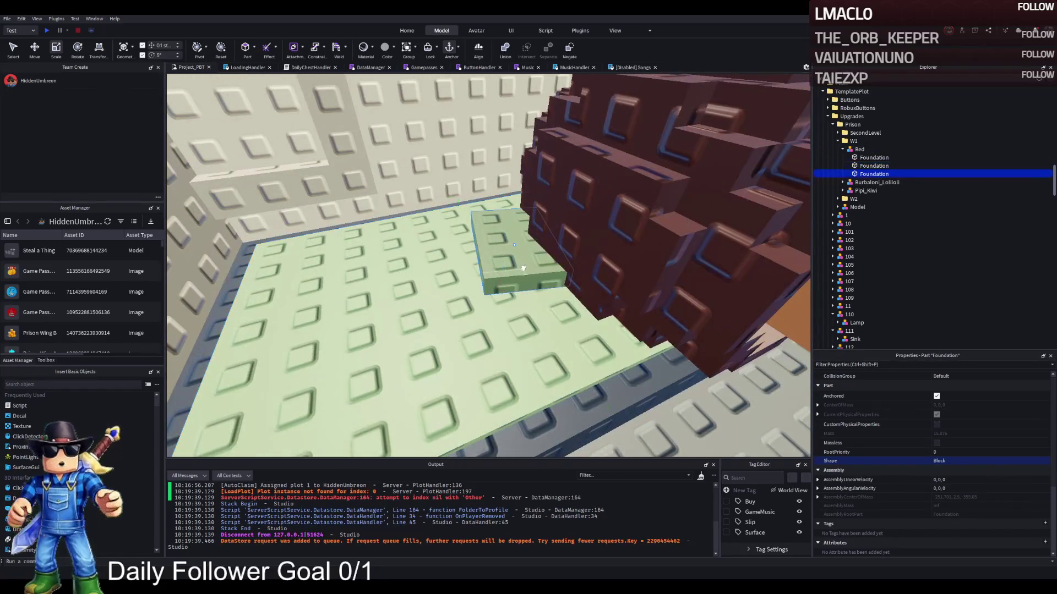
{"action": "left_click_drag", "start_coordinate": [523, 268], "coordinate": [279, 355]}
Widen the Foundation on its left side and shift it into place on the floor.
{"action": "key", "text": "w"}
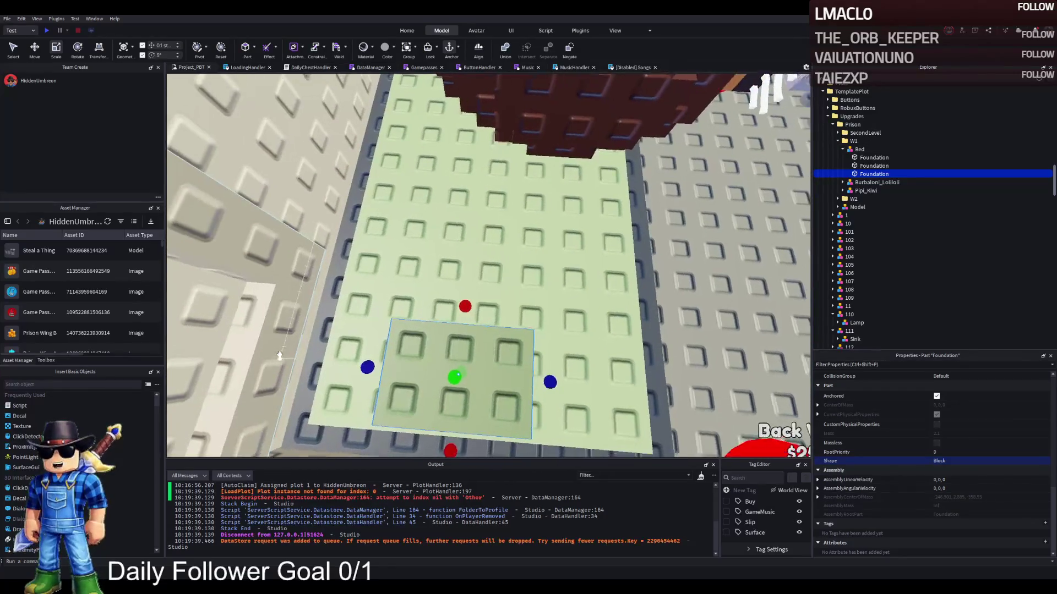
{"action": "mouse_move", "coordinate": [365, 380]}
{"action": "left_mouse_down"}
{"action": "mouse_move", "coordinate": [319, 382]}
{"action": "mouse_move", "coordinate": [315, 395]}
{"action": "left_mouse_up"}
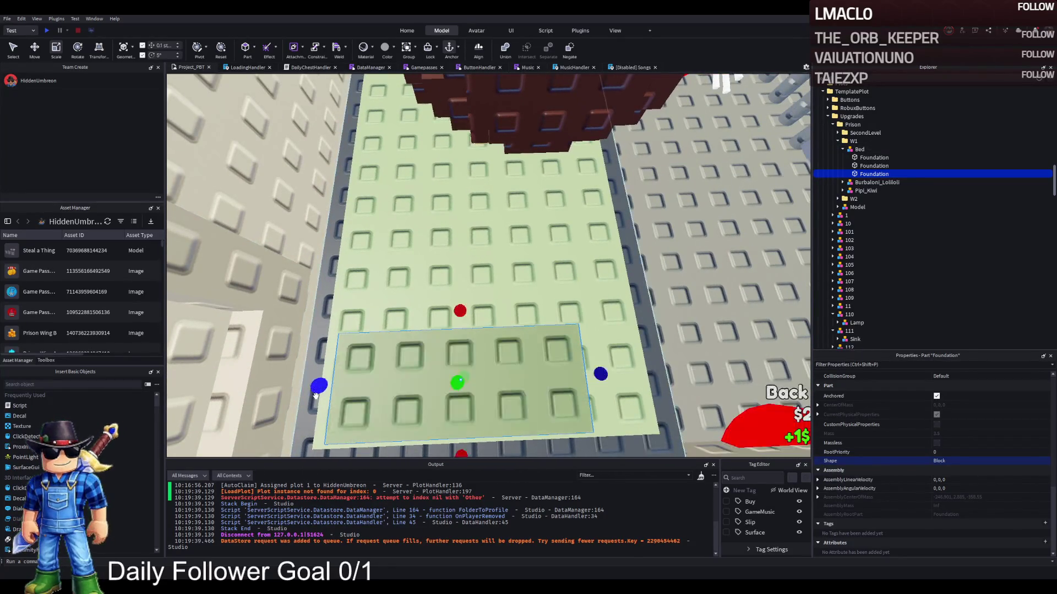
{"action": "key", "text": "ctrl+2"}
{"action": "mouse_move", "coordinate": [550, 381]}
{"action": "left_mouse_down"}
{"action": "mouse_move", "coordinate": [502, 378]}
{"action": "mouse_move", "coordinate": [496, 393]}
{"action": "left_mouse_up"}
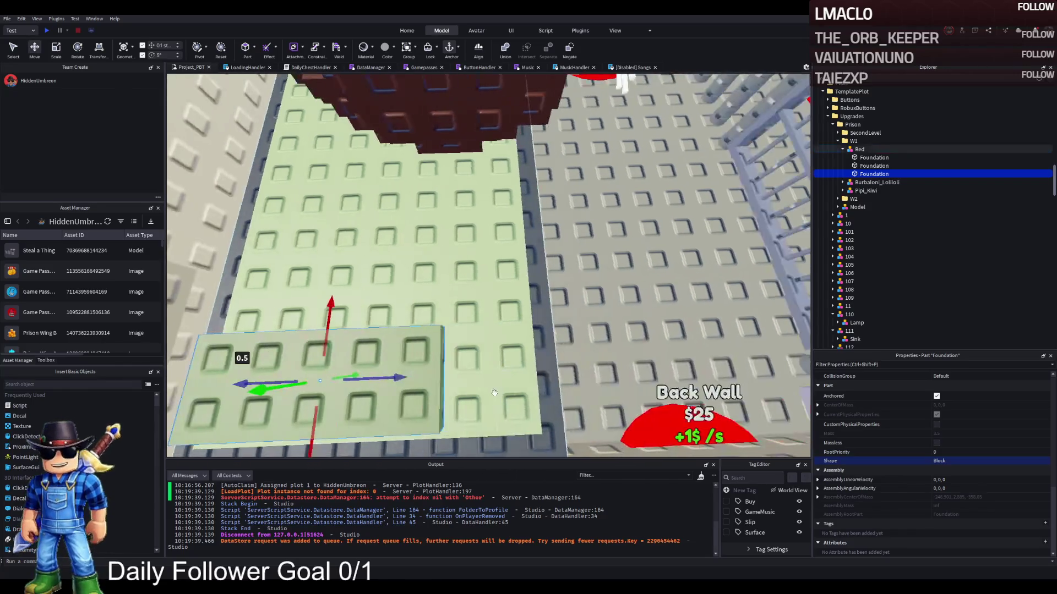
{"action": "mouse_move", "coordinate": [400, 379]}
{"action": "left_mouse_down"}
{"action": "mouse_move", "coordinate": [493, 372]}
{"action": "mouse_move", "coordinate": [447, 378]}
{"action": "left_mouse_up"}
Reposition, lower and re-angle the Burbaloni_Lolliloli model in the cell.
{"action": "left_click_drag", "start_coordinate": [568, 314], "coordinate": [572, 310]}
{"action": "key", "text": "f"}
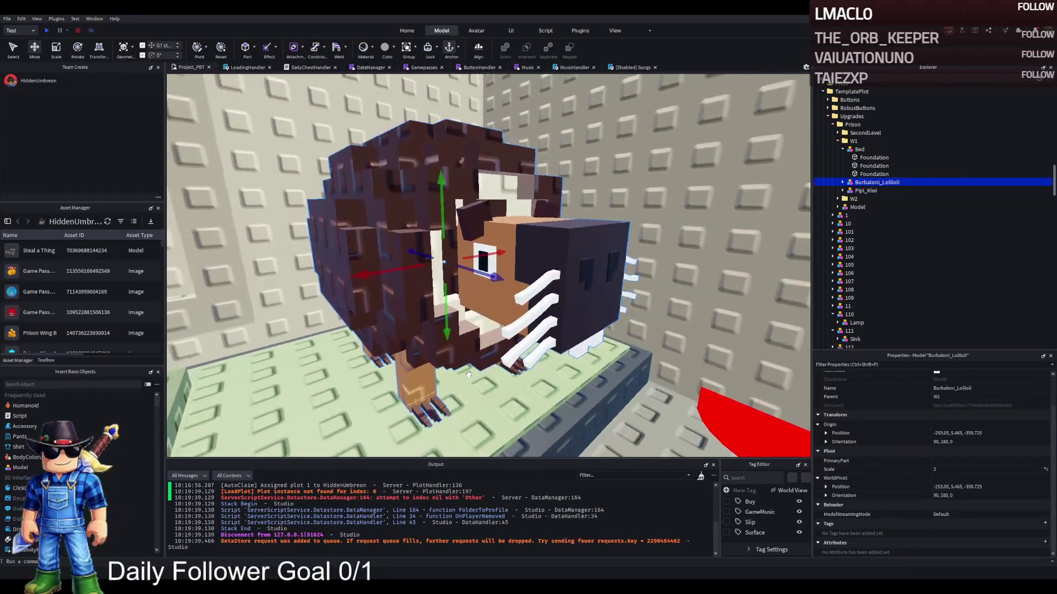
{"action": "mouse_move", "coordinate": [462, 315]}
{"action": "left_mouse_down"}
{"action": "mouse_move", "coordinate": [469, 344]}
{"action": "mouse_move", "coordinate": [387, 298]}
{"action": "mouse_move", "coordinate": [410, 309]}
{"action": "left_mouse_up"}
{"action": "key", "text": "ctrl+2"}
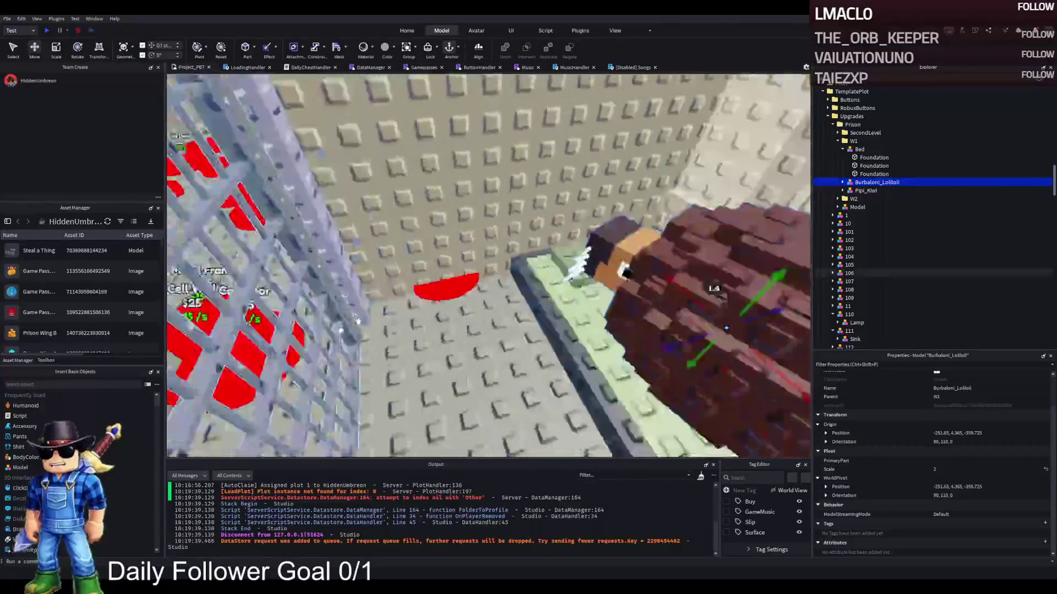
{"action": "scroll", "coordinate": [344, 313], "scroll_direction": "down", "scroll_amount": 3}
{"action": "scroll", "coordinate": [344, 313], "scroll_direction": "up", "scroll_amount": 5}
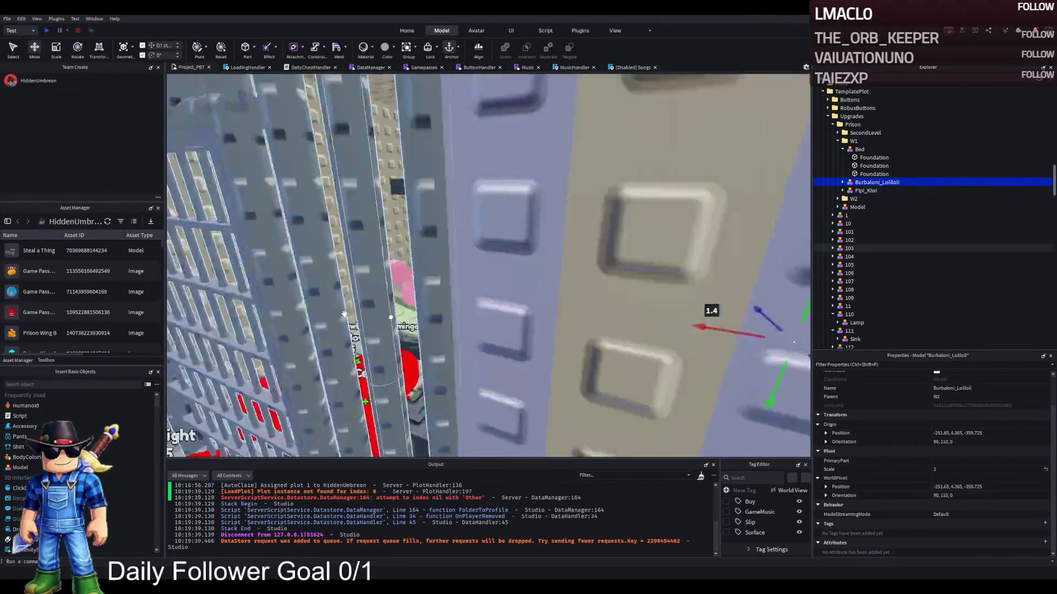
Duplicate the Lamp from model 114 and move the copy 13.8 studs along X.
{"action": "left_click", "coordinate": [447, 320]}
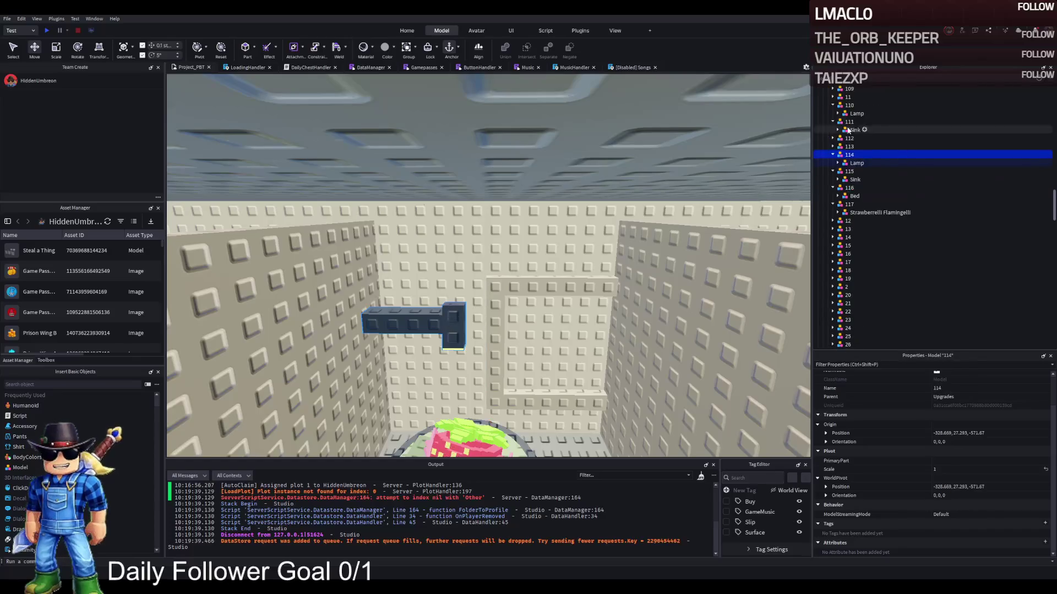
{"action": "left_click", "coordinate": [854, 163]}
{"action": "key", "text": "ctrl+d"}
{"action": "scroll", "coordinate": [442, 348], "scroll_direction": "up", "scroll_amount": 3}
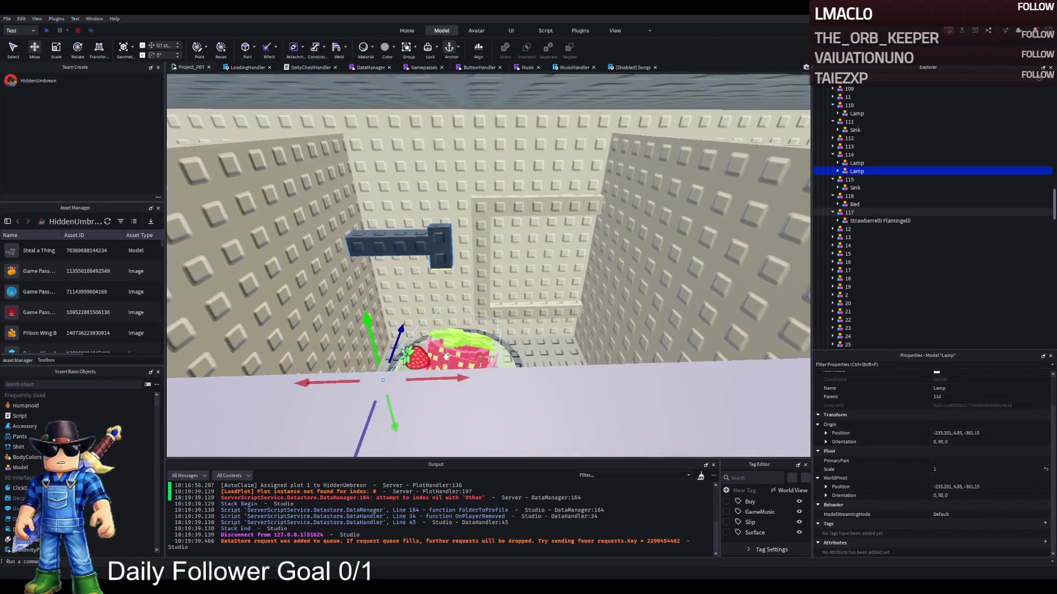
{"action": "mouse_move", "coordinate": [442, 348]}
{"action": "left_mouse_down"}
{"action": "mouse_move", "coordinate": [438, 276]}
{"action": "mouse_move", "coordinate": [438, 437]}
{"action": "mouse_move", "coordinate": [438, 343]}
{"action": "left_mouse_up"}
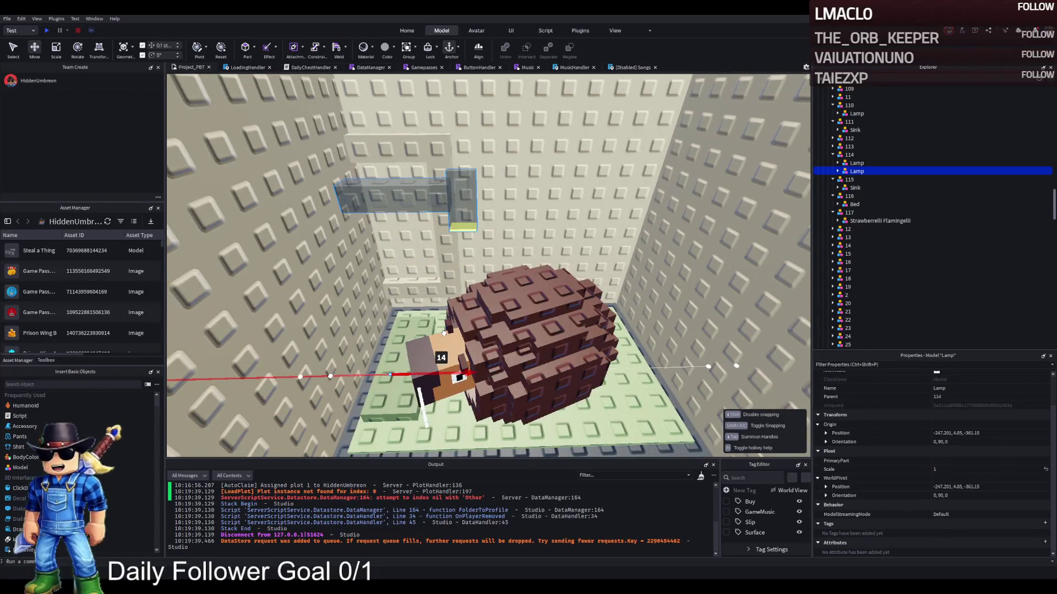
Move the Lamp copy into the W1 folder.
{"action": "right_click", "coordinate": [444, 333]}
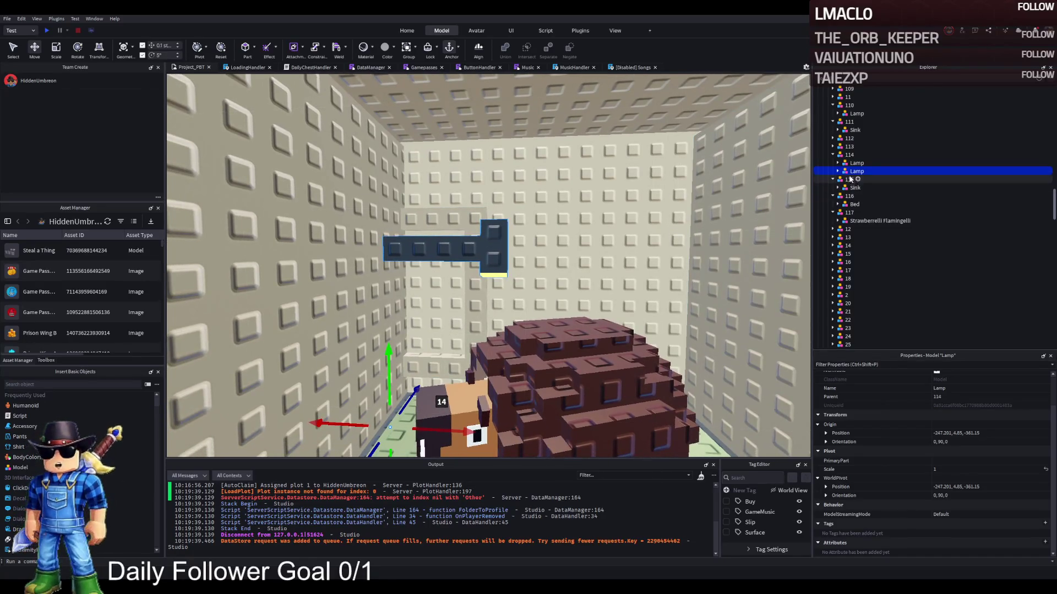
{"action": "scroll", "coordinate": [854, 172], "scroll_direction": "up", "scroll_amount": 6}
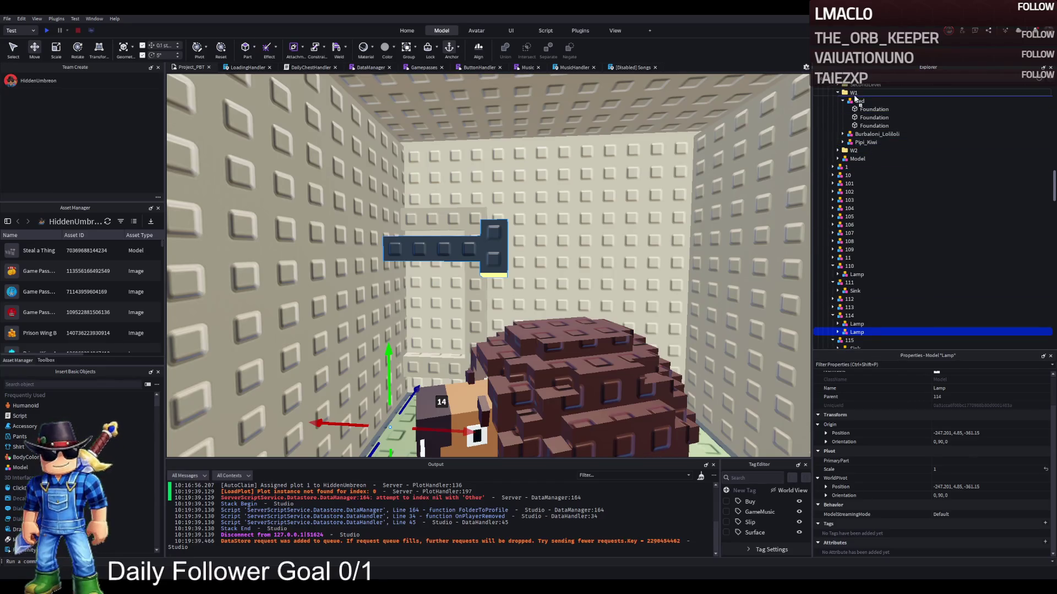
{"action": "left_click_drag", "start_coordinate": [854, 98], "coordinate": [854, 94]}
{"action": "scroll", "coordinate": [518, 282], "scroll_direction": "down", "scroll_amount": 5}
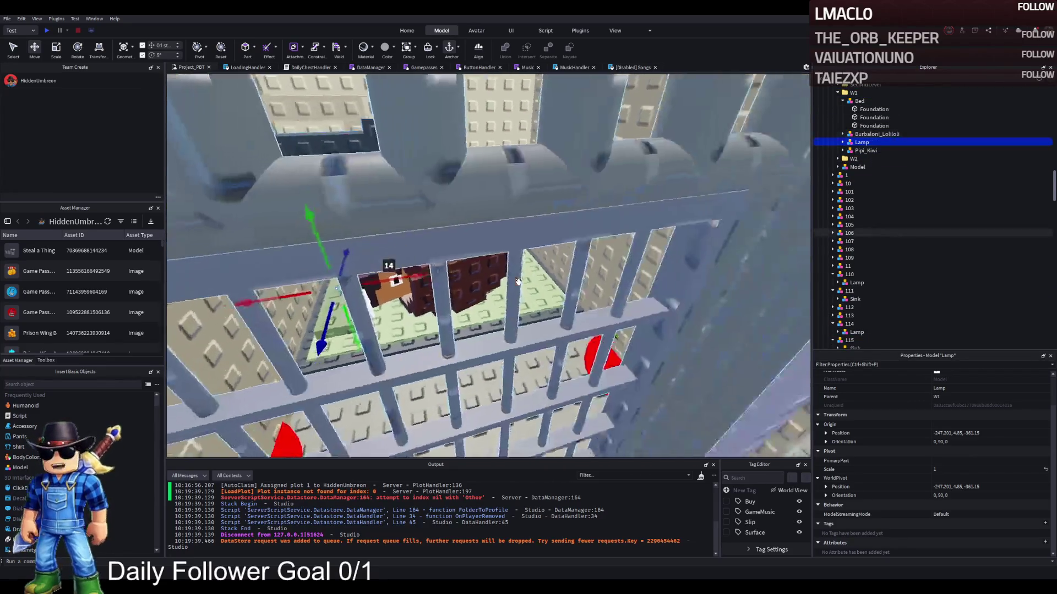
{"action": "scroll", "coordinate": [517, 282], "scroll_direction": "up", "scroll_amount": 5}
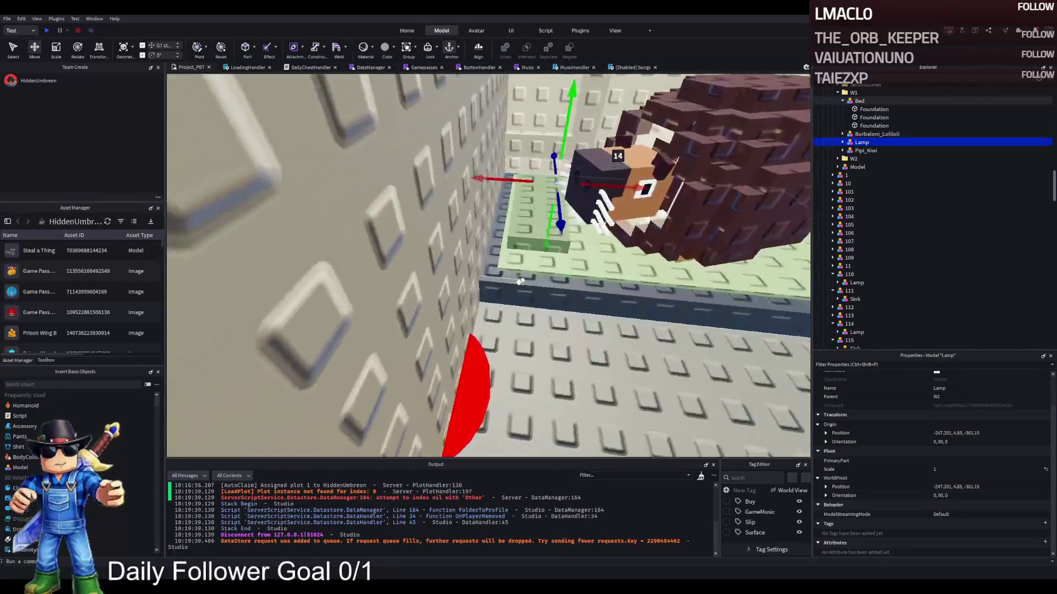
{"action": "scroll", "coordinate": [517, 281], "scroll_direction": "down", "scroll_amount": 4}
{"action": "scroll", "coordinate": [517, 281], "scroll_direction": "up", "scroll_amount": 4}
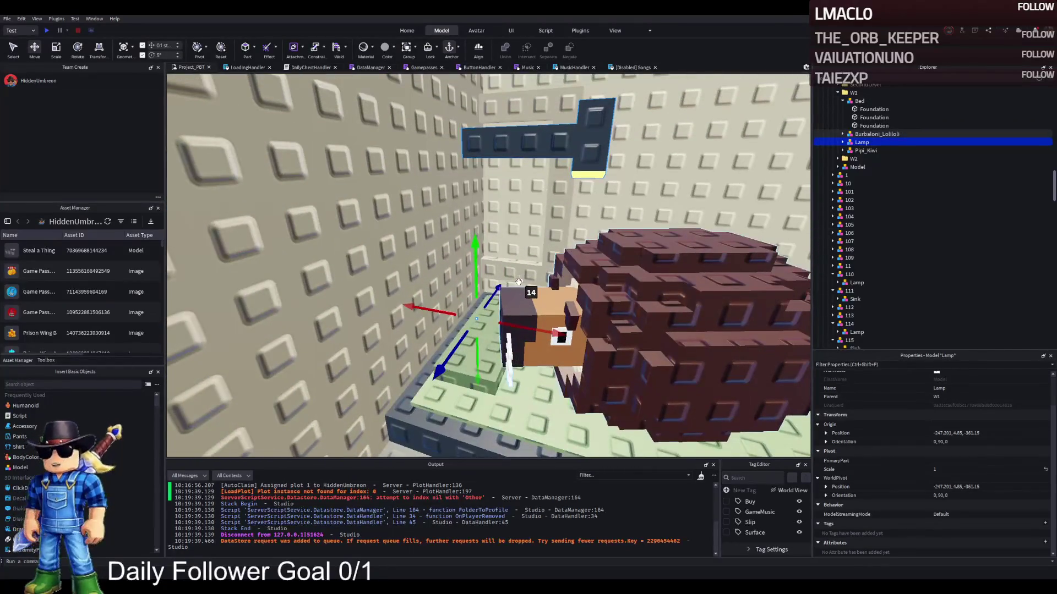
{"action": "scroll", "coordinate": [517, 281], "scroll_direction": "up", "scroll_amount": 5}
{"action": "scroll", "coordinate": [518, 281], "scroll_direction": "up", "scroll_amount": 5}
{"action": "left_click", "coordinate": [523, 284]}
Duplicate the Sink from model 115, rotate it 90° and slide it 9.4 studs into the cell.
{"action": "left_click", "coordinate": [855, 130]}
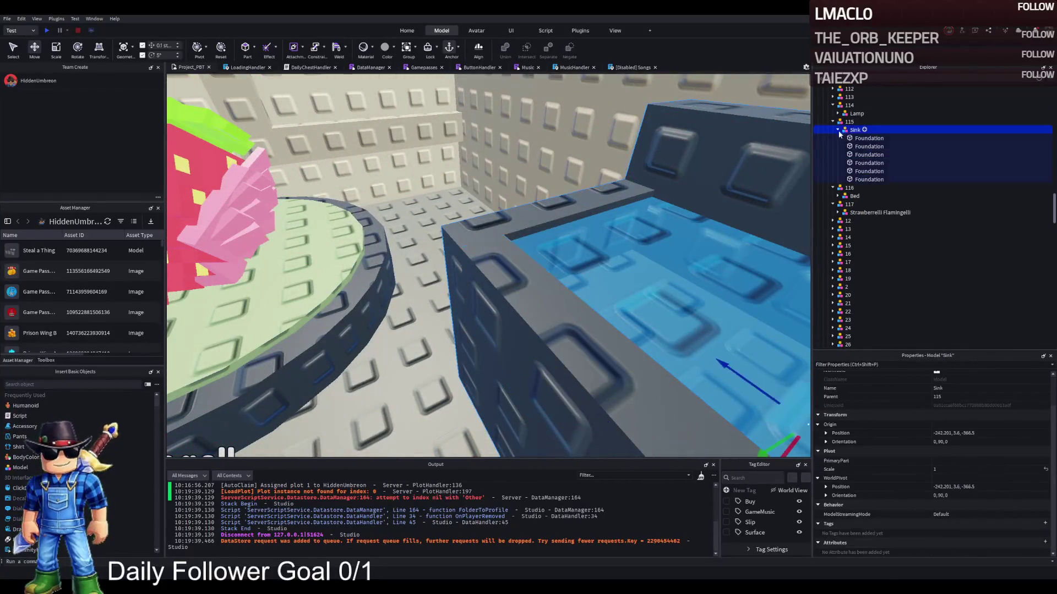
{"action": "key", "text": "f"}
{"action": "key", "text": "ctrl+d"}
{"action": "mouse_move", "coordinate": [516, 238]}
{"action": "left_mouse_down"}
{"action": "mouse_move", "coordinate": [378, 229]}
{"action": "mouse_move", "coordinate": [482, 290]}
{"action": "left_mouse_up"}
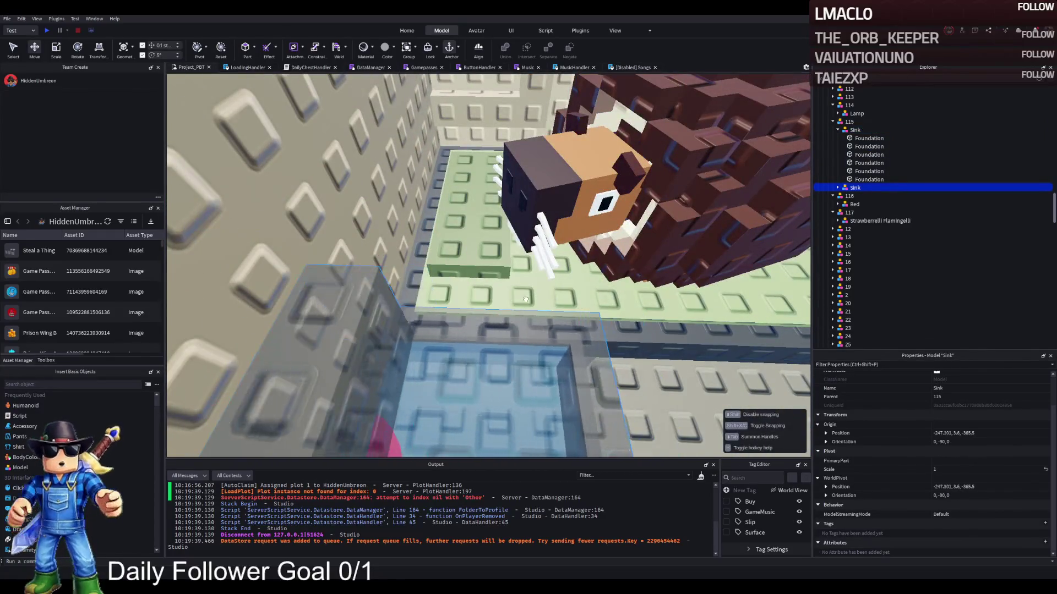
{"action": "key", "text": "s"}
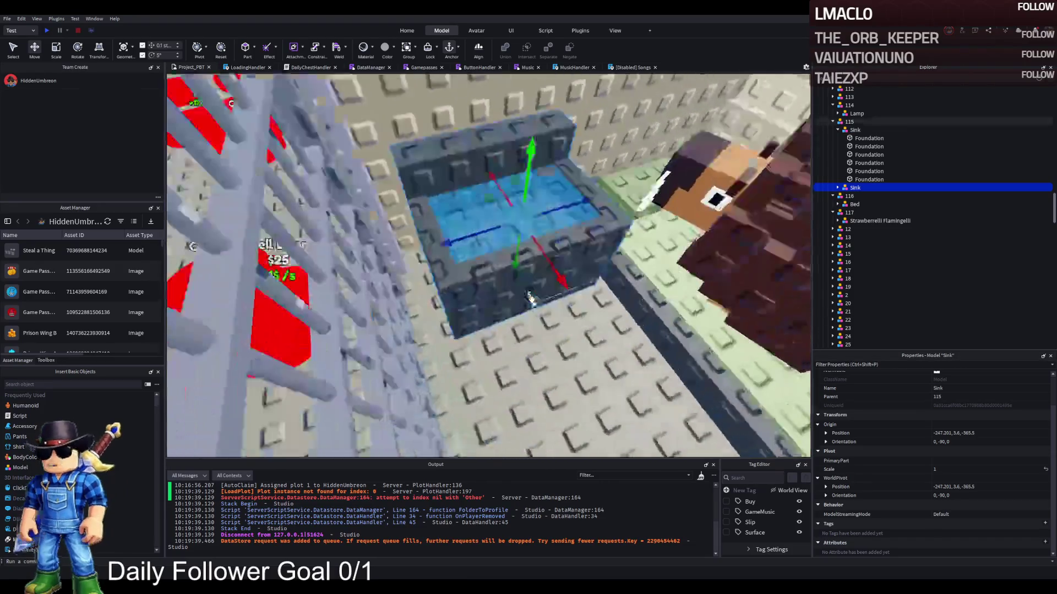
{"action": "key", "text": "ctrl+r"}
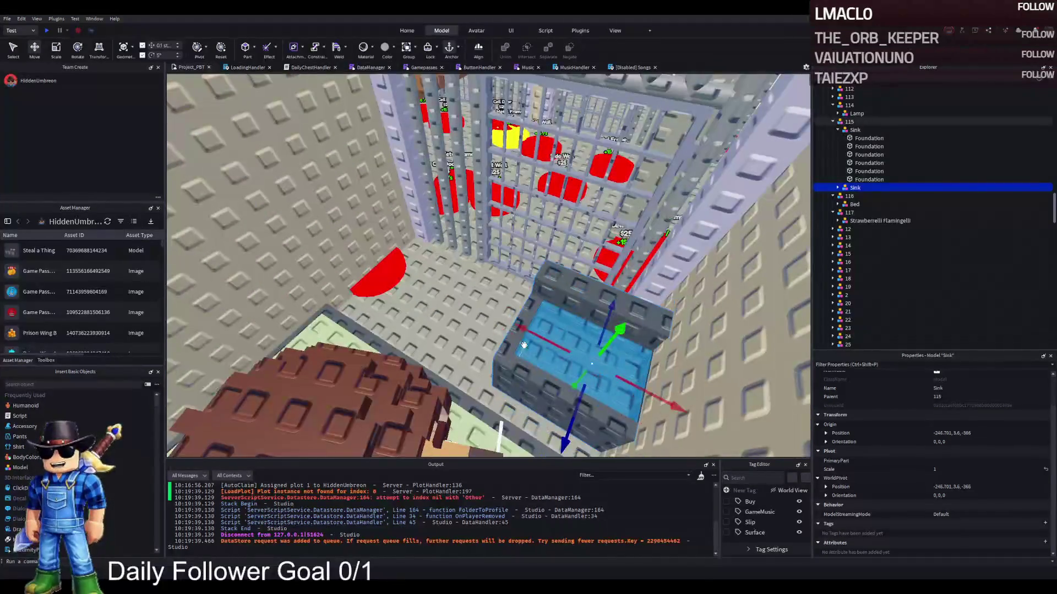
{"action": "mouse_move", "coordinate": [538, 327]}
{"action": "left_mouse_down"}
{"action": "mouse_move", "coordinate": [547, 239]}
{"action": "mouse_move", "coordinate": [517, 236]}
{"action": "mouse_move", "coordinate": [440, 299]}
{"action": "left_mouse_up"}
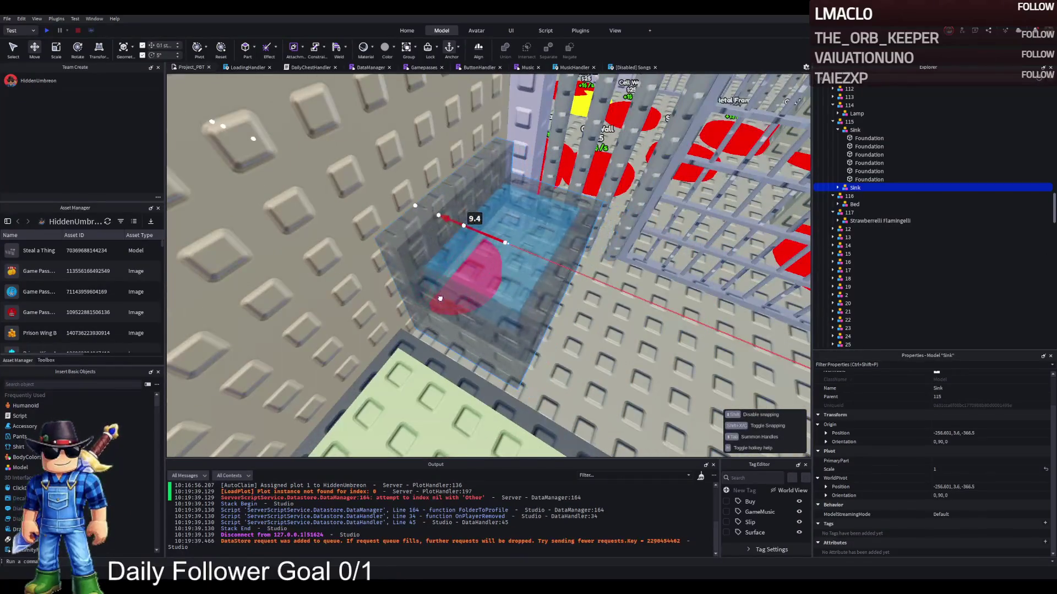
{"action": "key", "text": "w"}
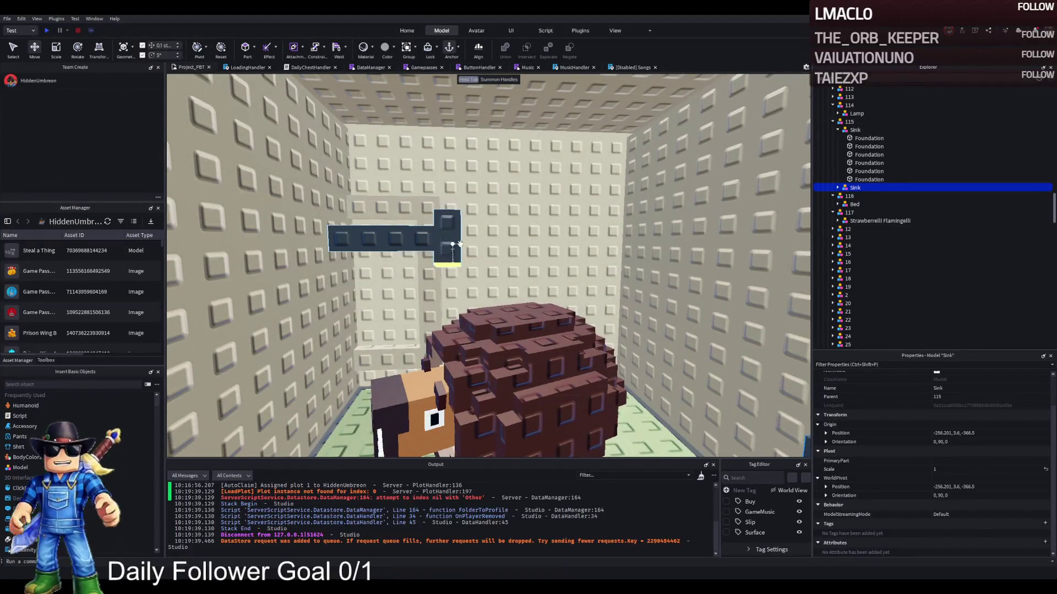
Move the Sink copy into the W1 folder and select the Lamp.
{"action": "left_click", "coordinate": [422, 239], "text": "ctrl"}
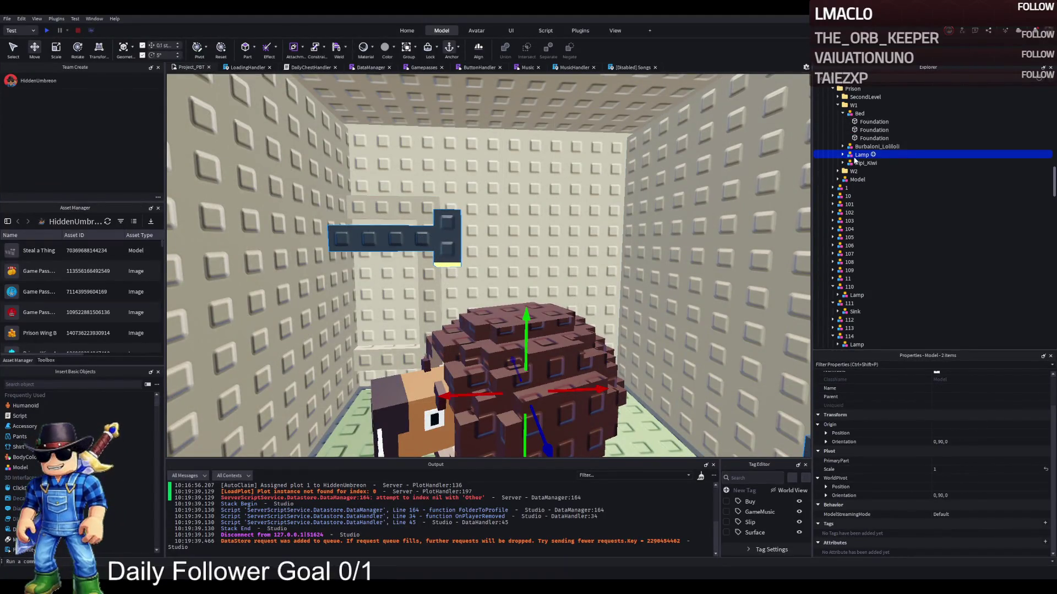
{"action": "left_click_drag", "start_coordinate": [852, 109], "coordinate": [853, 110]}
{"action": "left_click", "coordinate": [831, 156]}
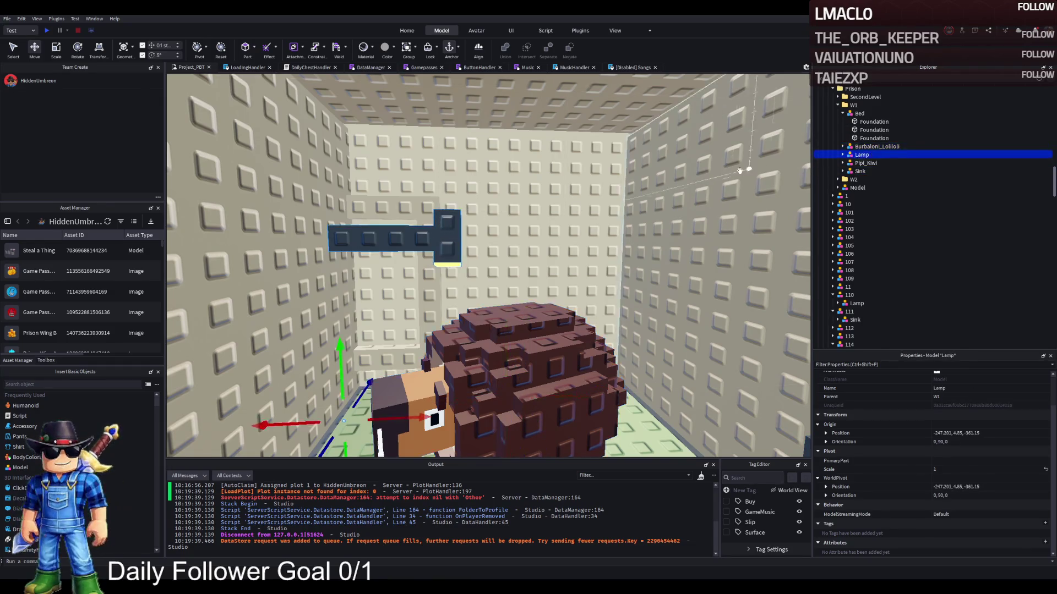
{"action": "key", "text": "f"}
Position the whole Lamp model in the cell using the Move and Rotate tools.
{"action": "key", "text": "ctrl+2"}
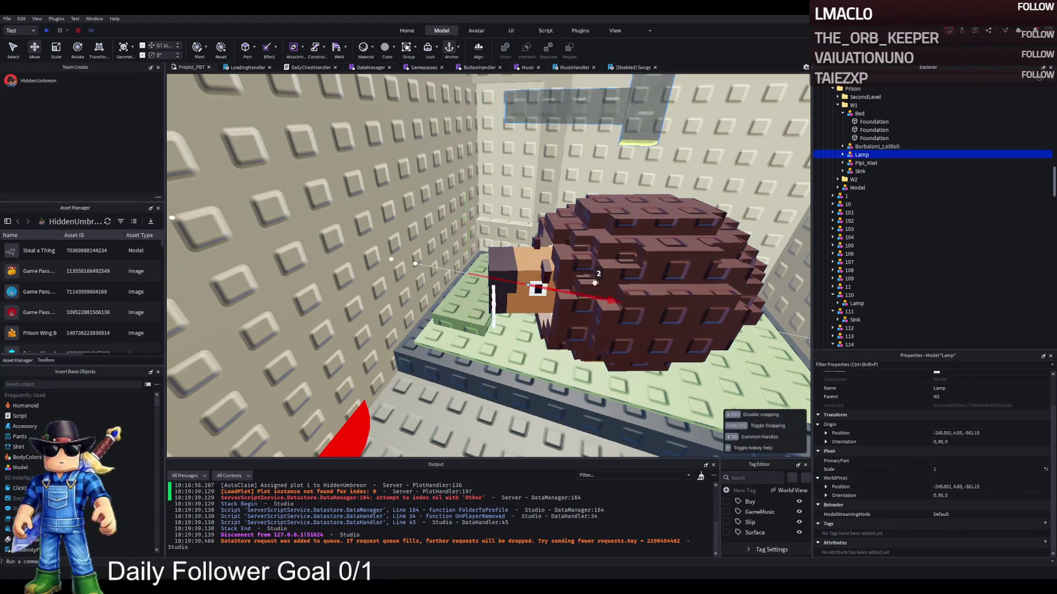
{"action": "left_click_drag", "start_coordinate": [529, 284], "coordinate": [513, 195]}
{"action": "left_click", "coordinate": [842, 155]}
{"action": "left_click", "coordinate": [855, 163]}
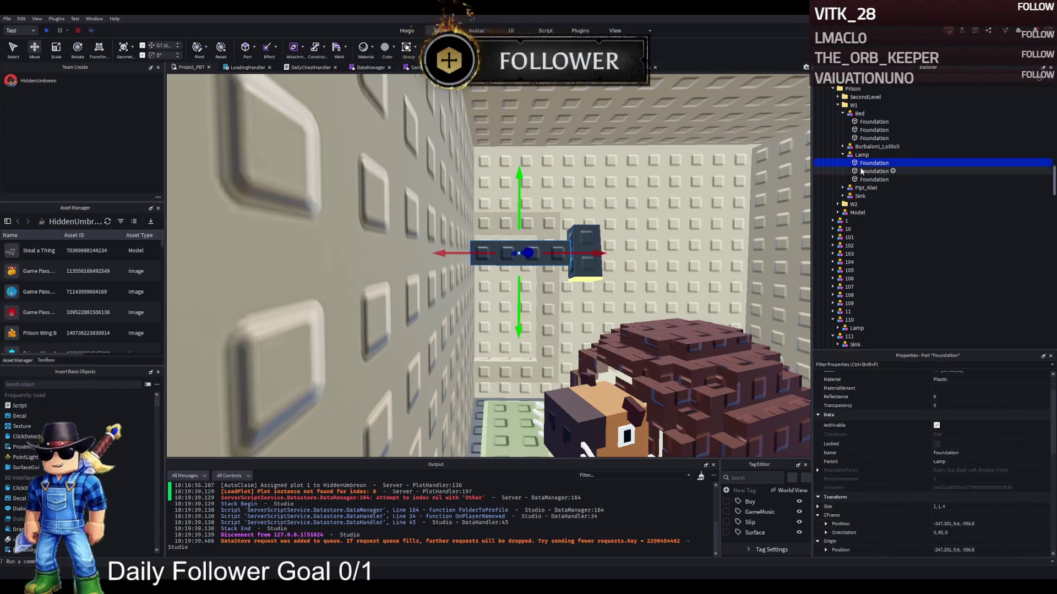
{"action": "left_click", "coordinate": [854, 156]}
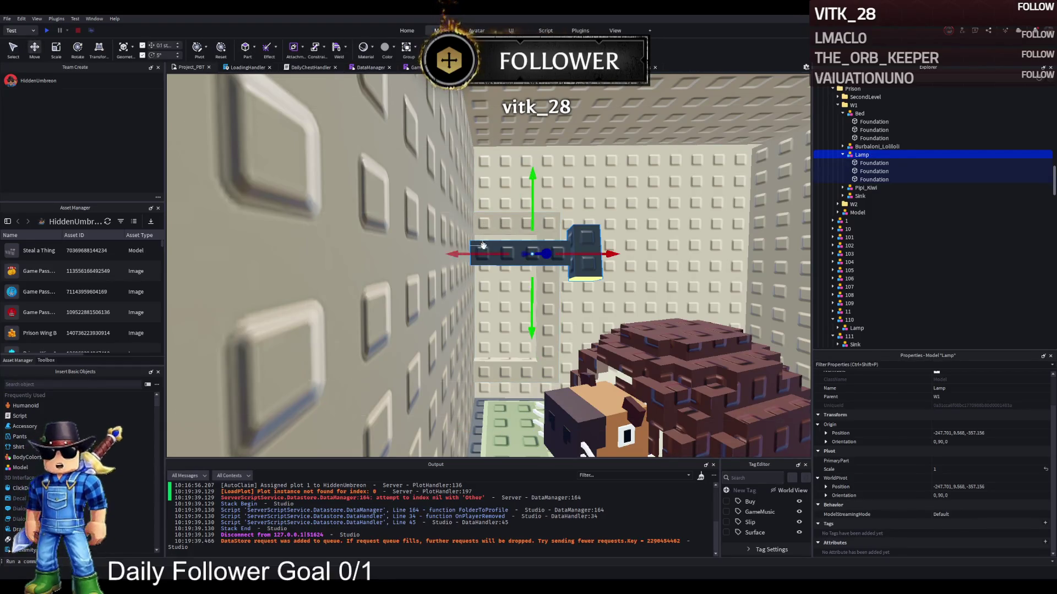
{"action": "key", "text": "ctrl+4"}
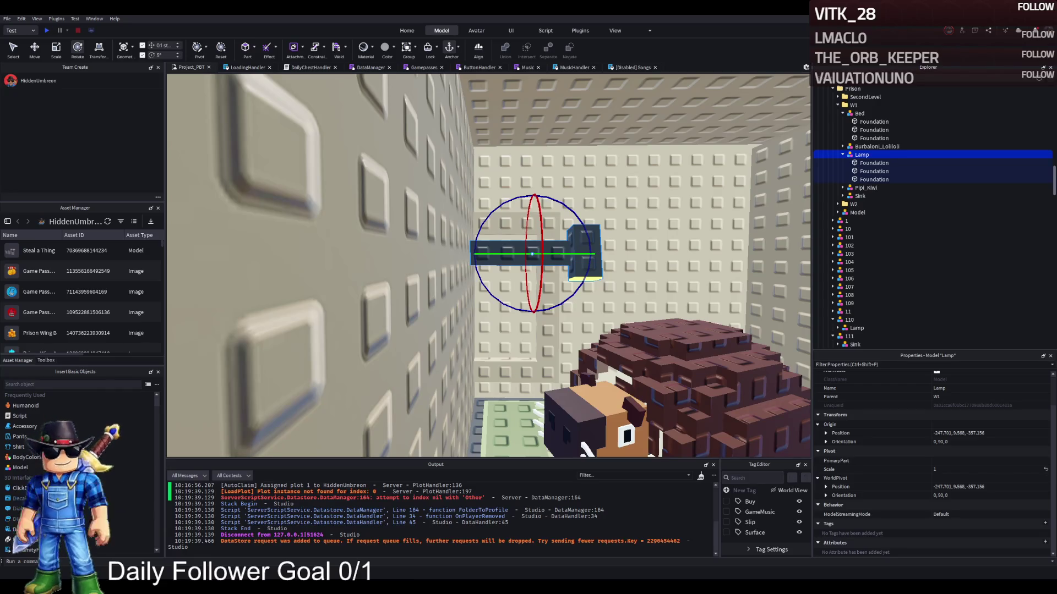
{"action": "key", "text": "s"}
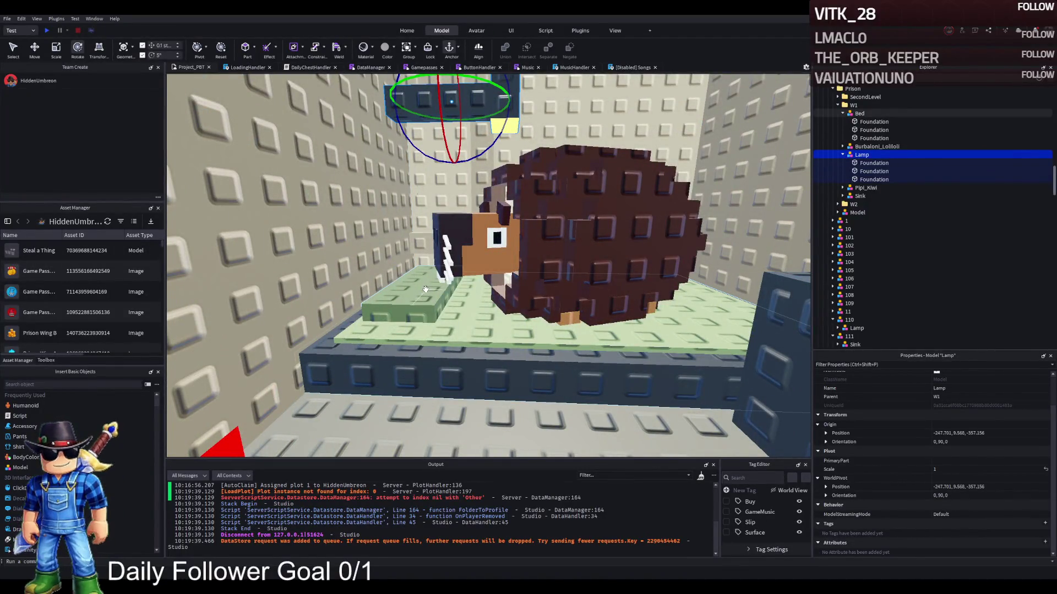
Back the camera out of the cell, select TemplatePlot, and start a play test with F5.
{"action": "key", "text": "s"}
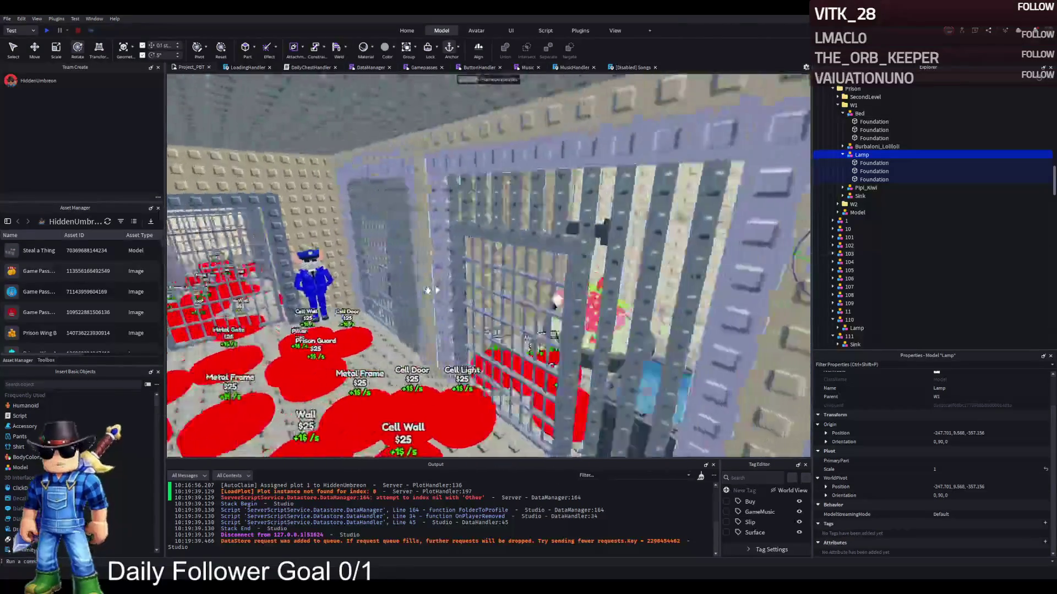
{"action": "key", "text": "s"}
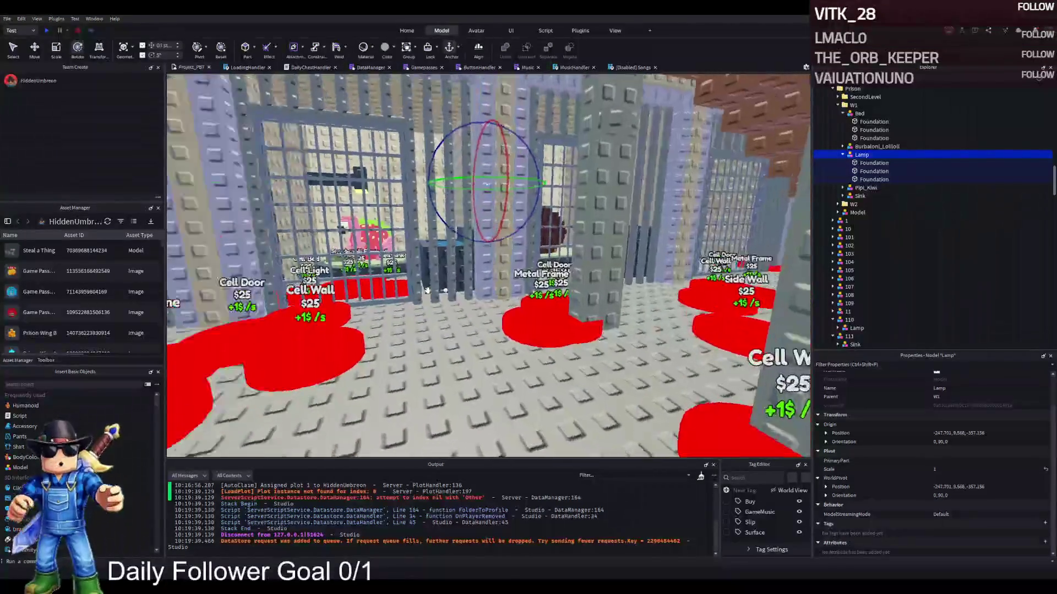
{"action": "key", "text": "e"}
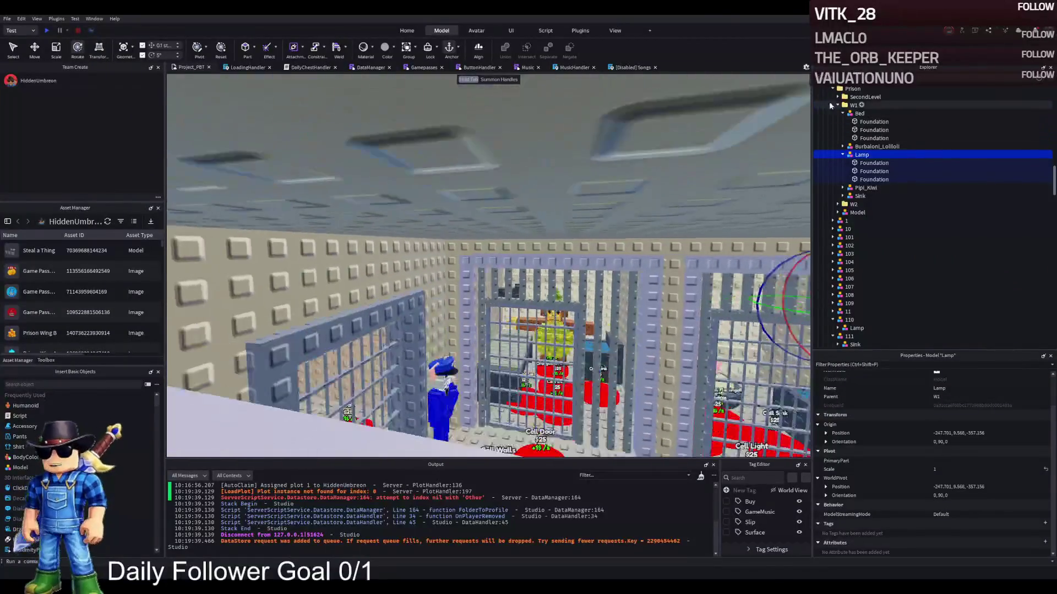
{"action": "left_click", "coordinate": [848, 89]}
{"action": "key", "text": "Left"}
{"action": "key", "text": "Left"}
{"action": "key", "text": "Left"}
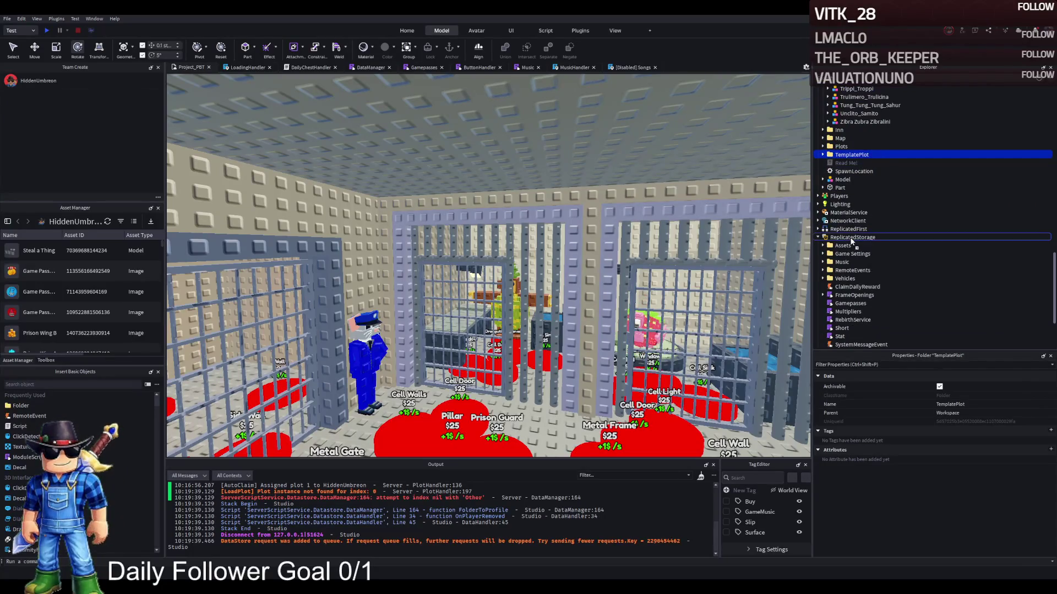
{"action": "key", "text": "F5"}
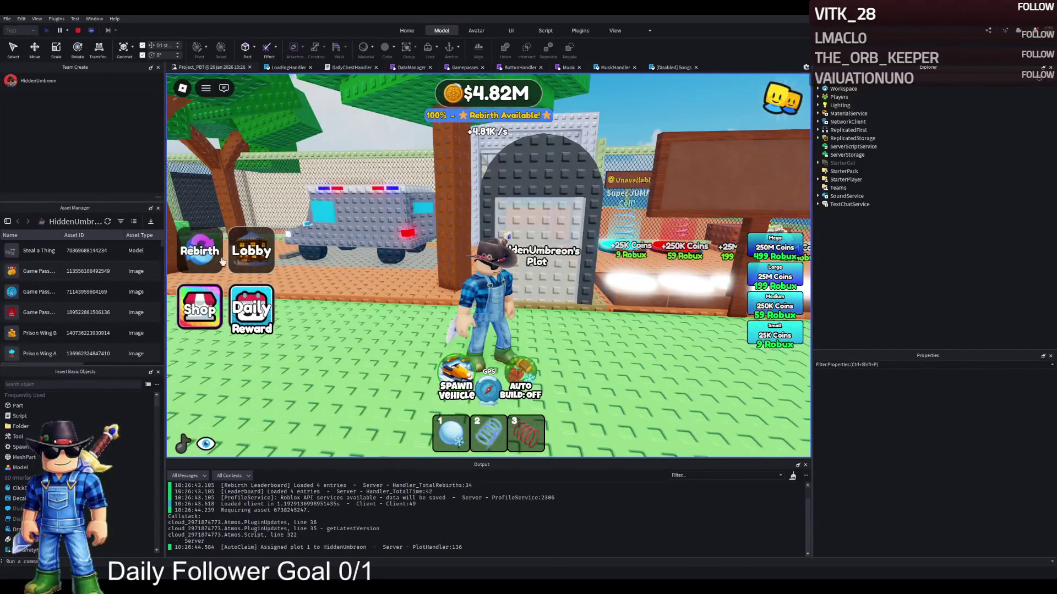
Walk onto the coin pads, buy 250 Million Coins, and confirm a rebirth.
{"action": "key", "text": "w"}
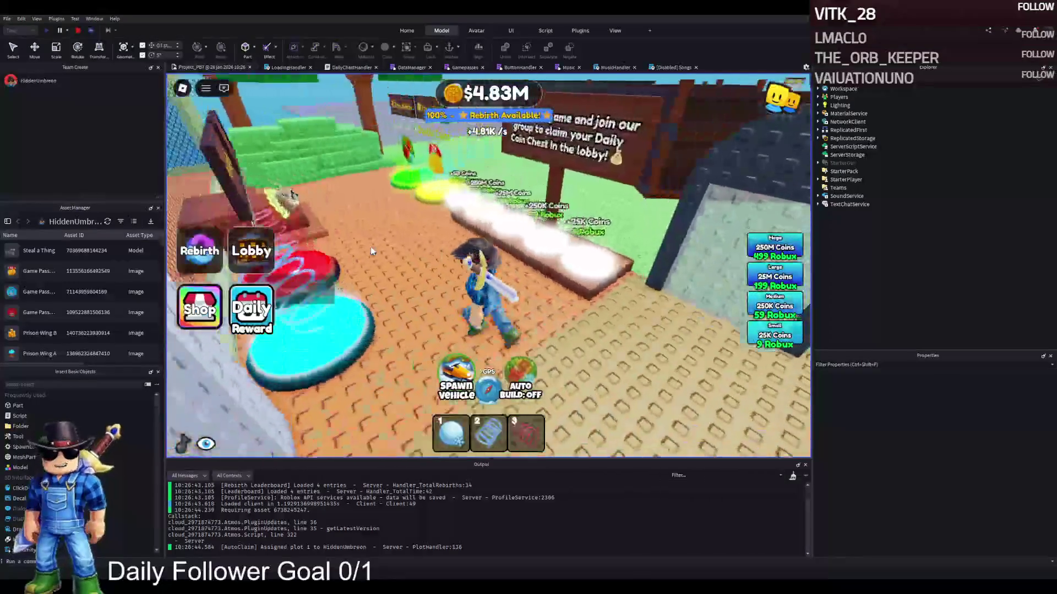
{"action": "key", "text": "w"}
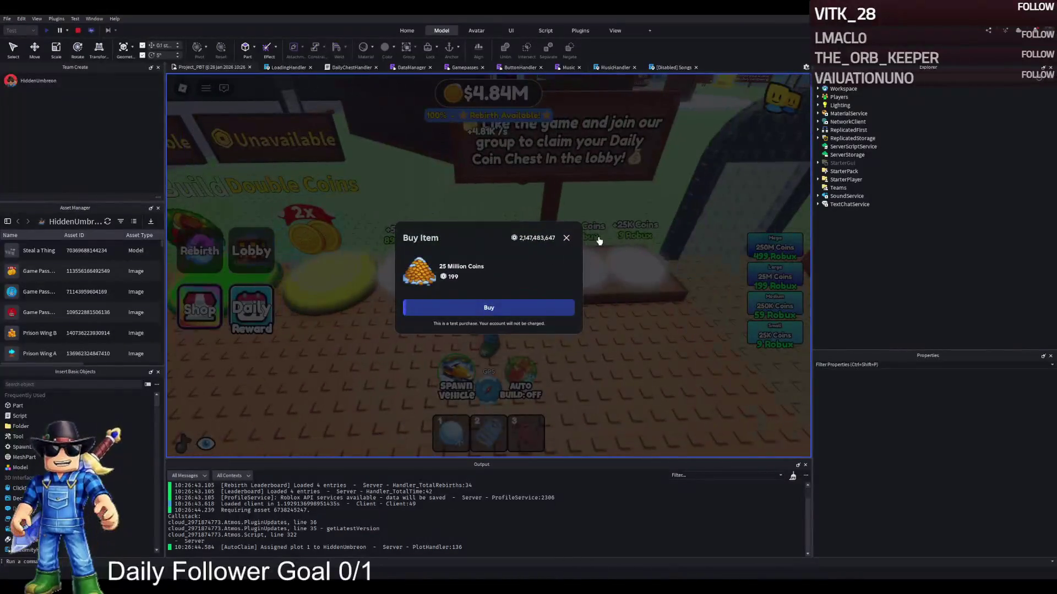
{"action": "left_click", "coordinate": [567, 237]}
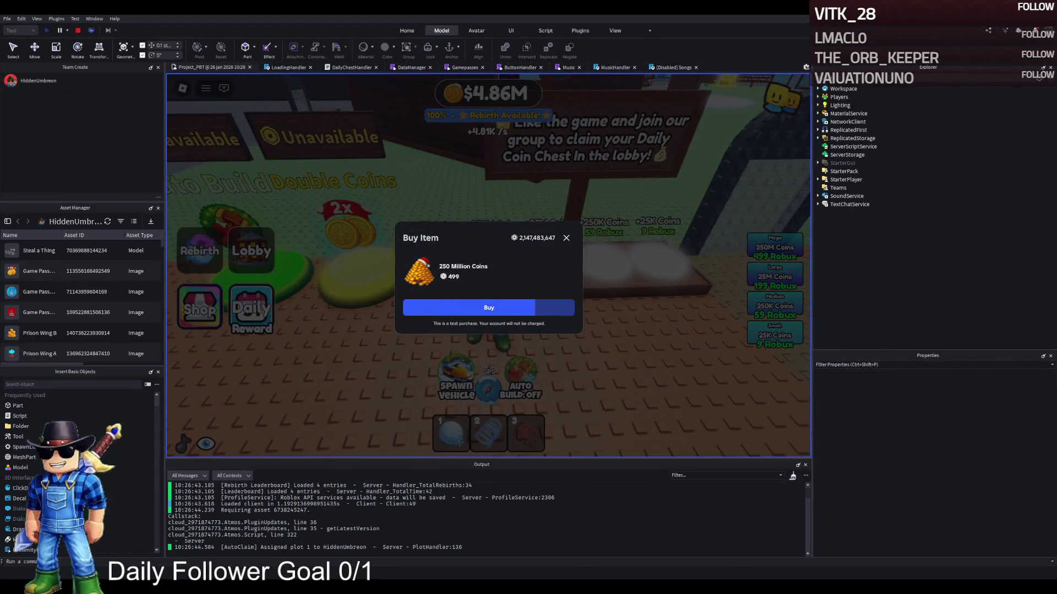
{"action": "left_click", "coordinate": [570, 308]}
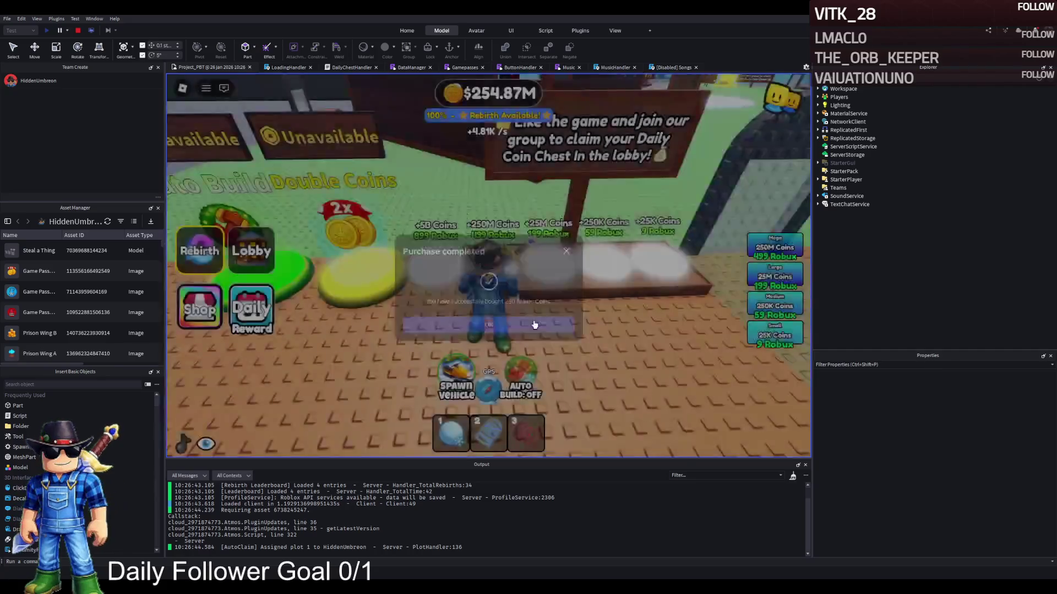
{"action": "left_click", "coordinate": [484, 314]}
{"action": "left_click", "coordinate": [195, 259]}
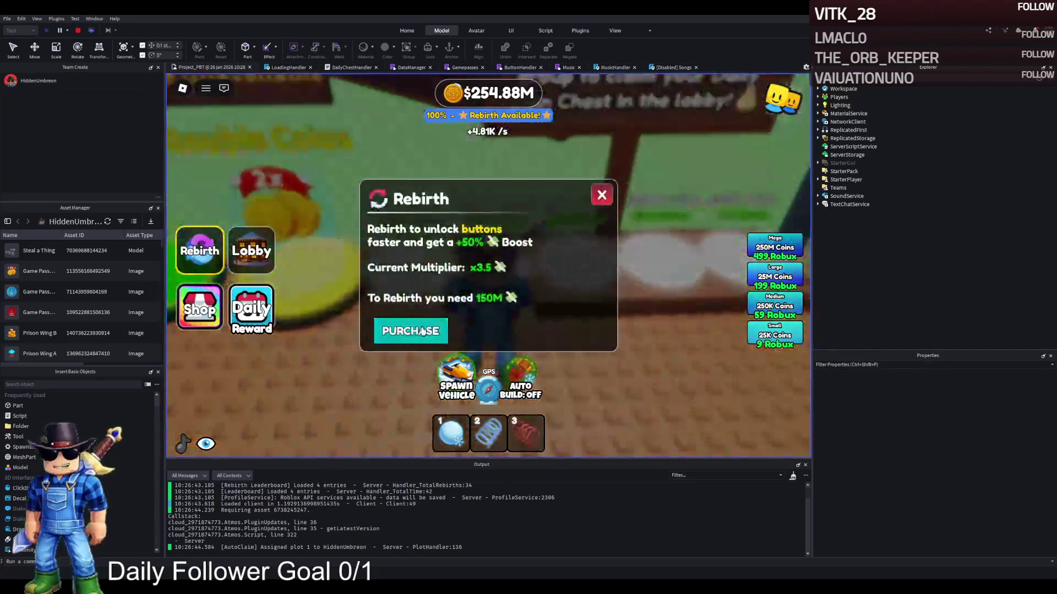
{"action": "left_click", "coordinate": [408, 328]}
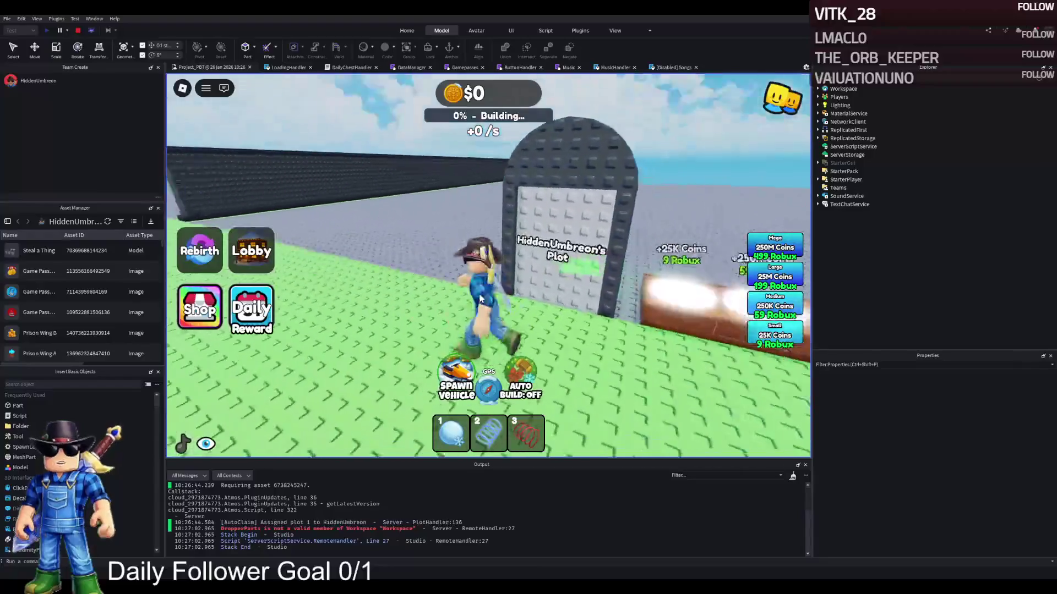
Toggle Auto Build on and off, then walk to the jump and speed pads and back.
{"action": "left_click", "coordinate": [517, 376]}
{"action": "left_click", "coordinate": [518, 376]}
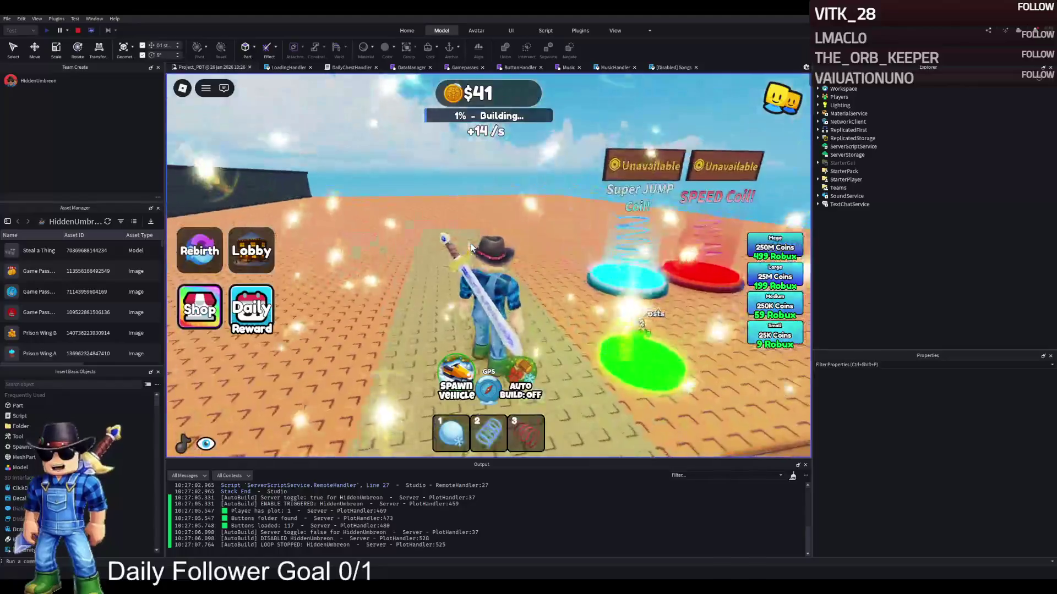
{"action": "key", "text": "s"}
{"action": "key", "text": "s"}
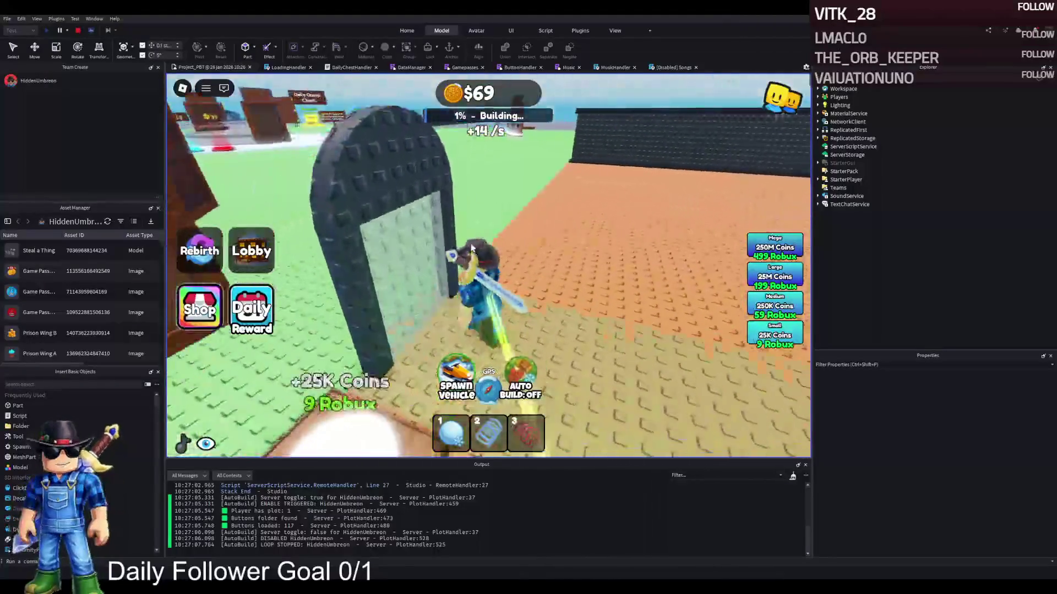
{"action": "key", "text": "w"}
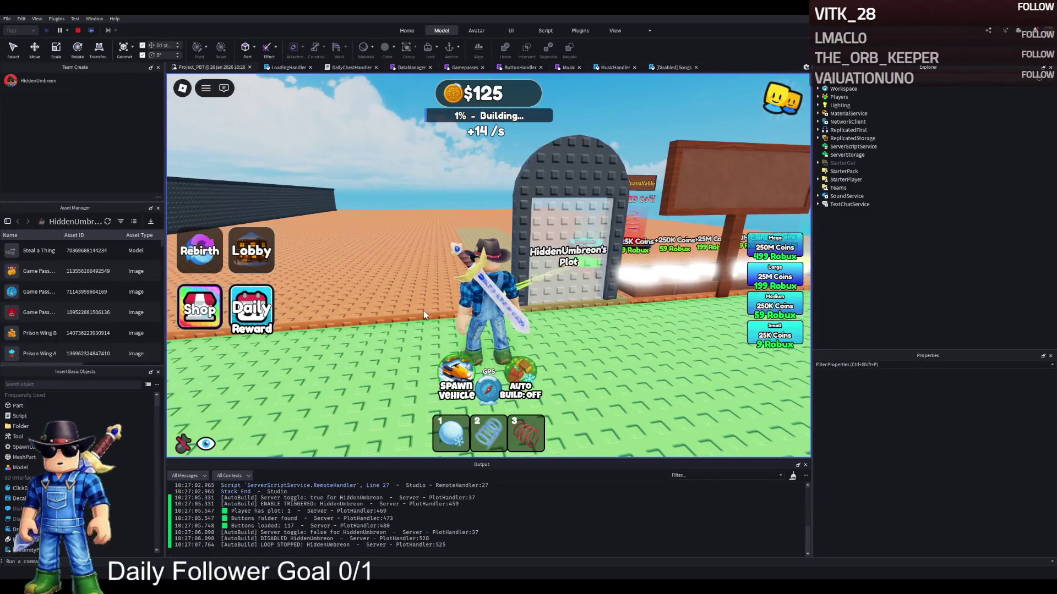
{"action": "key", "text": "a"}
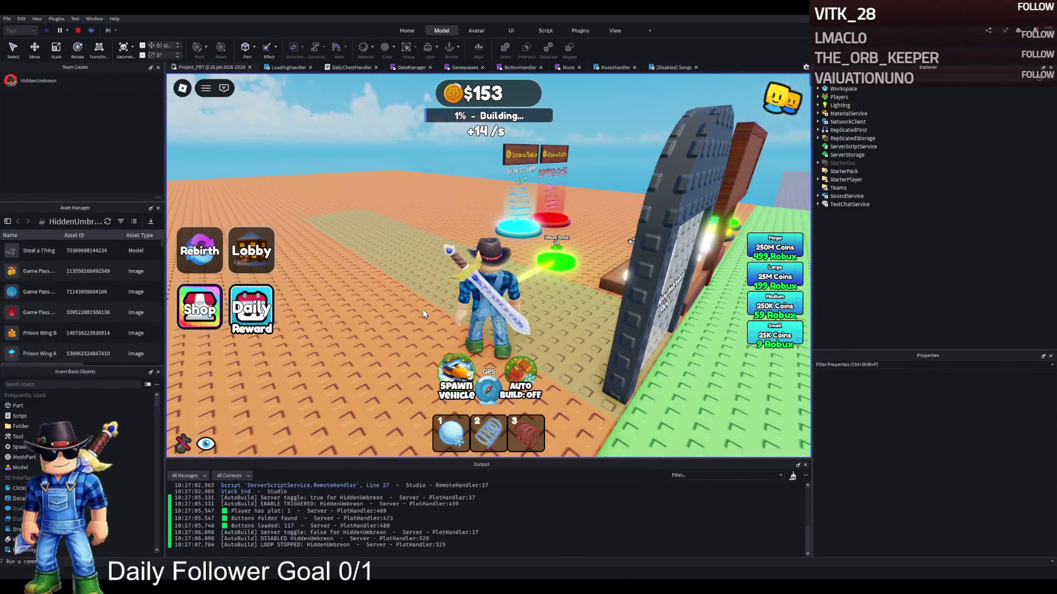
{"action": "key", "text": "w"}
{"action": "key", "text": "w"}
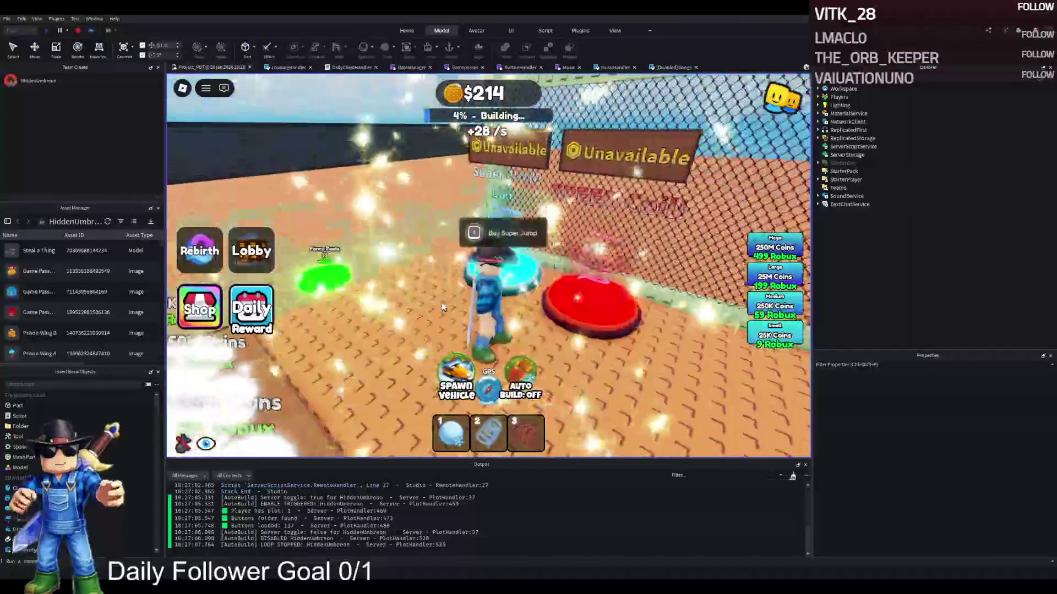
{"action": "key", "text": "s"}
{"action": "key", "text": "a"}
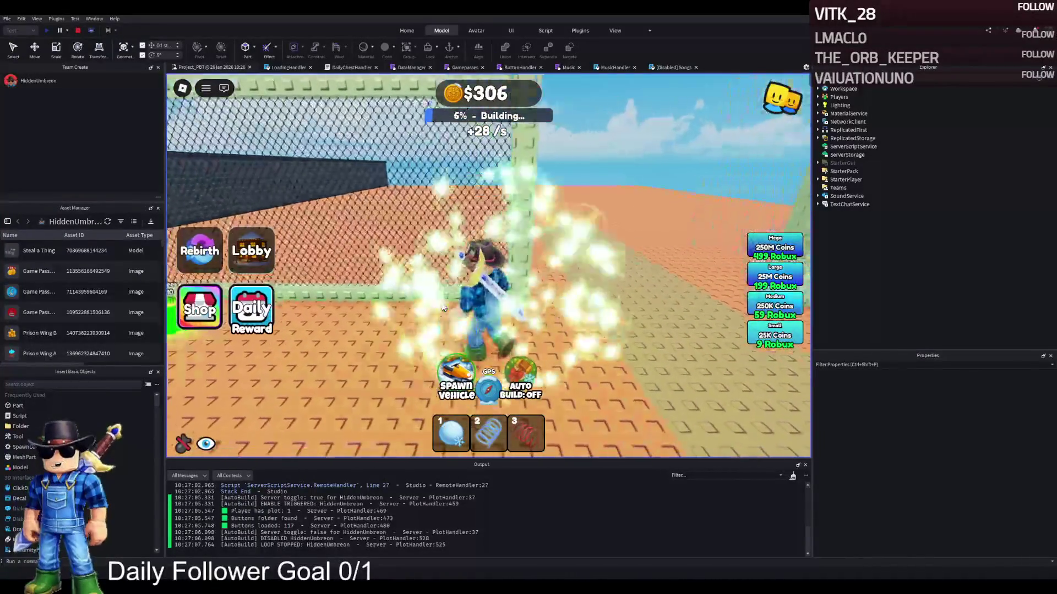
{"action": "key", "text": "w"}
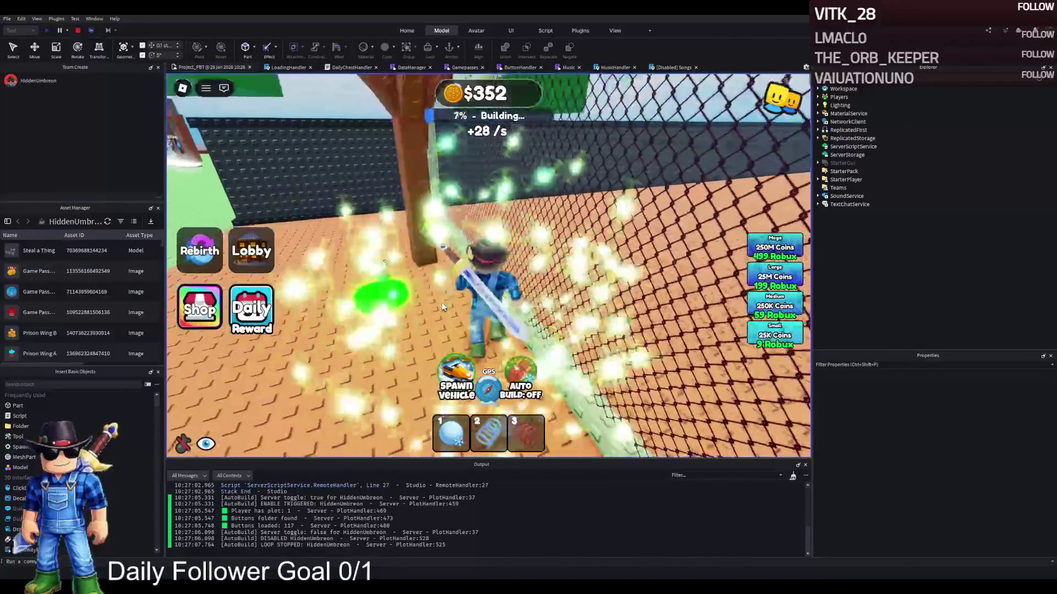
Attack the green slime, then cross the green build pad to the Super Jump and Super Speed pads.
{"action": "left_click", "coordinate": [441, 302]}
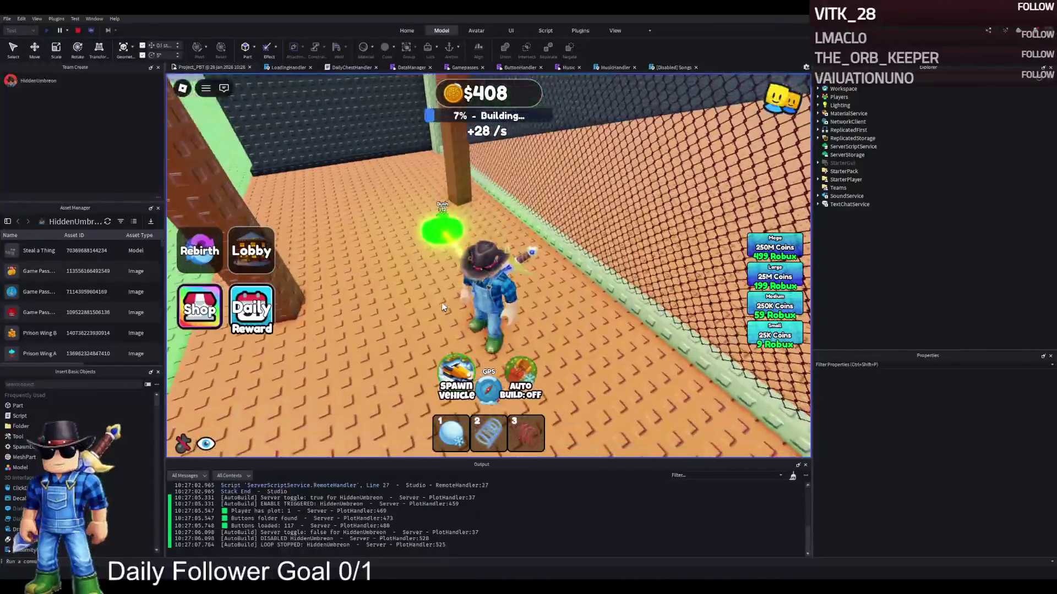
{"action": "key", "text": "w"}
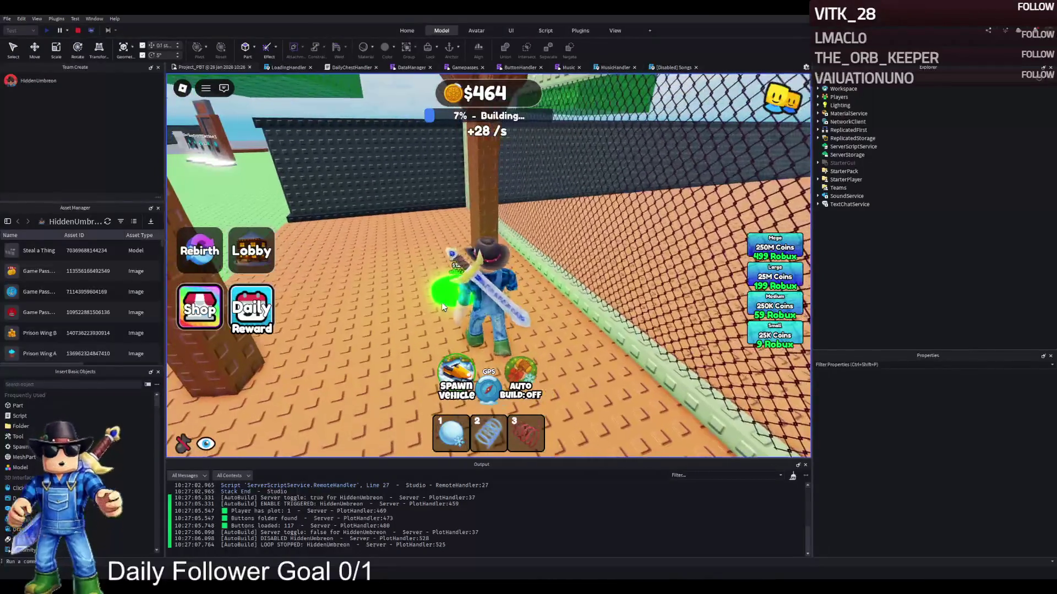
{"action": "key", "text": "a"}
{"action": "key", "text": "w"}
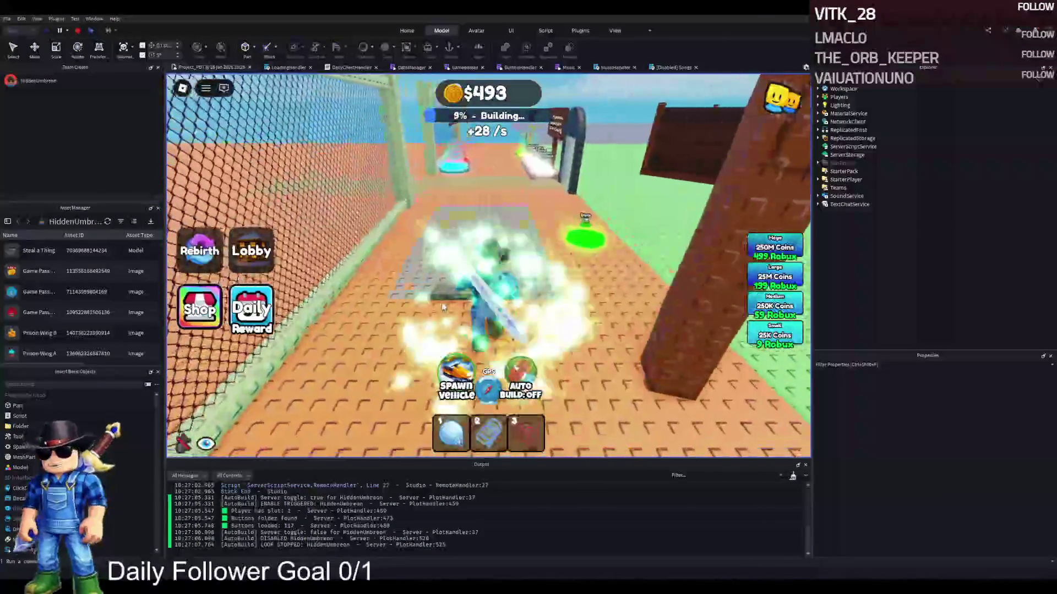
{"action": "key", "text": "a"}
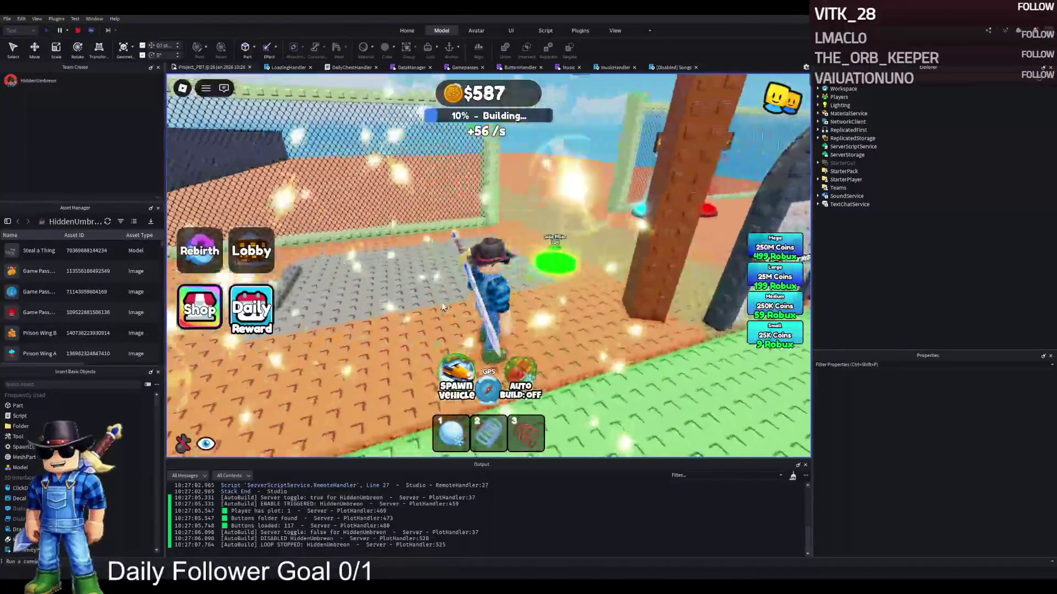
{"action": "key", "text": "w"}
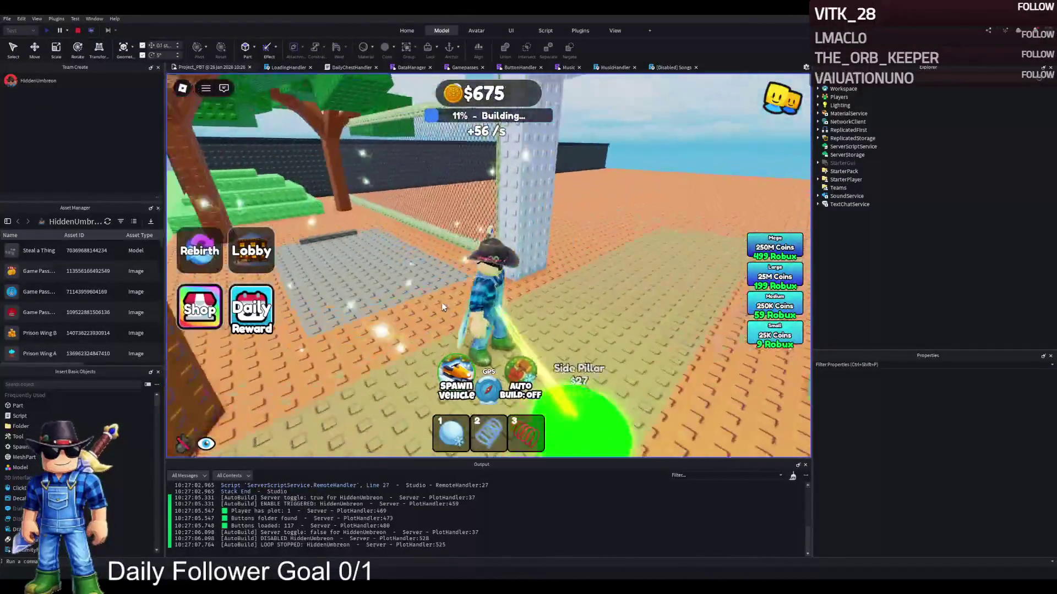
{"action": "key", "text": "w"}
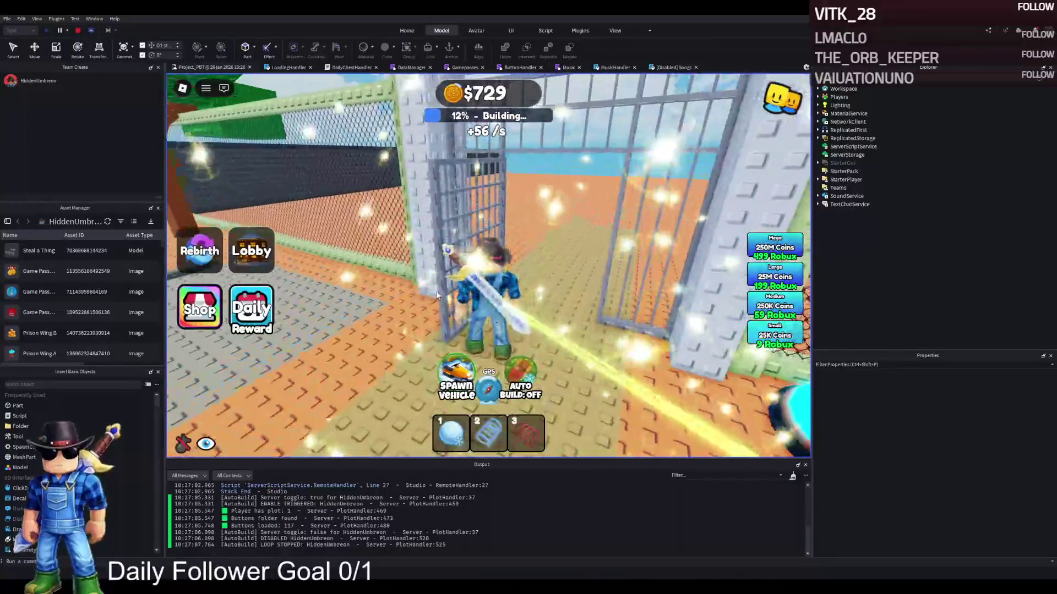
{"action": "key", "text": "w"}
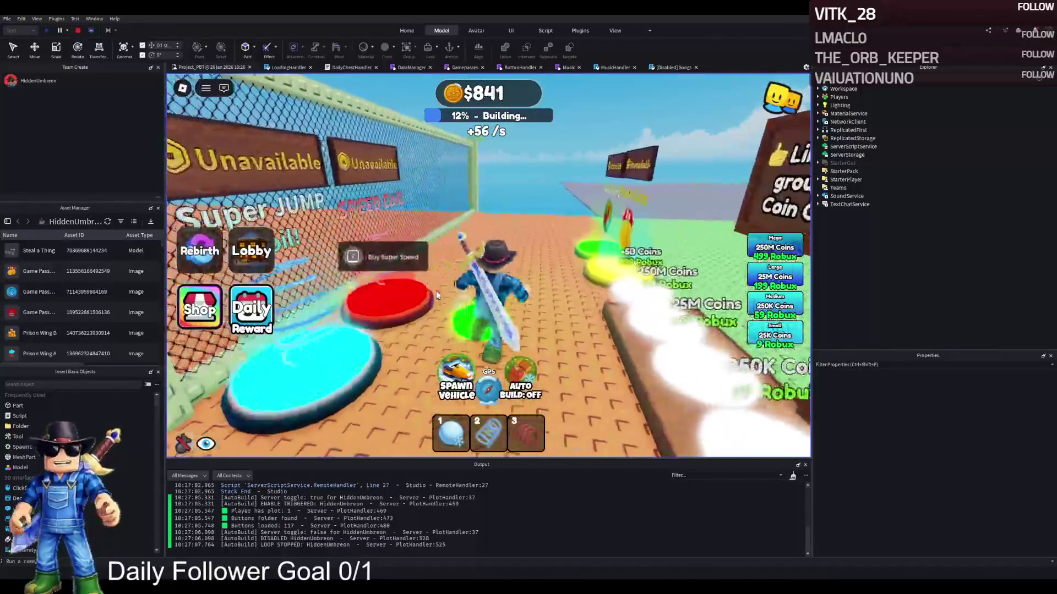
{"action": "key", "text": "w"}
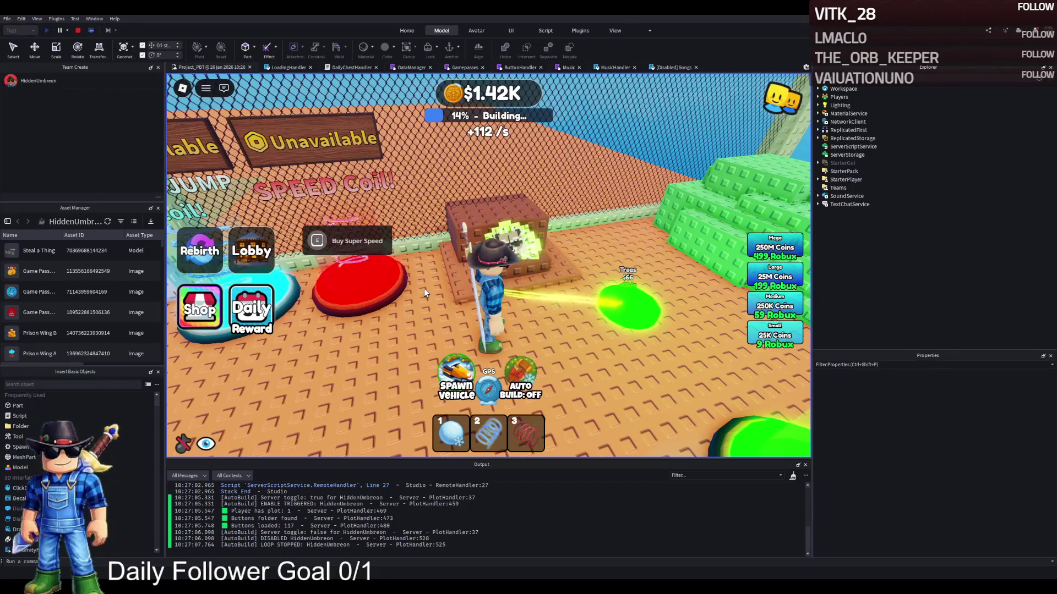
Walk past the brown box through the plot to the new truck and prison gate.
{"action": "key", "text": "d"}
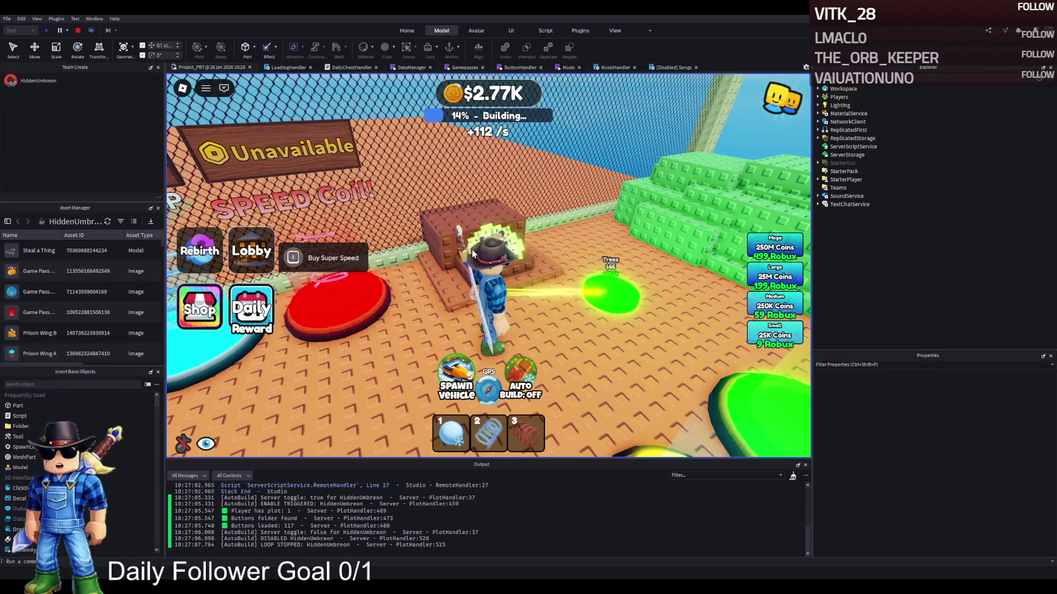
{"action": "key", "text": "d"}
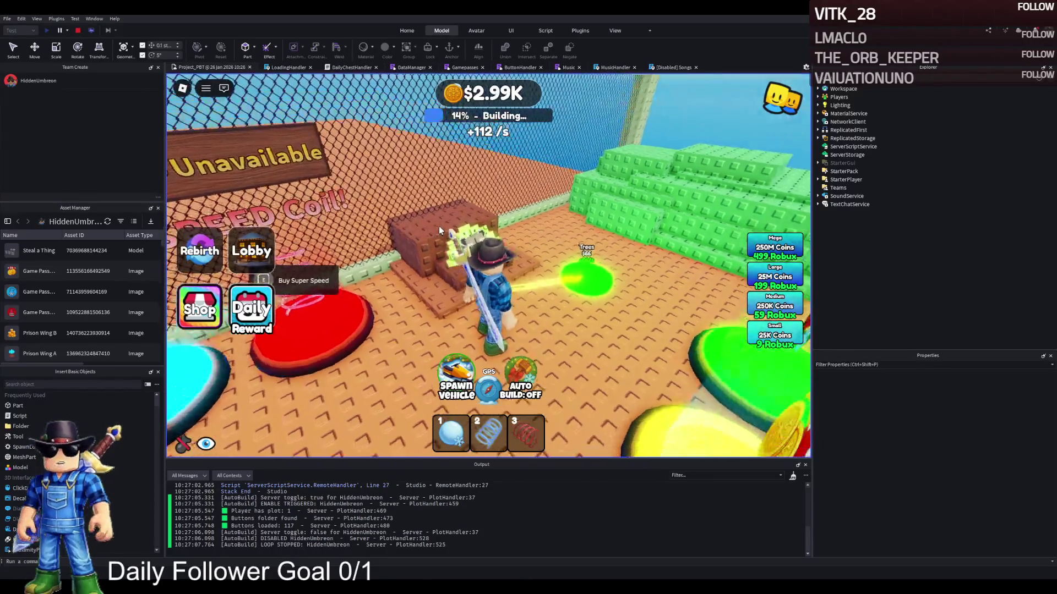
{"action": "key", "text": "a"}
{"action": "key", "text": "w"}
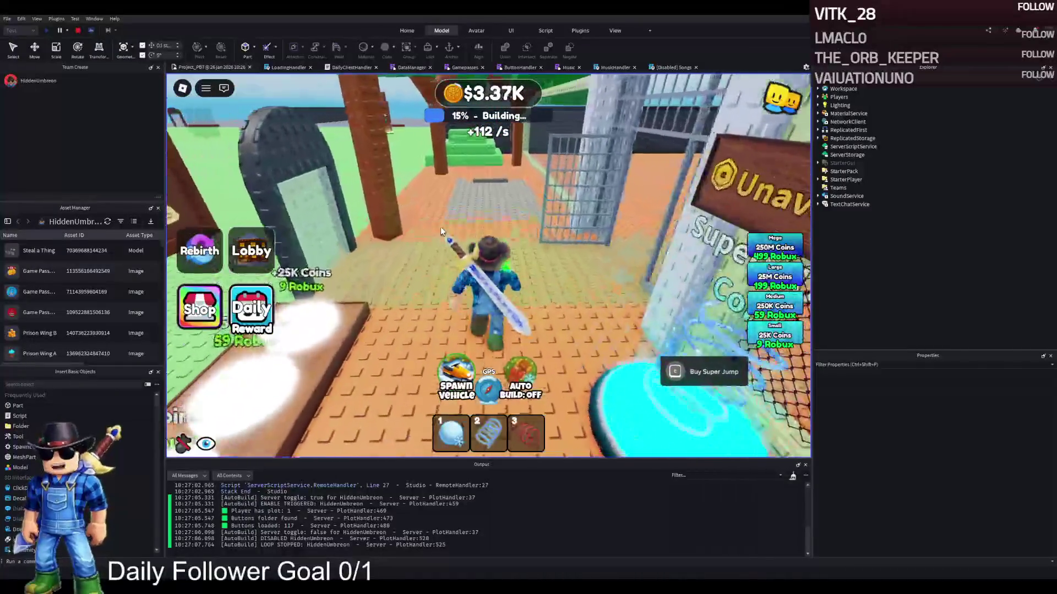
{"action": "key", "text": "w"}
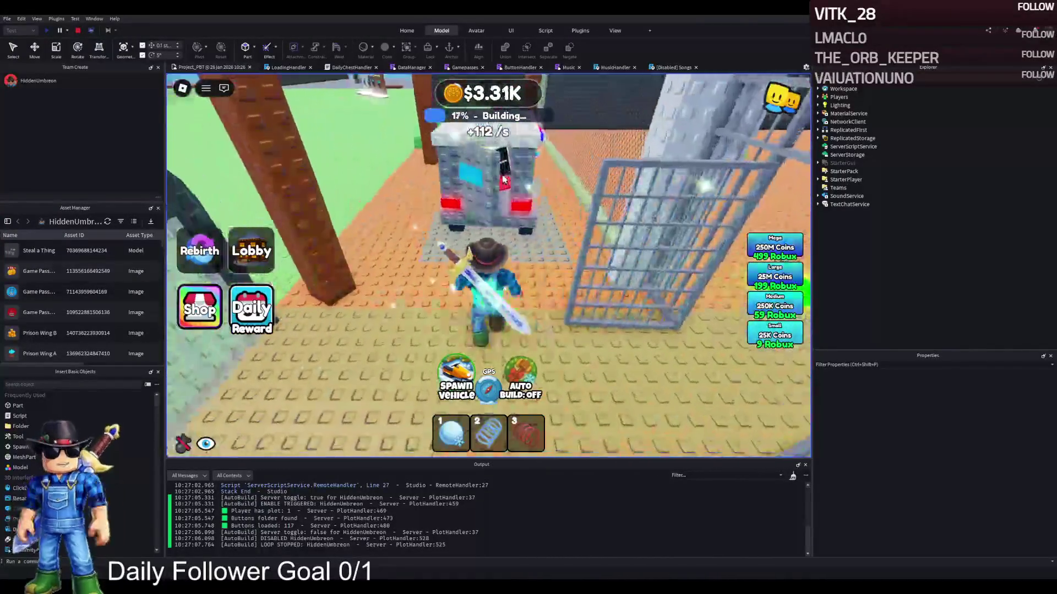
{"action": "key", "text": "w"}
{"action": "key", "text": "d"}
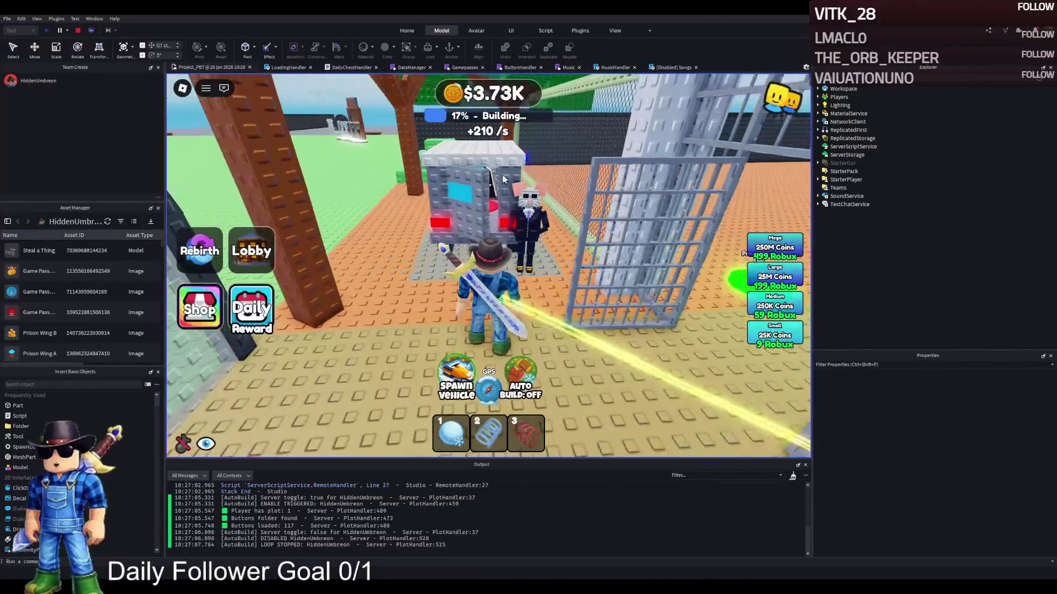
{"action": "key", "text": "w"}
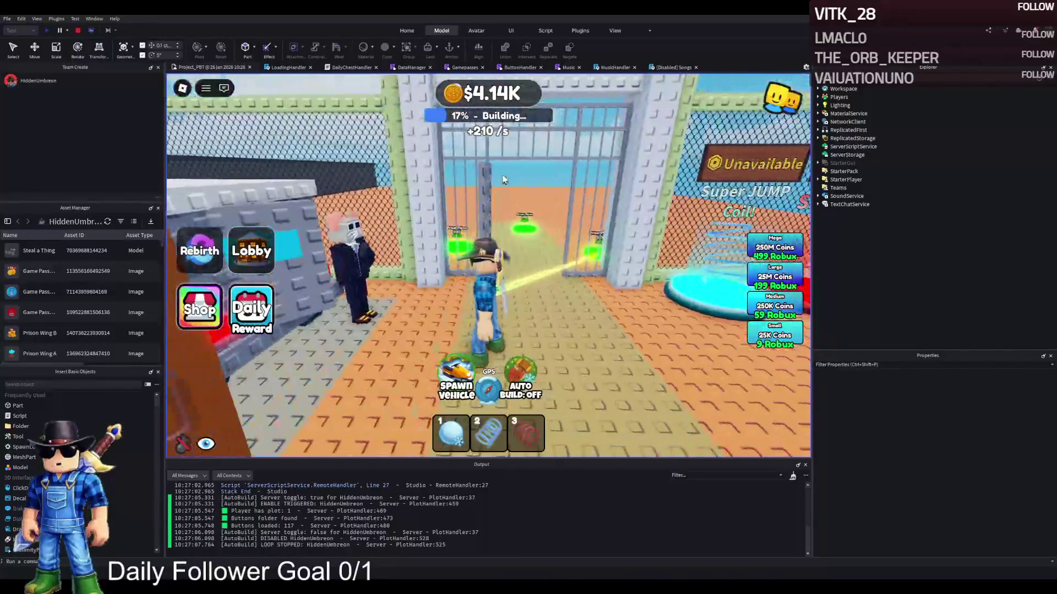
Circle left around the truck and walk into the prison cage.
{"action": "key", "text": "a"}
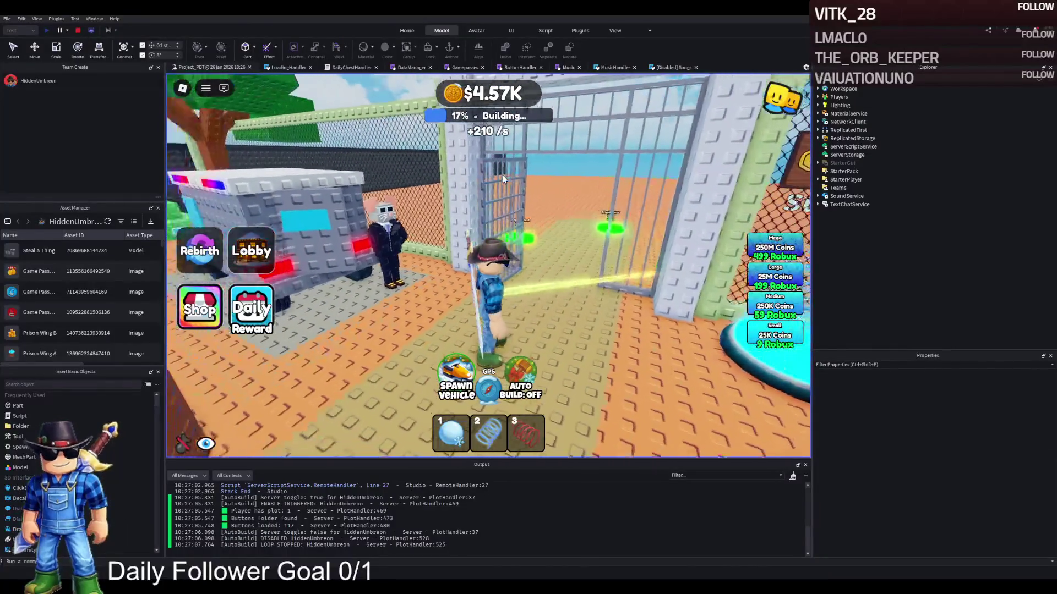
{"action": "key", "text": "a"}
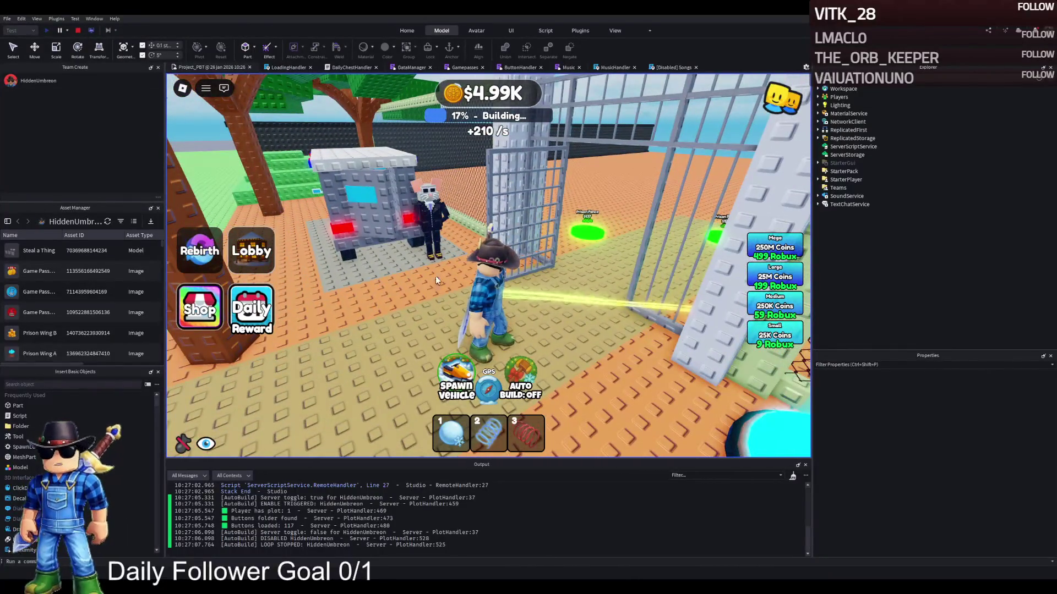
{"action": "key", "text": "a"}
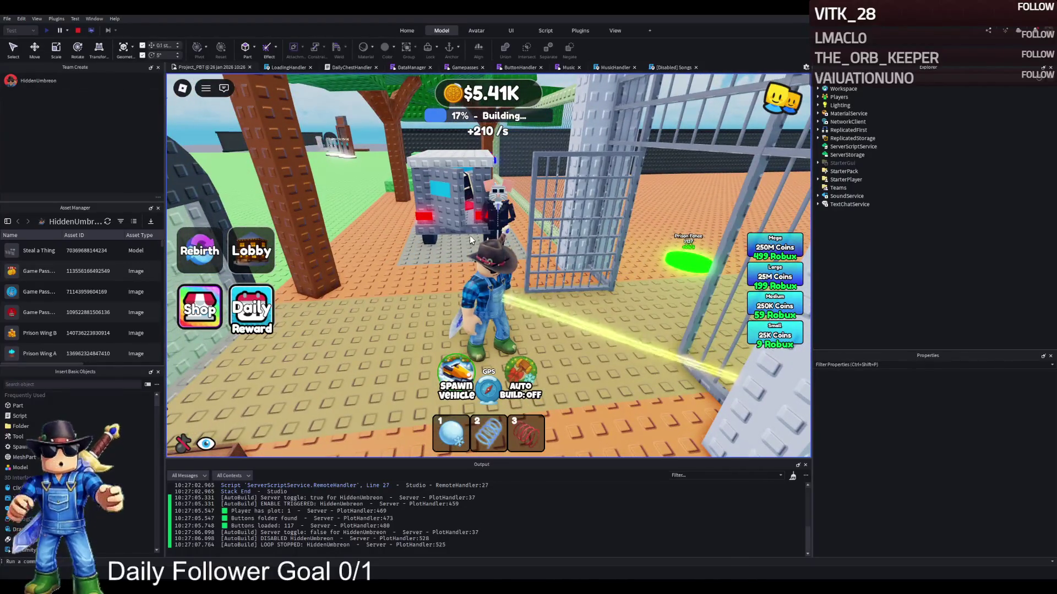
{"action": "key", "text": "w"}
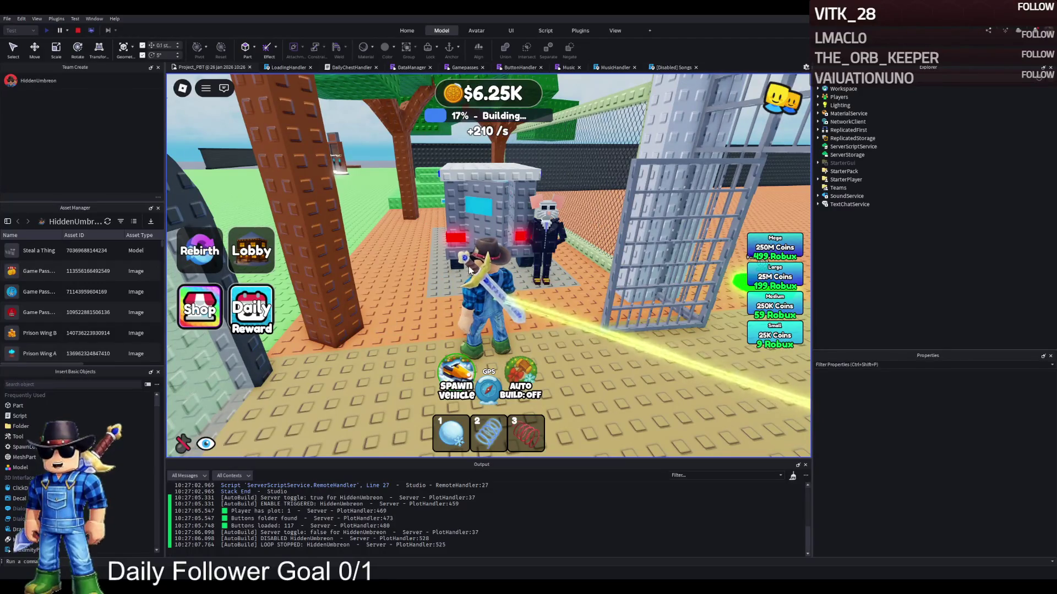
{"action": "key", "text": "a"}
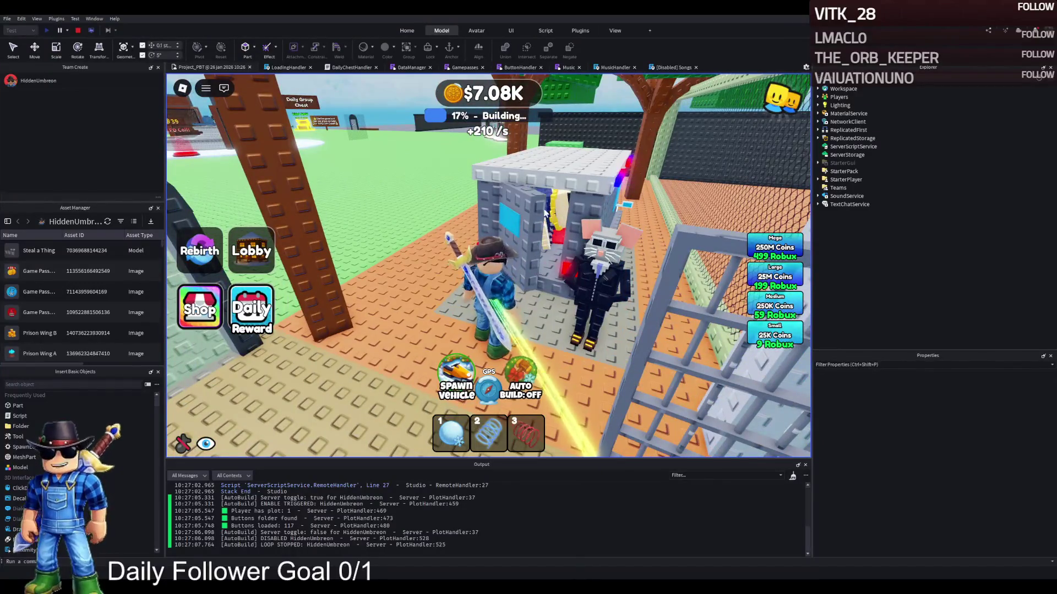
{"action": "key", "text": "a"}
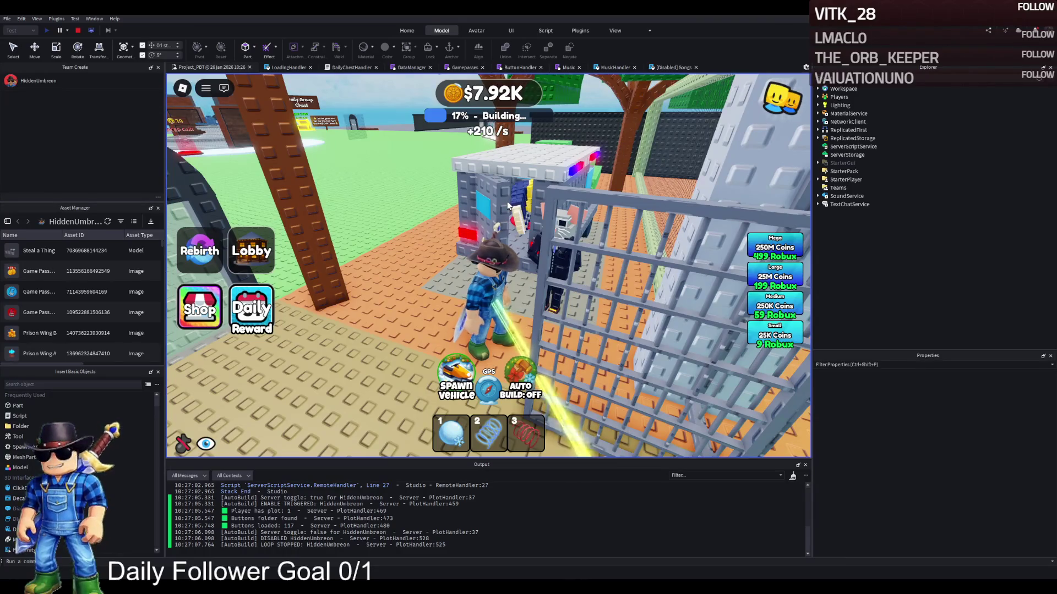
{"action": "key", "text": "a"}
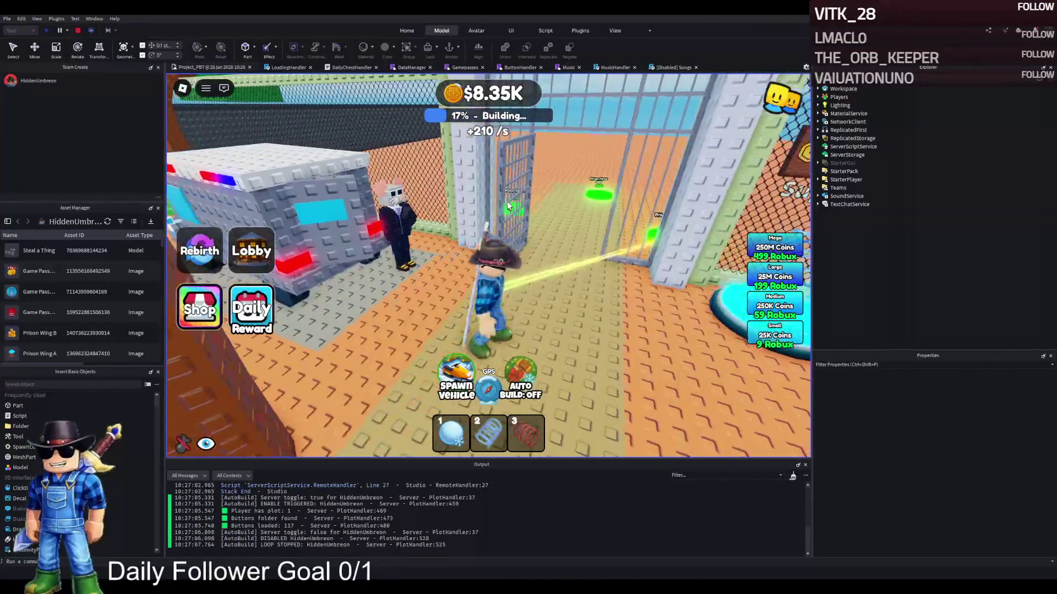
{"action": "key", "text": "a"}
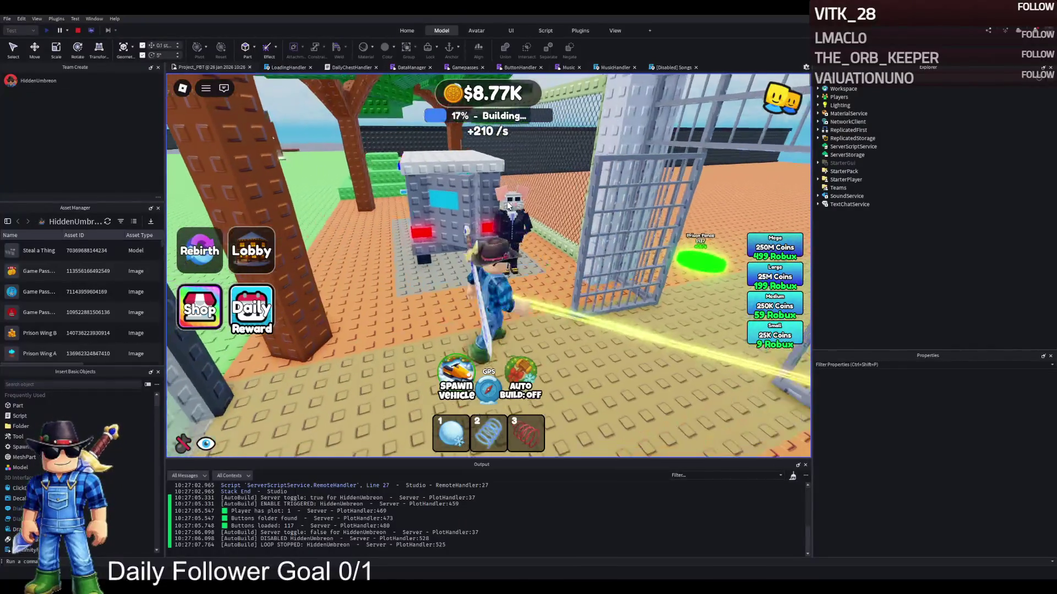
{"action": "key", "text": "a"}
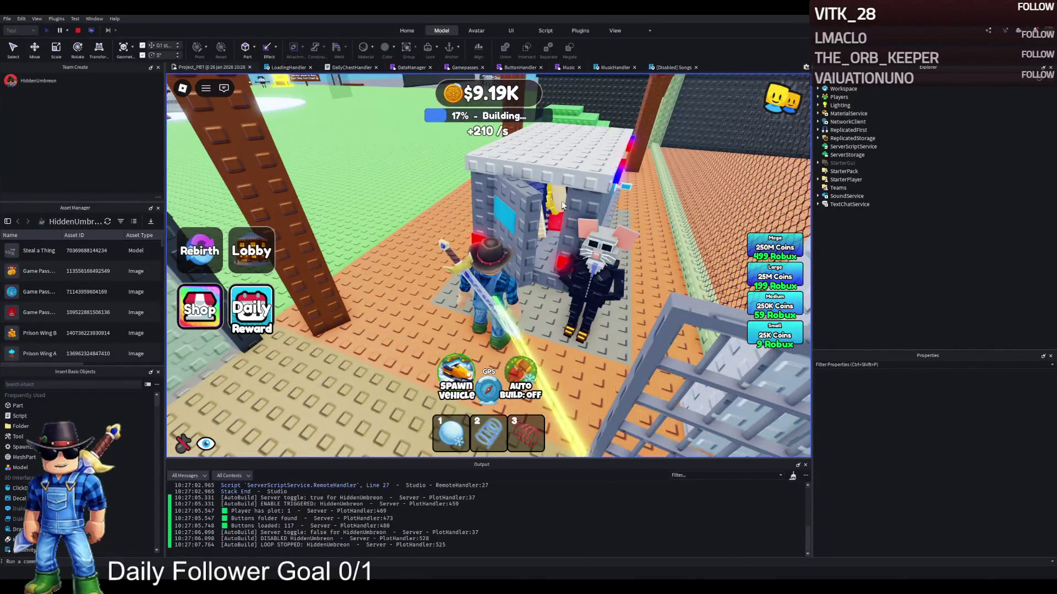
{"action": "key", "text": "a"}
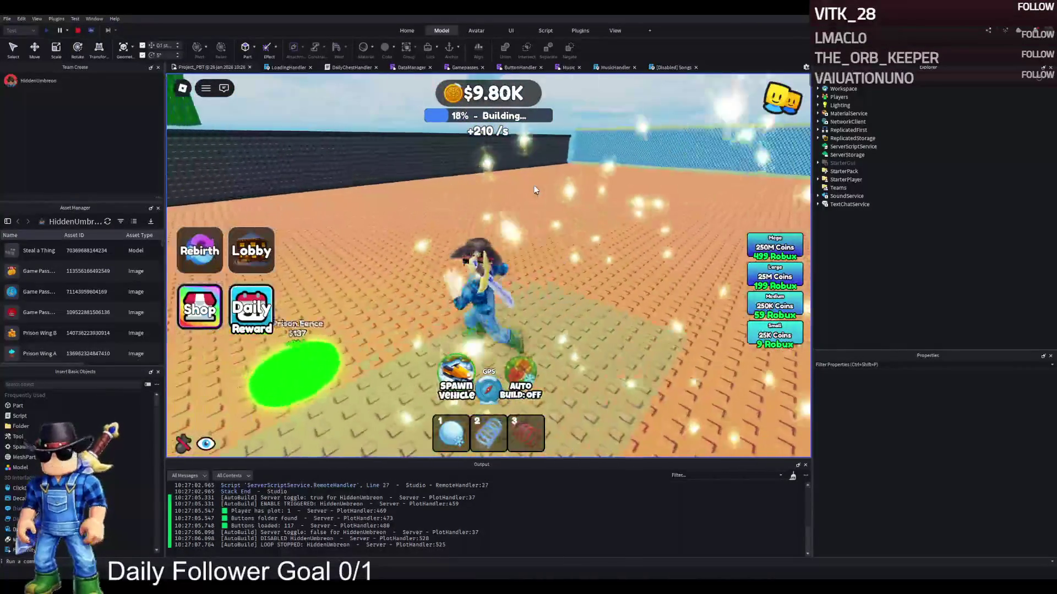
Walk into the open yard and onto a pad by the blue fence.
{"action": "key", "text": "w"}
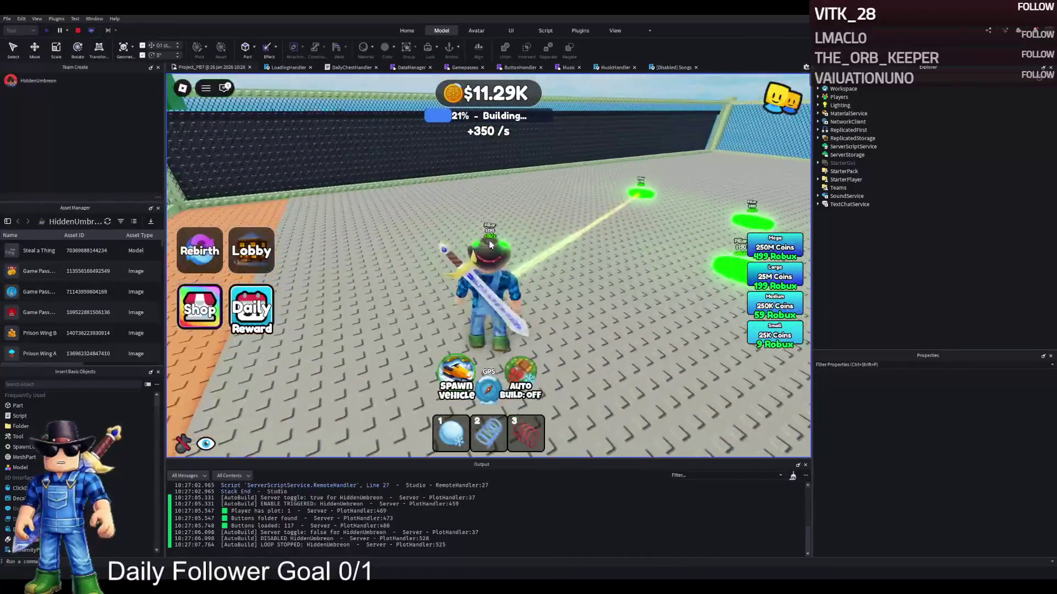
{"action": "key", "text": "a"}
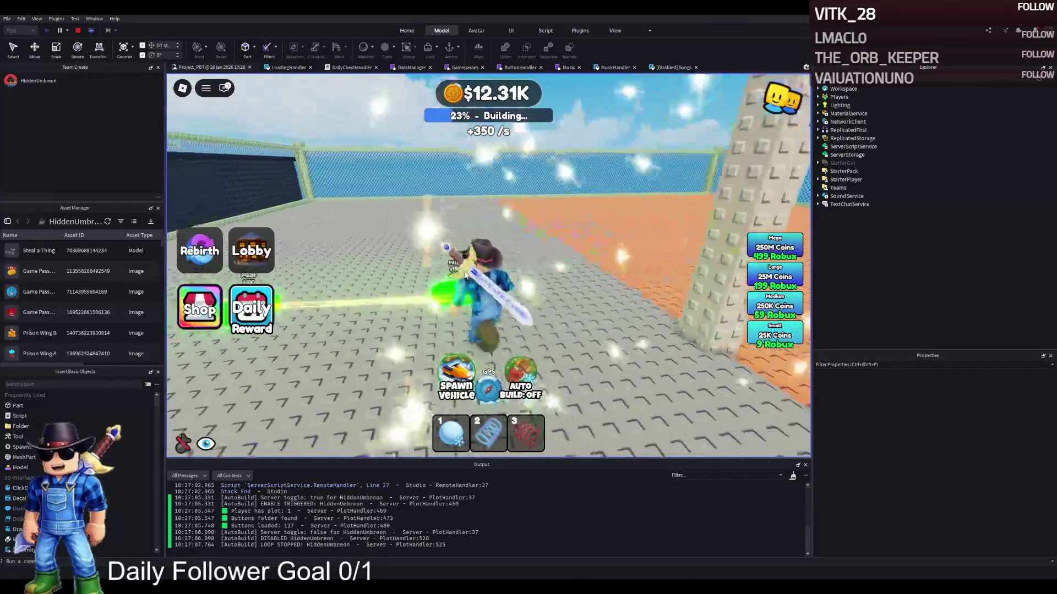
{"action": "key", "text": "a"}
{"action": "key", "text": "d"}
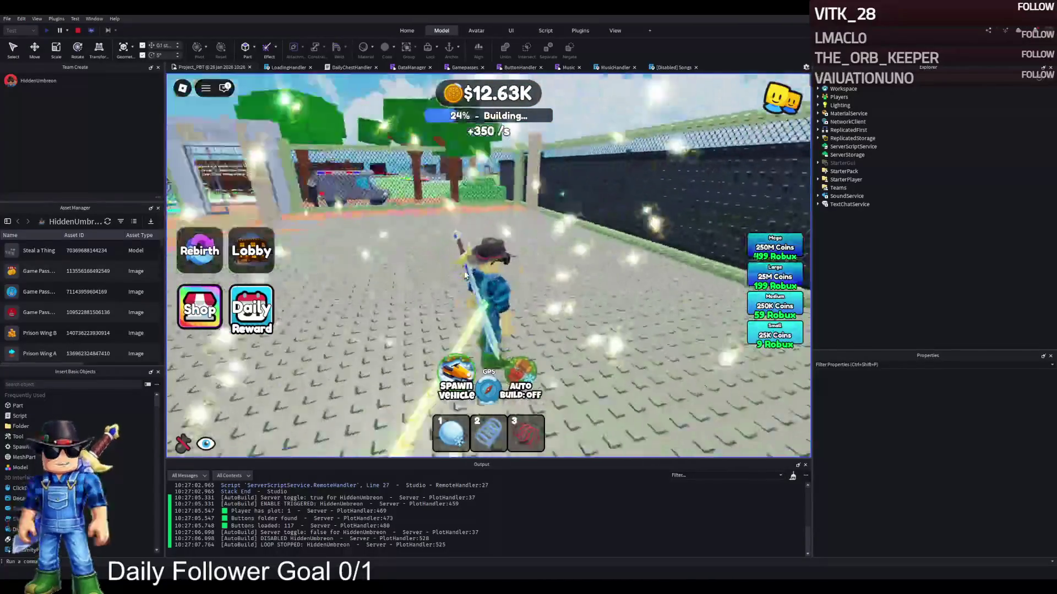
{"action": "key", "text": "a"}
{"action": "key", "text": "w"}
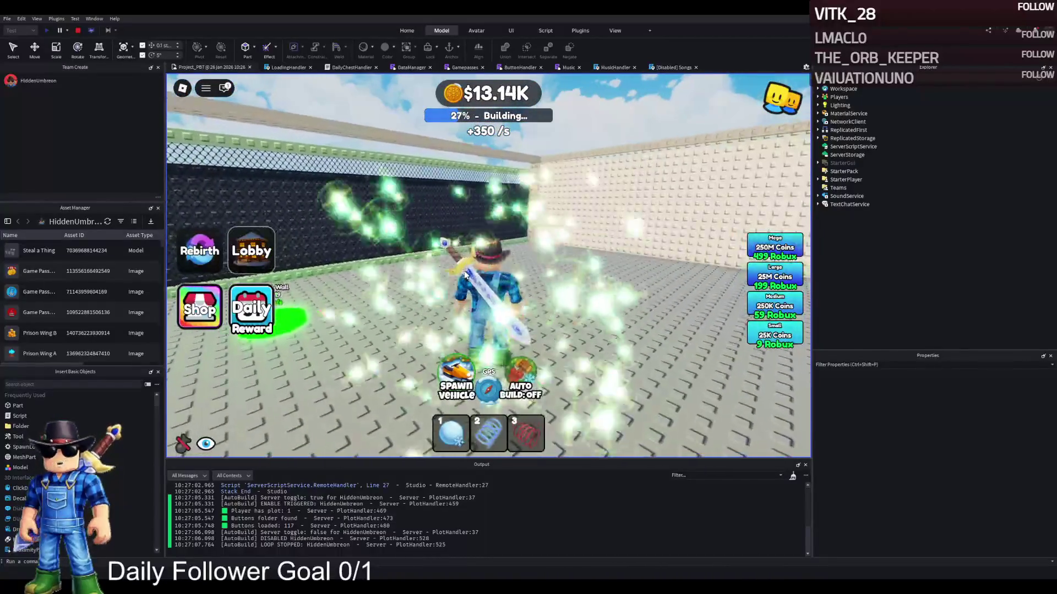
{"action": "key", "text": "a"}
Run past the white-walled doorway down the corridor of green buy pads.
{"action": "key", "text": "s"}
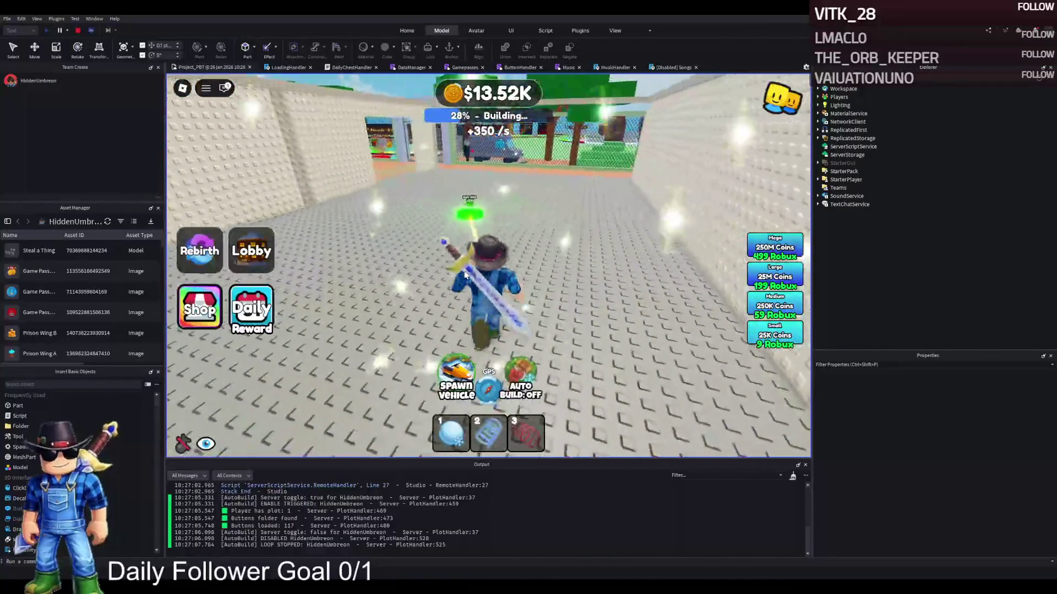
{"action": "key", "text": "w"}
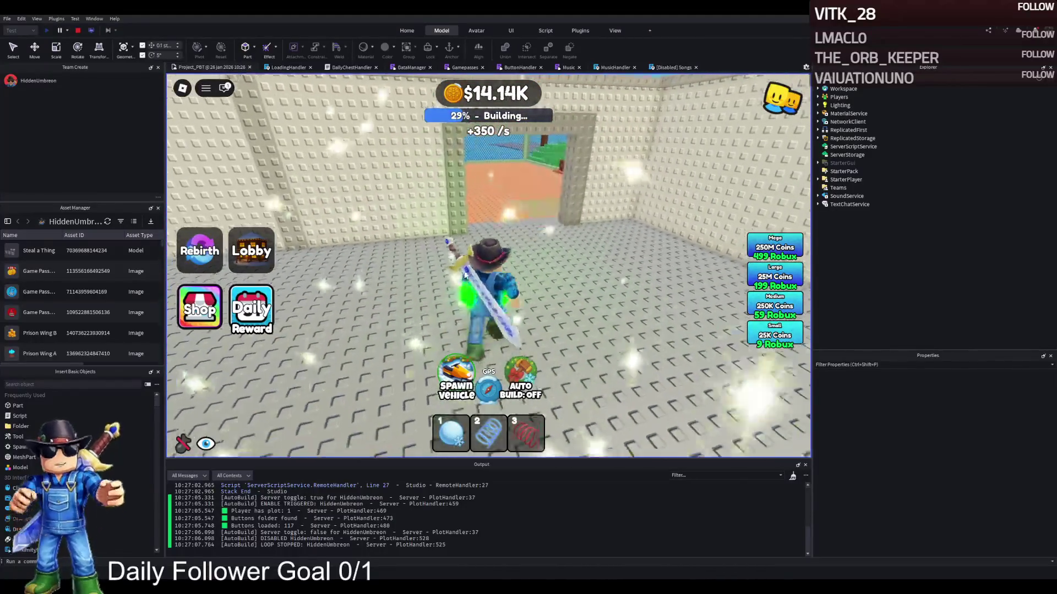
{"action": "key", "text": "s"}
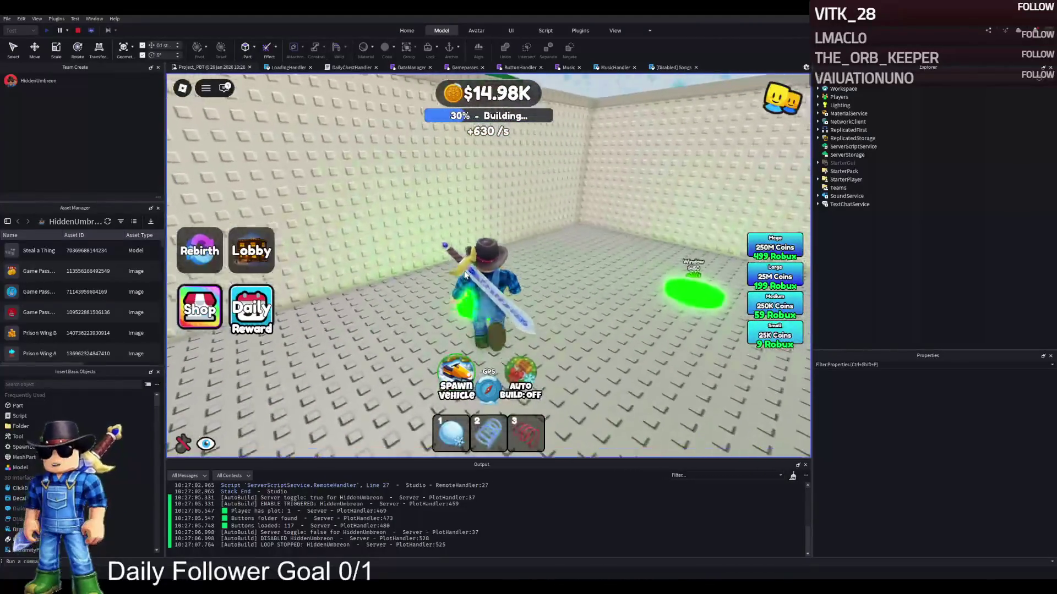
{"action": "key", "text": "d"}
{"action": "key", "text": "a"}
{"action": "key", "text": "a"}
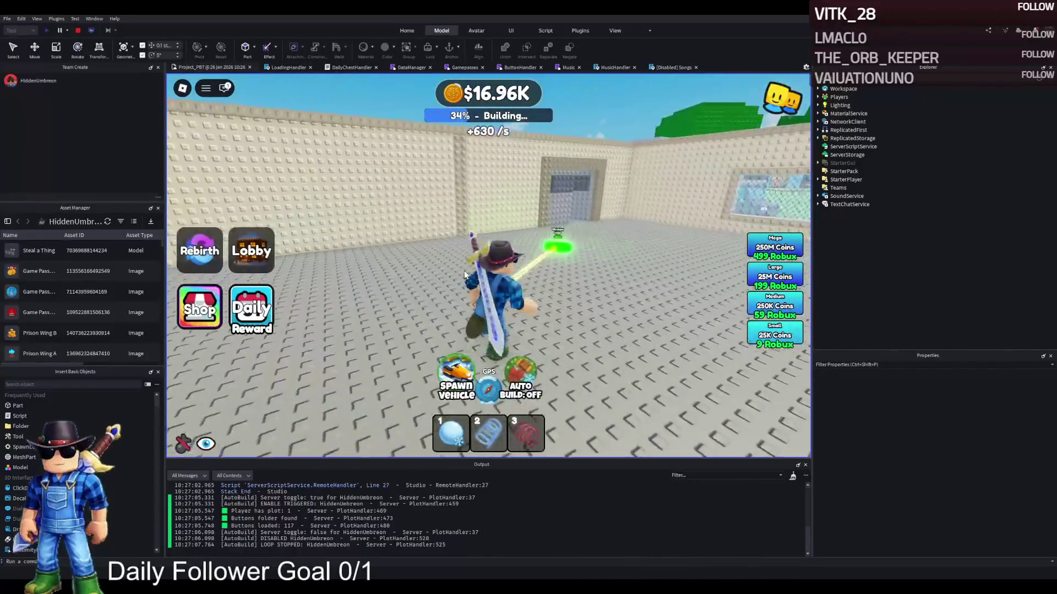
{"action": "key", "text": "a"}
{"action": "key", "text": "a"}
Run Auto Build until the plot reaches 47%, switch it off, and open the in-game menu.
{"action": "left_click", "coordinate": [520, 382]}
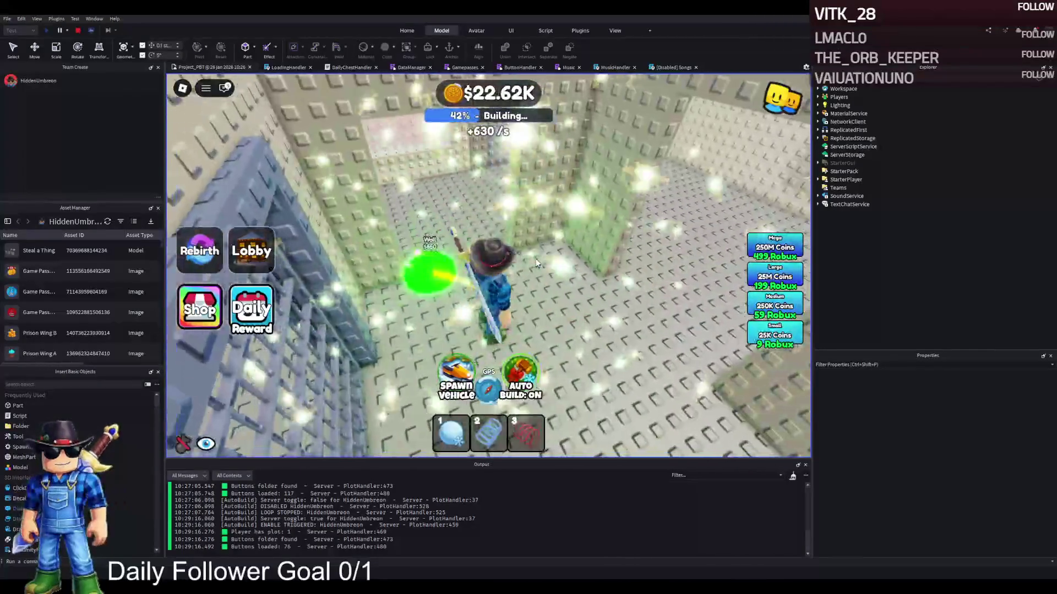
{"action": "left_click", "coordinate": [524, 374]}
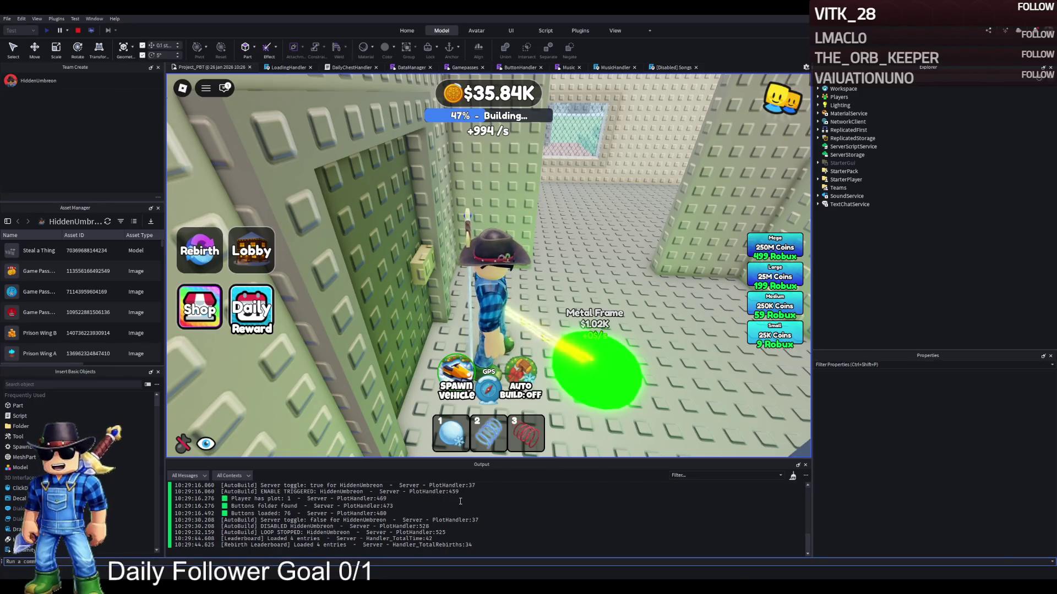
{"action": "key", "text": "Escape"}
Open the Developer Console from the in-game Settings, review the log, then close it.
{"action": "left_click", "coordinate": [429, 132]}
{"action": "scroll", "coordinate": [479, 284], "scroll_direction": "down", "scroll_amount": 3}
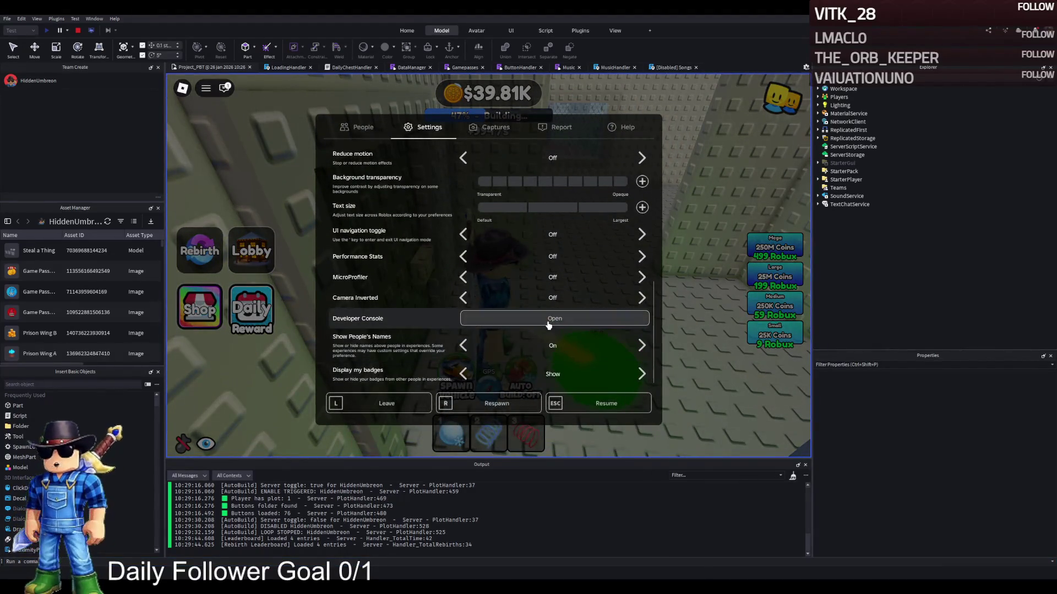
{"action": "left_click", "coordinate": [548, 324]}
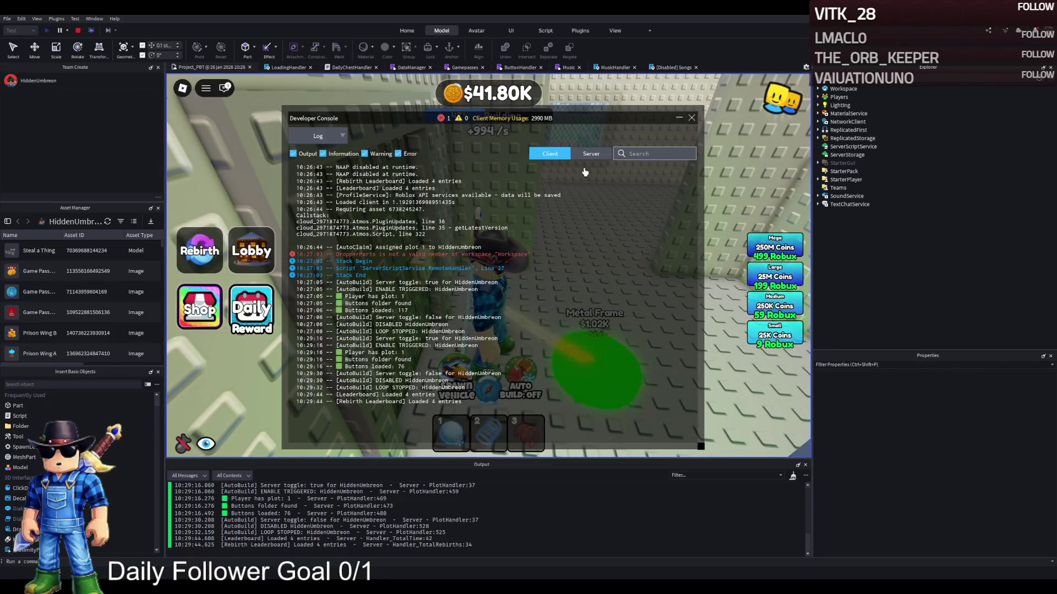
{"action": "key", "text": "Escape"}
{"action": "key", "text": "Escape"}
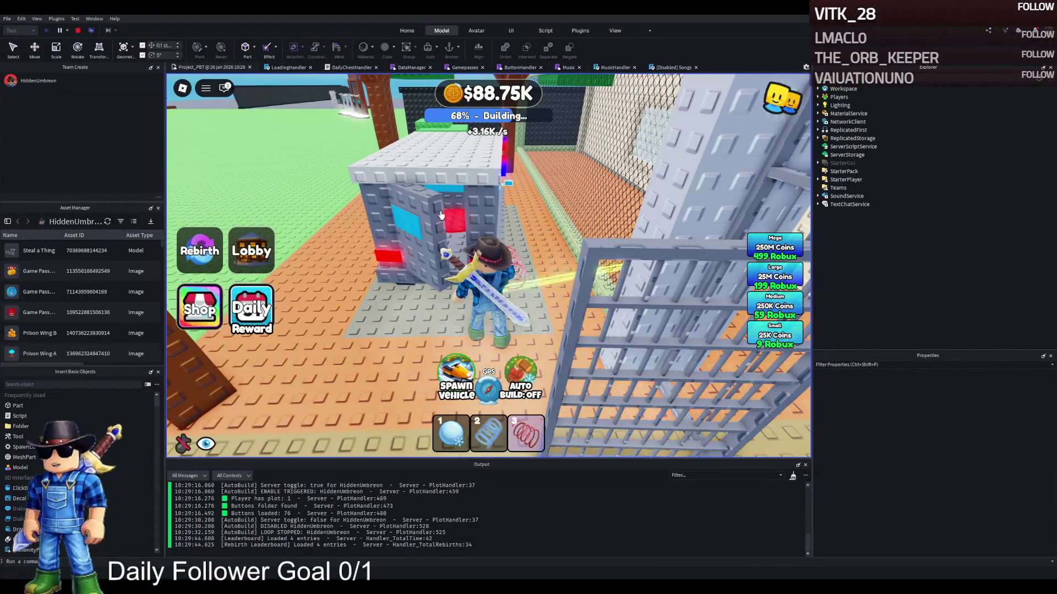
Walk through the barred gate into the cell area and orbit the camera over the cell walls.
{"action": "key", "text": "w"}
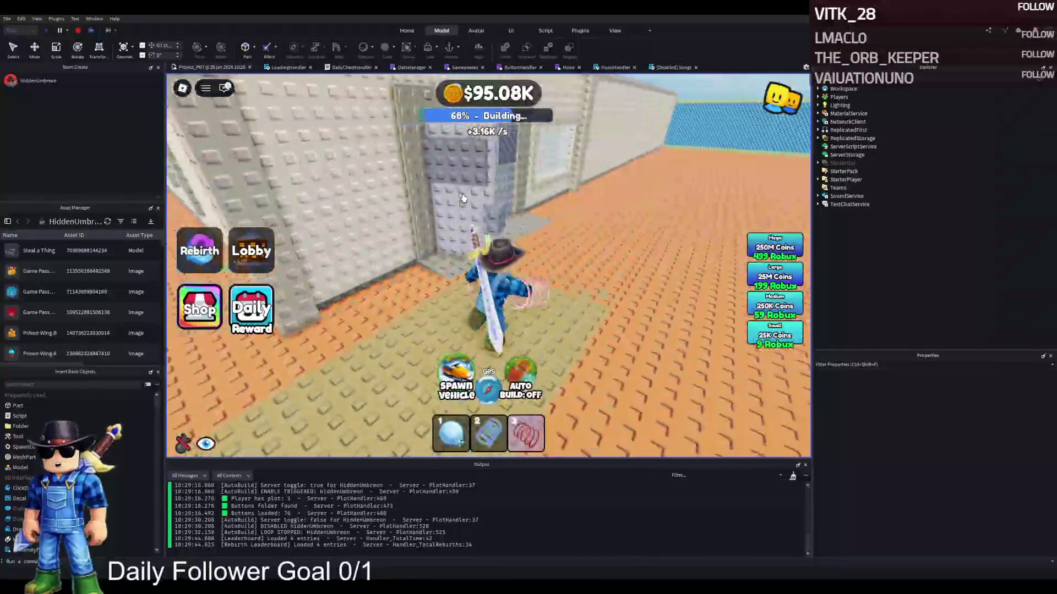
{"action": "key", "text": "w"}
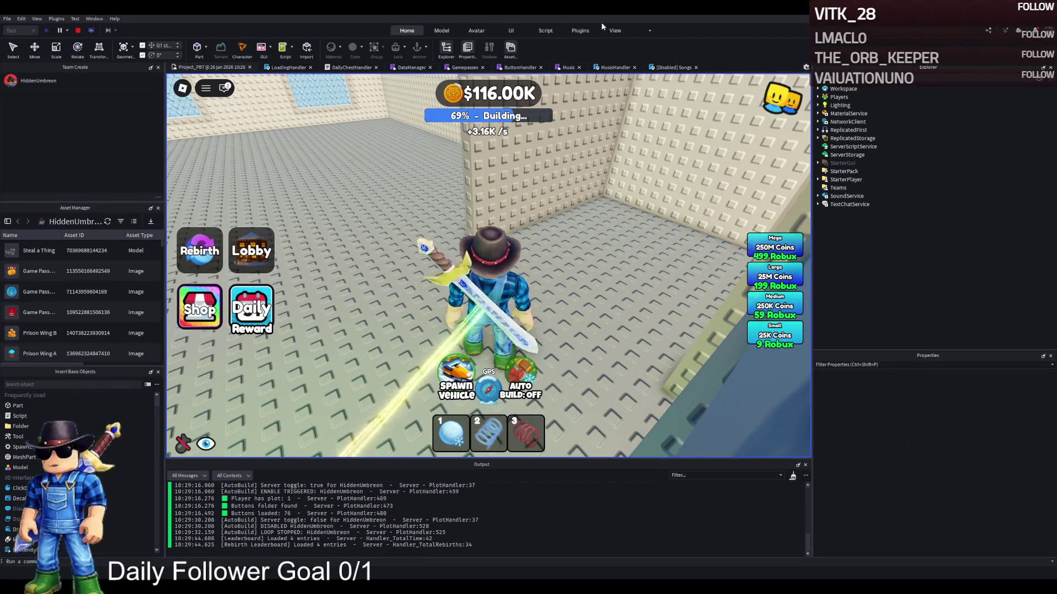
{"action": "left_click", "coordinate": [406, 30]}
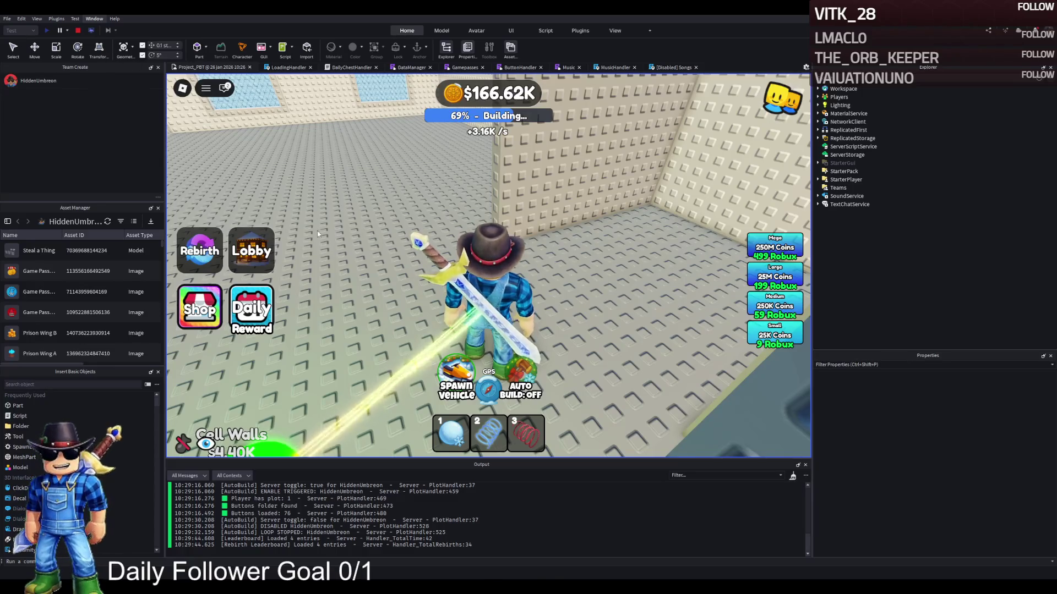
{"action": "scroll", "coordinate": [451, 227], "scroll_direction": "up", "scroll_amount": 5}
{"action": "scroll", "coordinate": [452, 229], "scroll_direction": "down", "scroll_amount": 5}
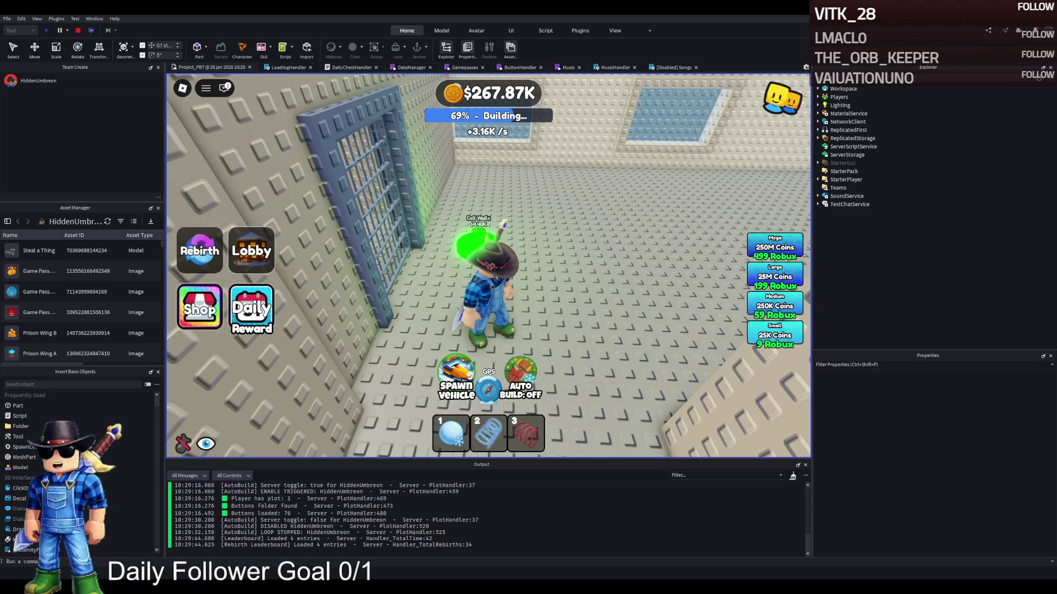
{"action": "key", "text": "w"}
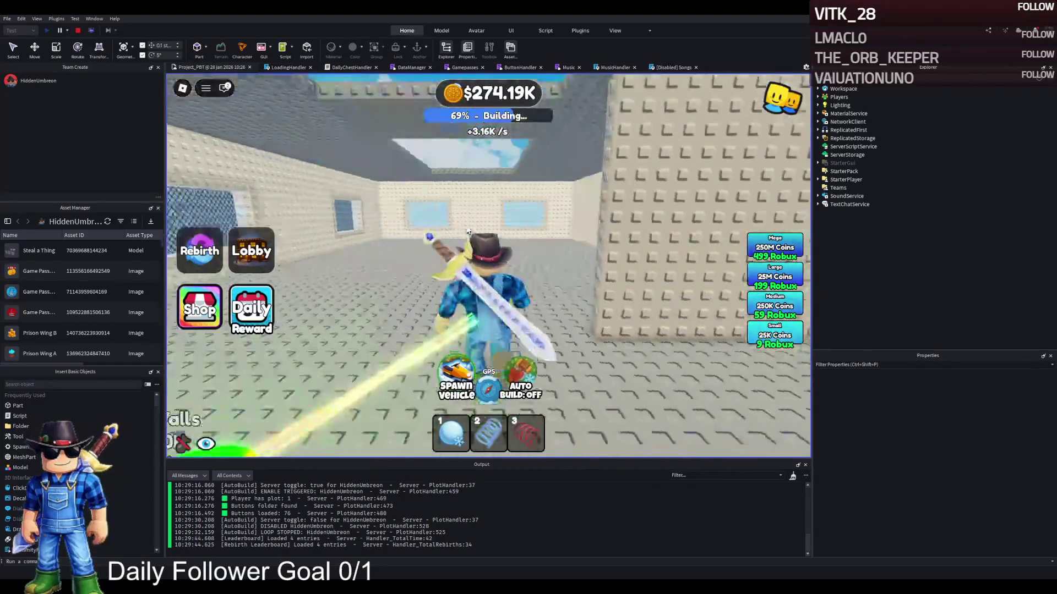
{"action": "left_click_drag", "start_coordinate": [583, 163], "coordinate": [584, 163]}
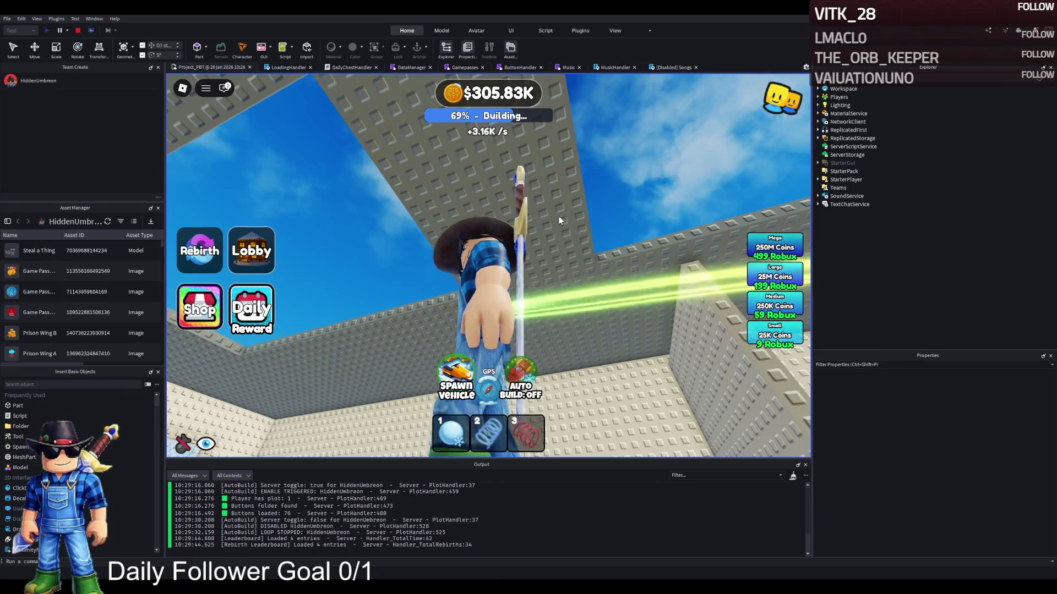
{"action": "mouse_move", "coordinate": [558, 204]}
{"action": "left_mouse_down"}
{"action": "mouse_move", "coordinate": [417, 268]}
{"action": "mouse_move", "coordinate": [436, 268]}
{"action": "mouse_move", "coordinate": [442, 238]}
{"action": "left_mouse_up"}
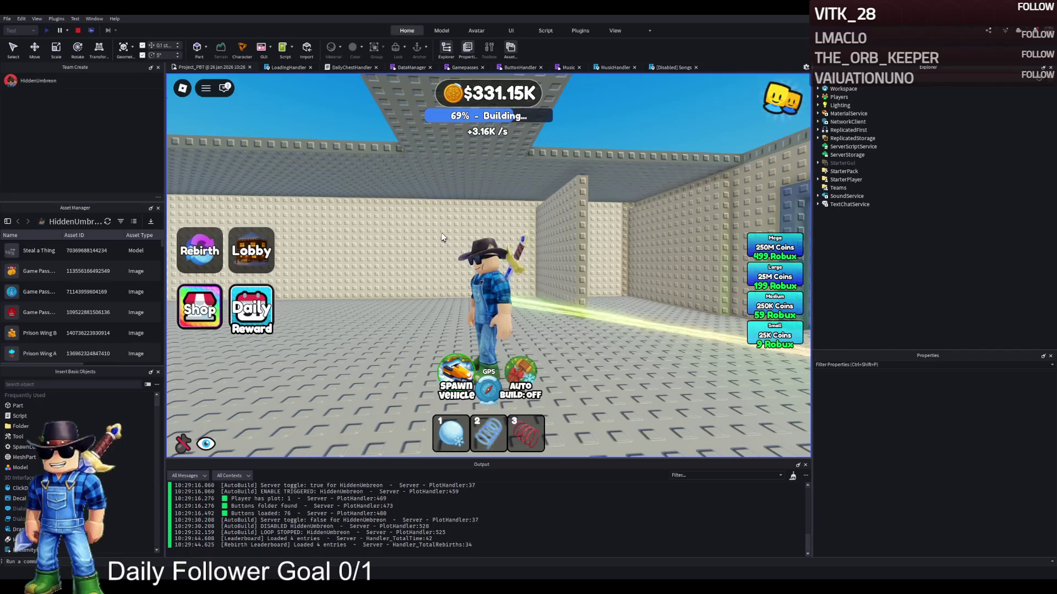
Walk from the jail cell onto the Cell Wall pads to buy them.
{"action": "key", "text": "w"}
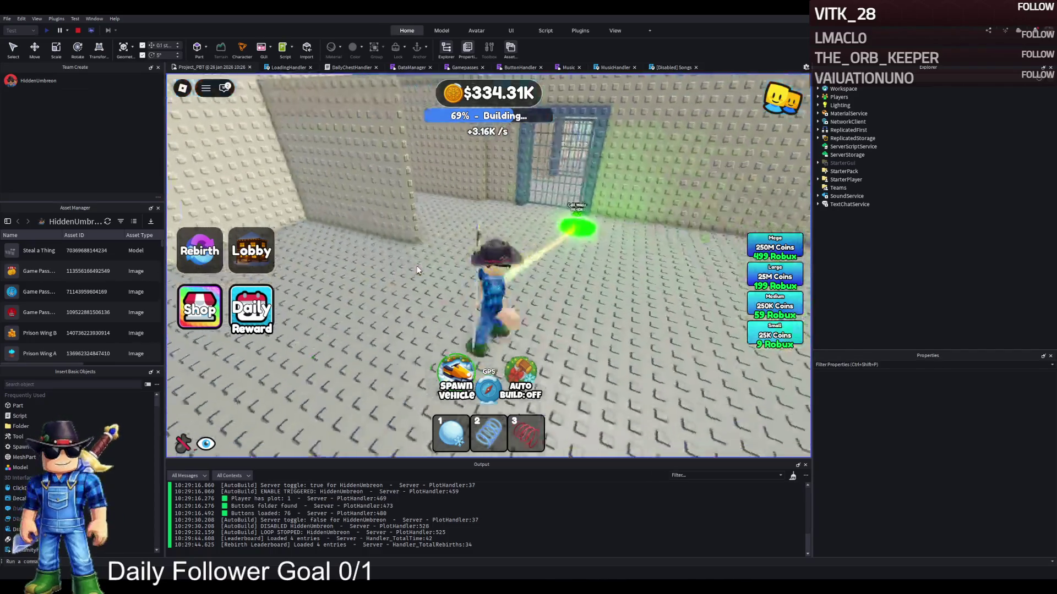
{"action": "key", "text": "a"}
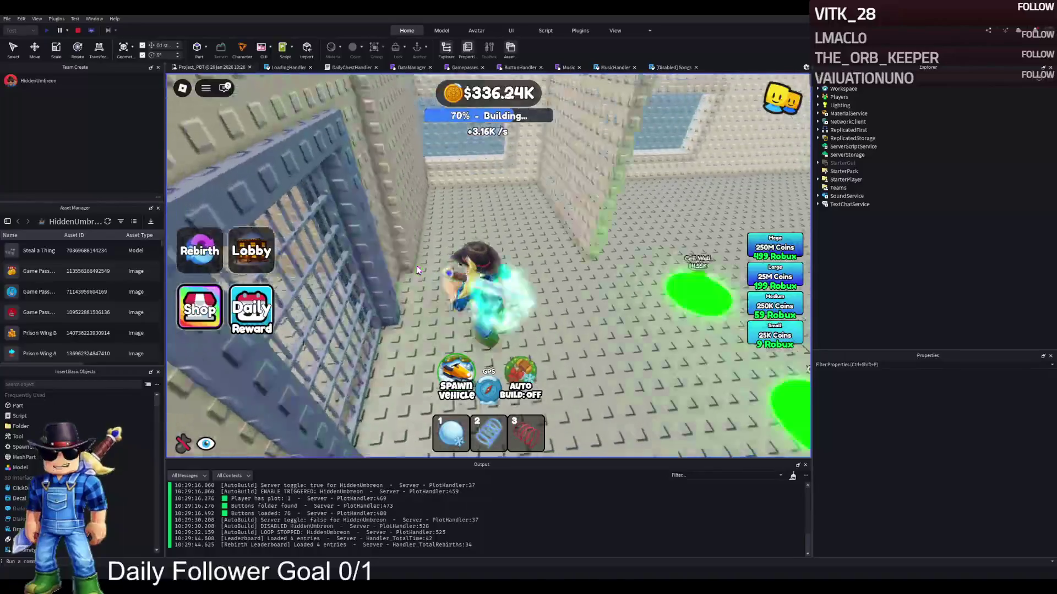
{"action": "key", "text": "a"}
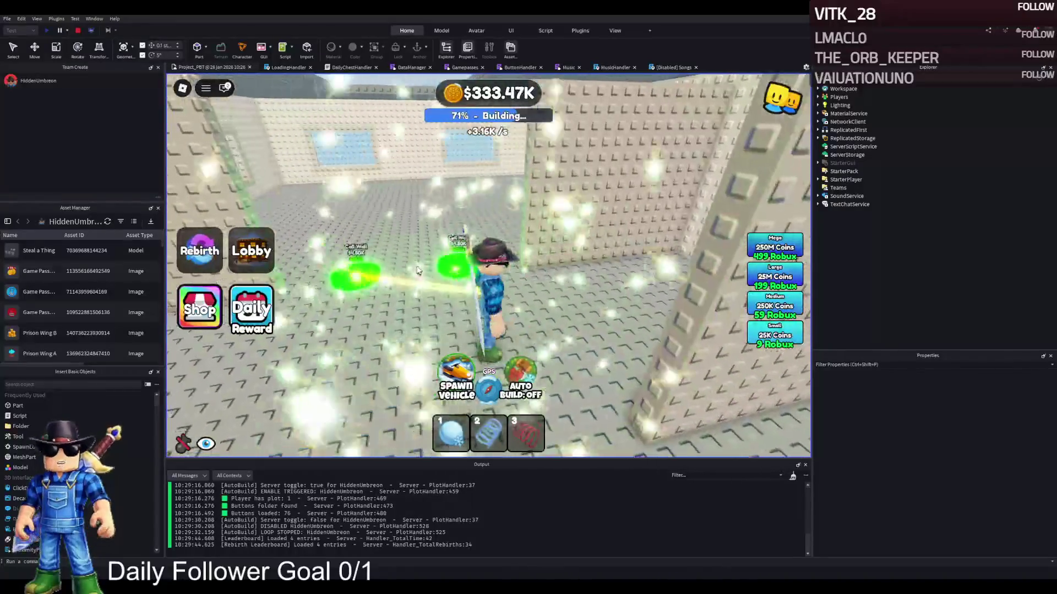
{"action": "key", "text": "a"}
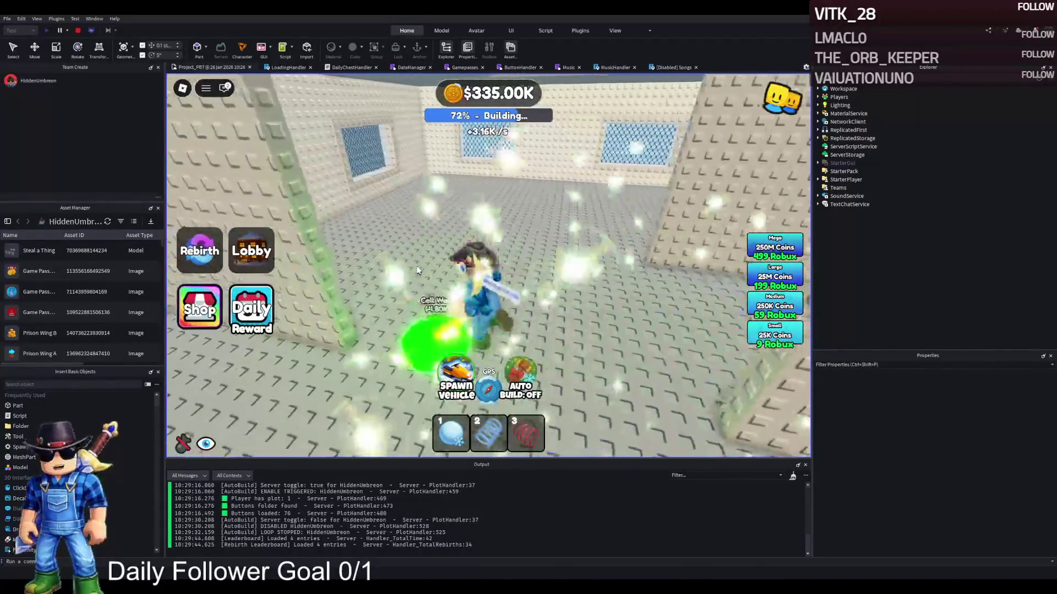
{"action": "key", "text": "a"}
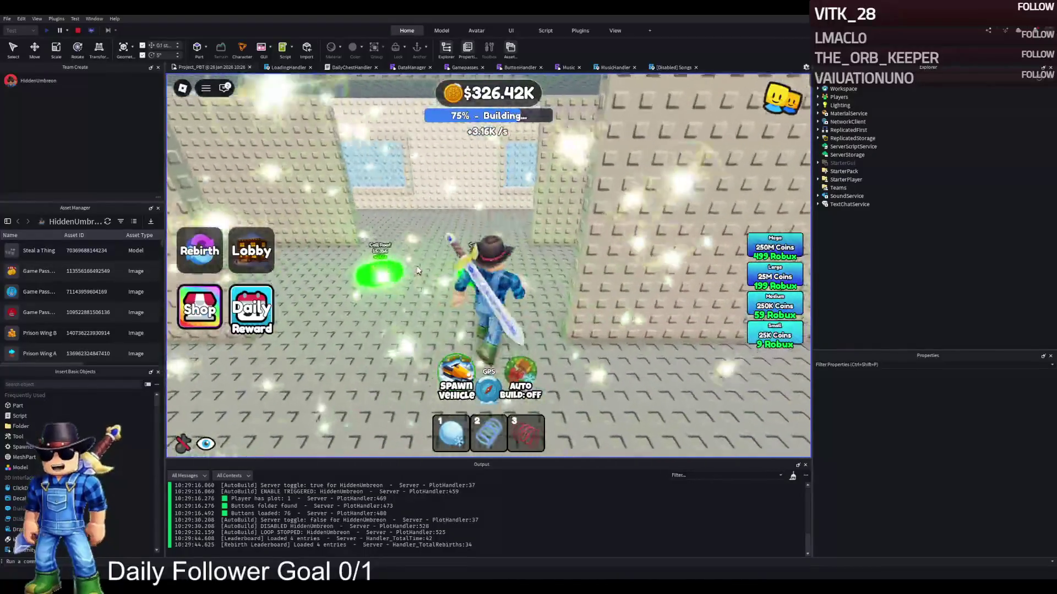
{"action": "key", "text": "w"}
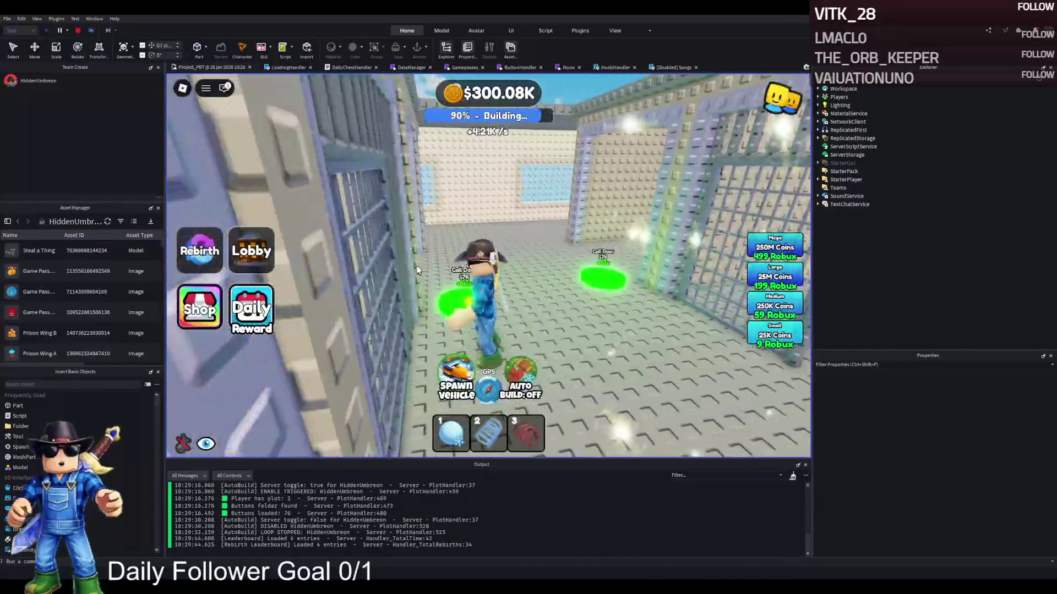
Buy the Cell Door pad and walk into a cell to buy its pads.
{"action": "key", "text": "a"}
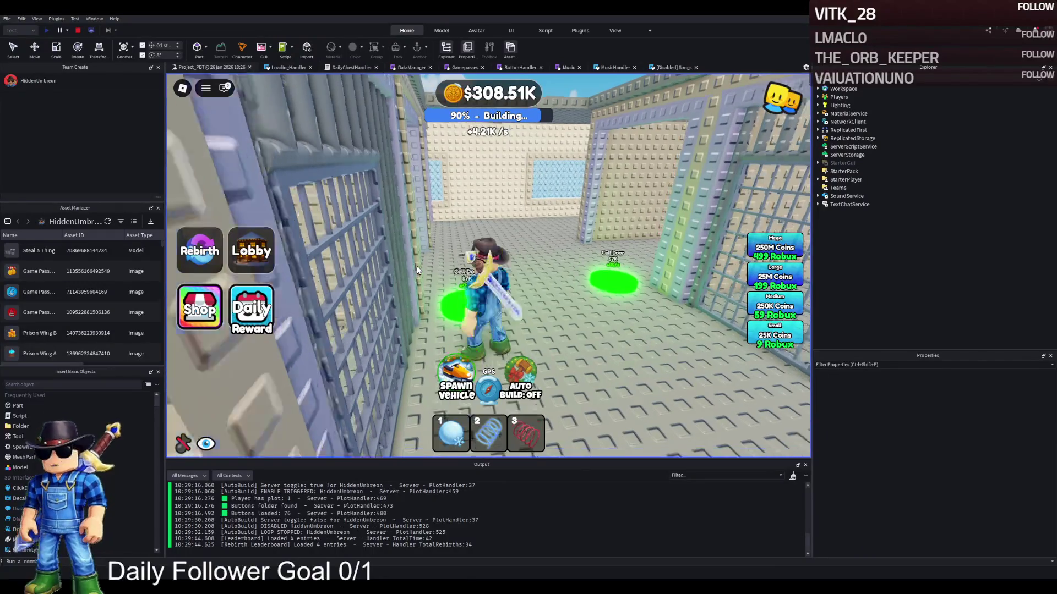
{"action": "key", "text": "d"}
{"action": "key", "text": "w"}
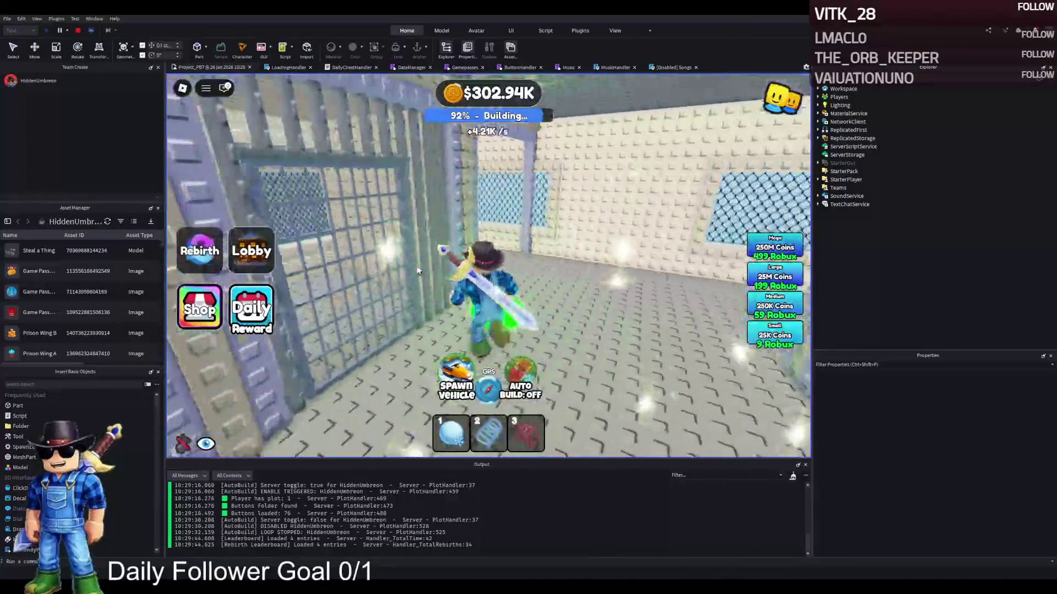
{"action": "key", "text": "a"}
{"action": "key", "text": "w"}
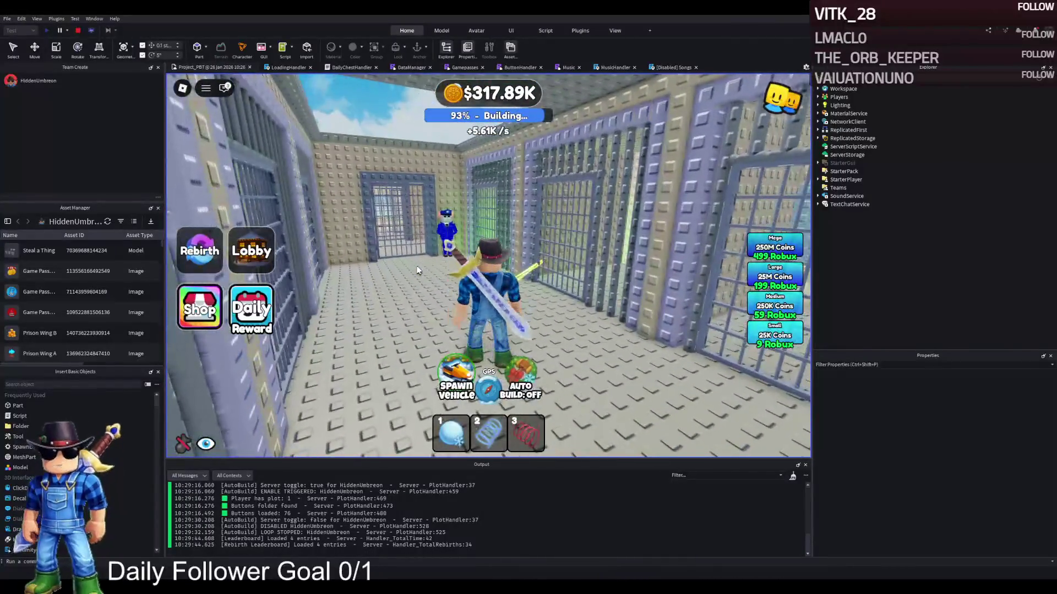
{"action": "key", "text": "a"}
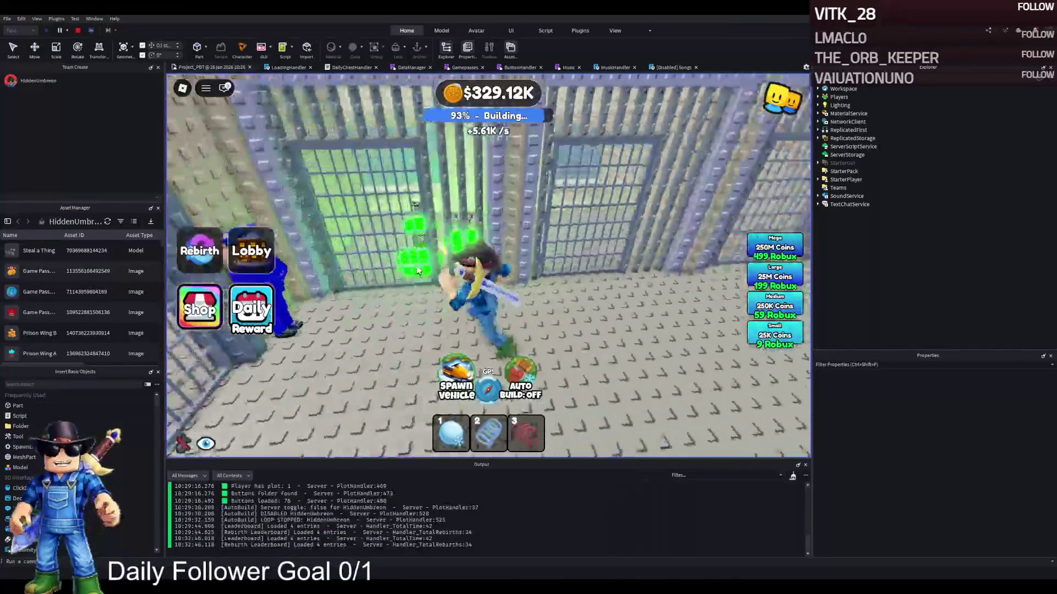
{"action": "key", "text": "a"}
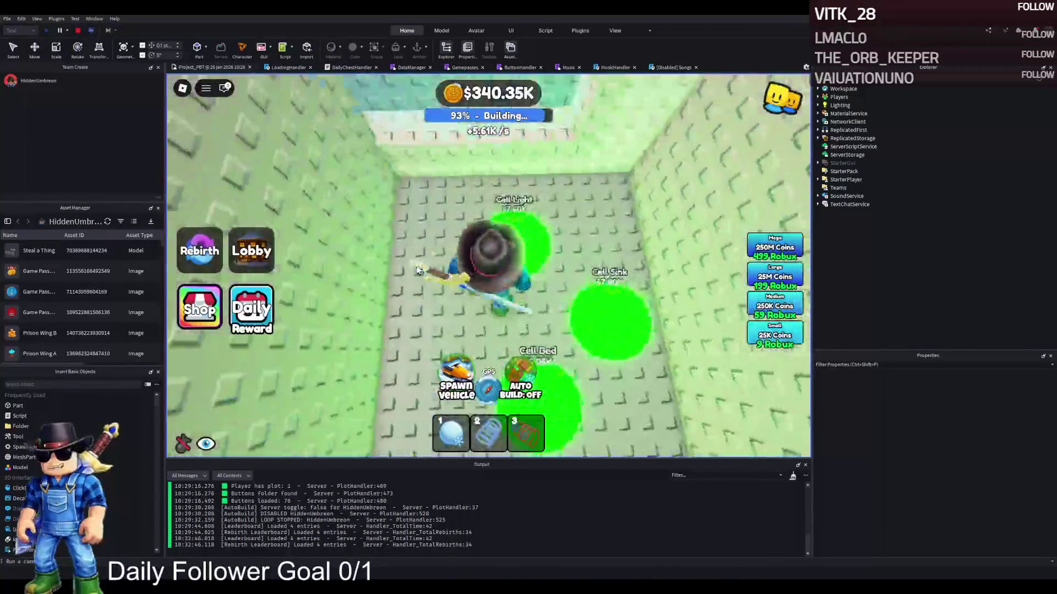
Walk through the remaining cells past the strawberry figure, then stop the play-test.
{"action": "key", "text": "w"}
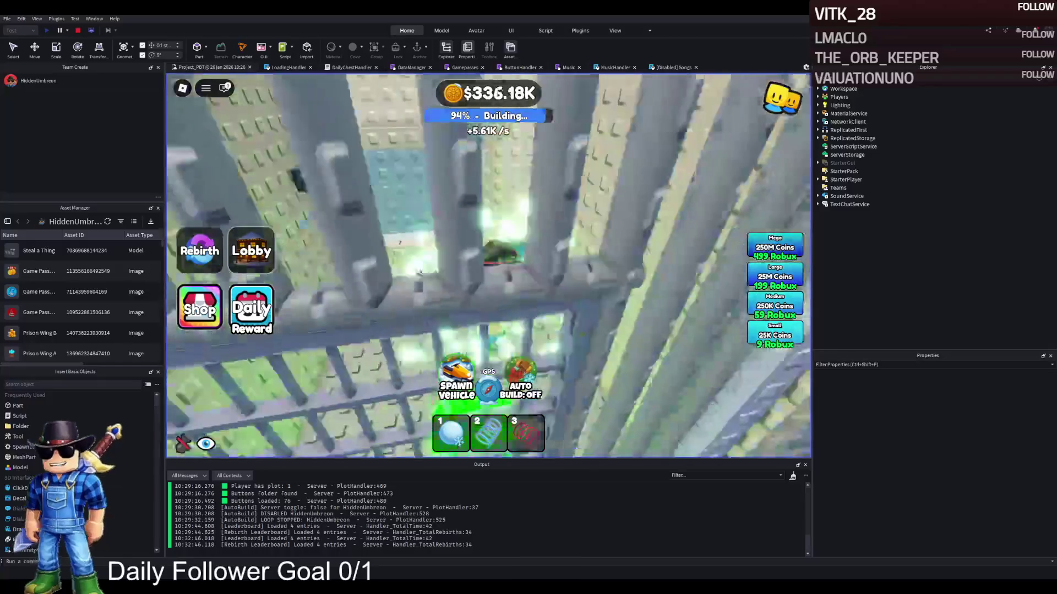
{"action": "key", "text": "w"}
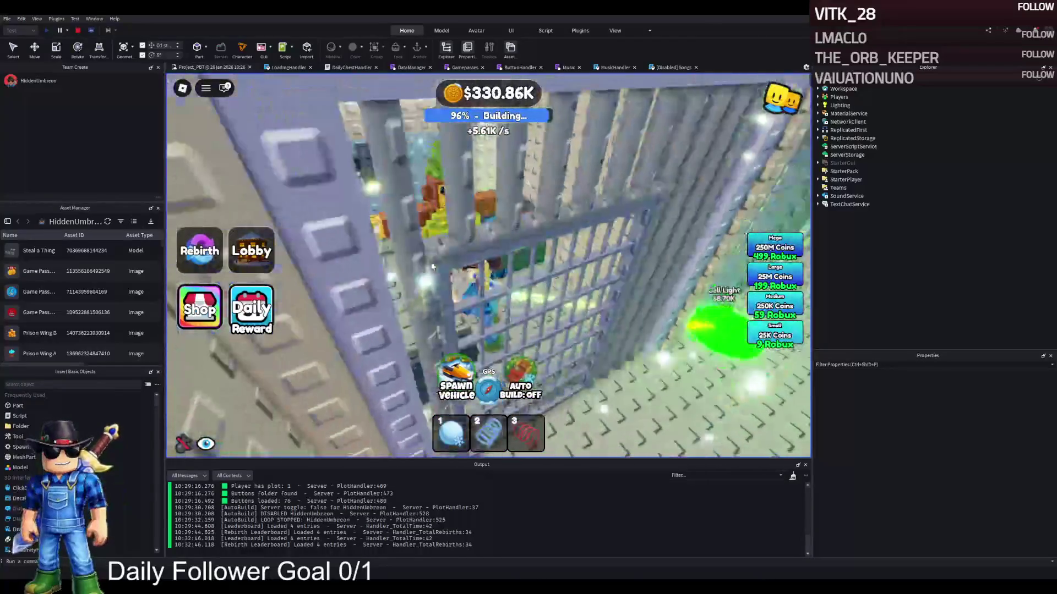
{"action": "key", "text": "w"}
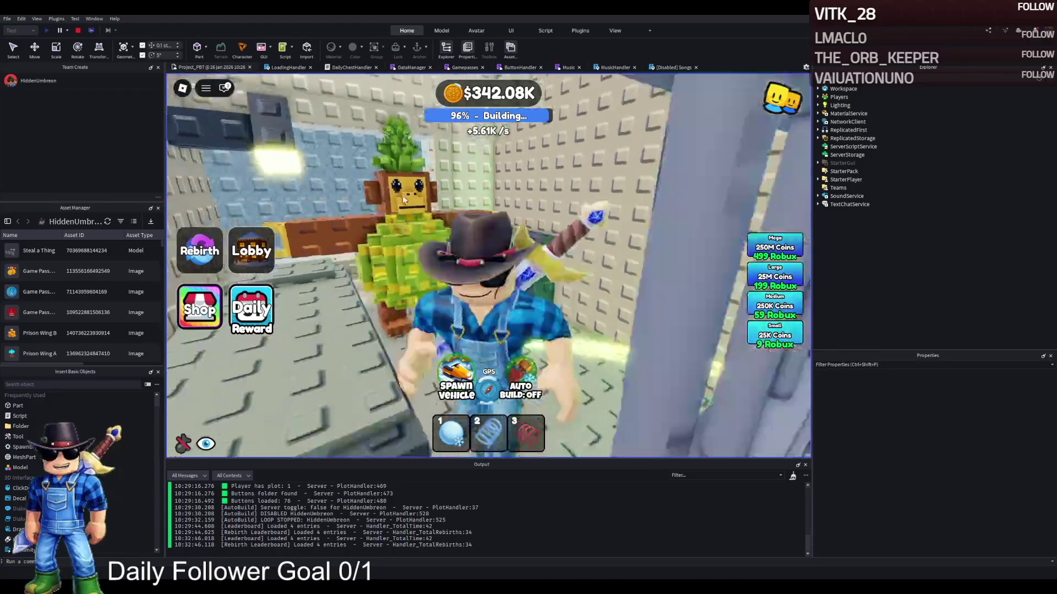
{"action": "key", "text": "w"}
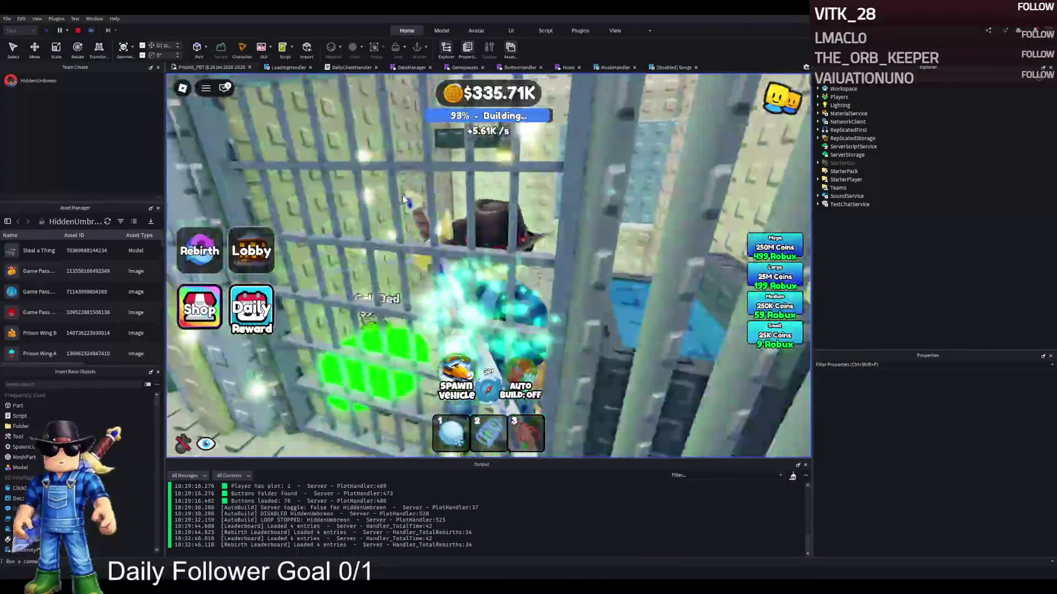
{"action": "key", "text": "w"}
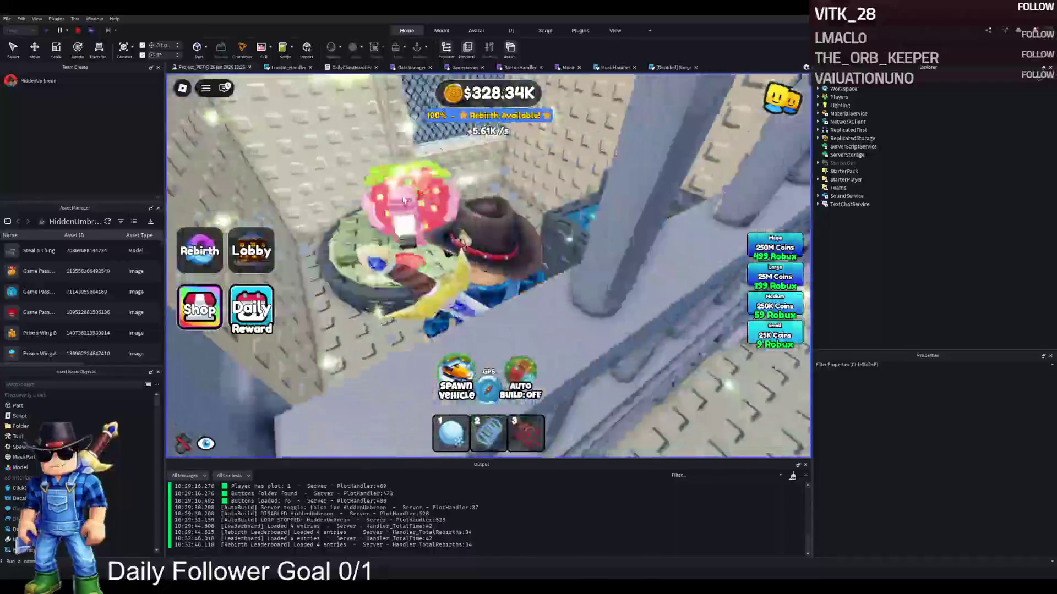
{"action": "key", "text": "w"}
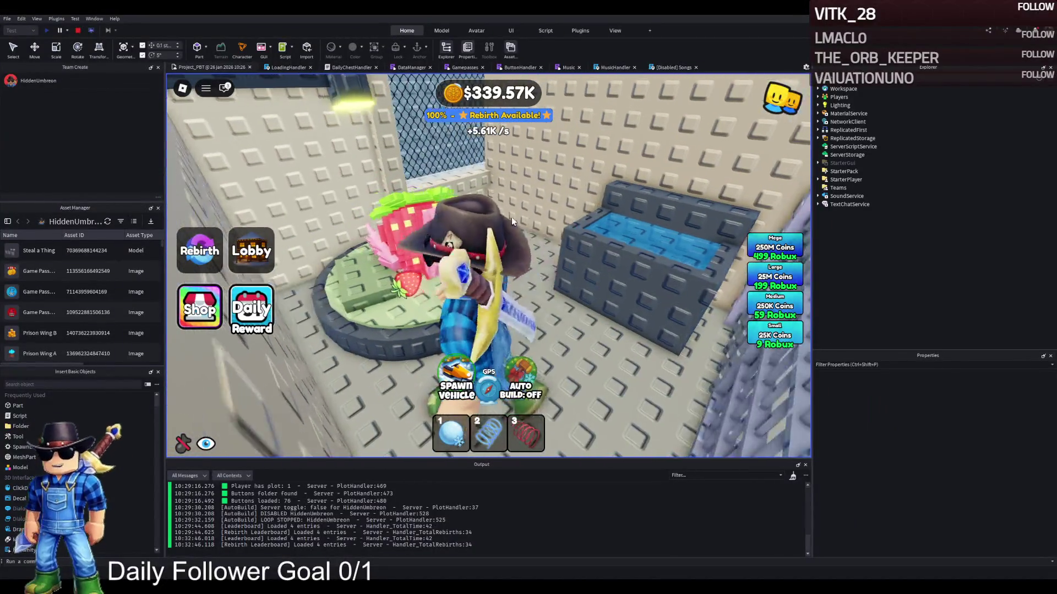
{"action": "key", "text": "w"}
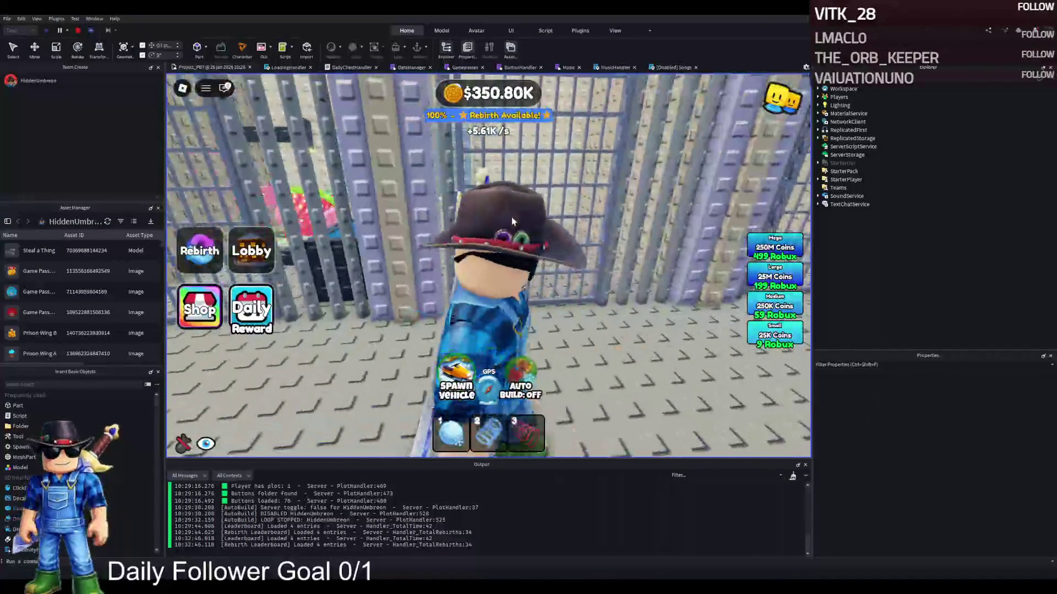
{"action": "key", "text": "s"}
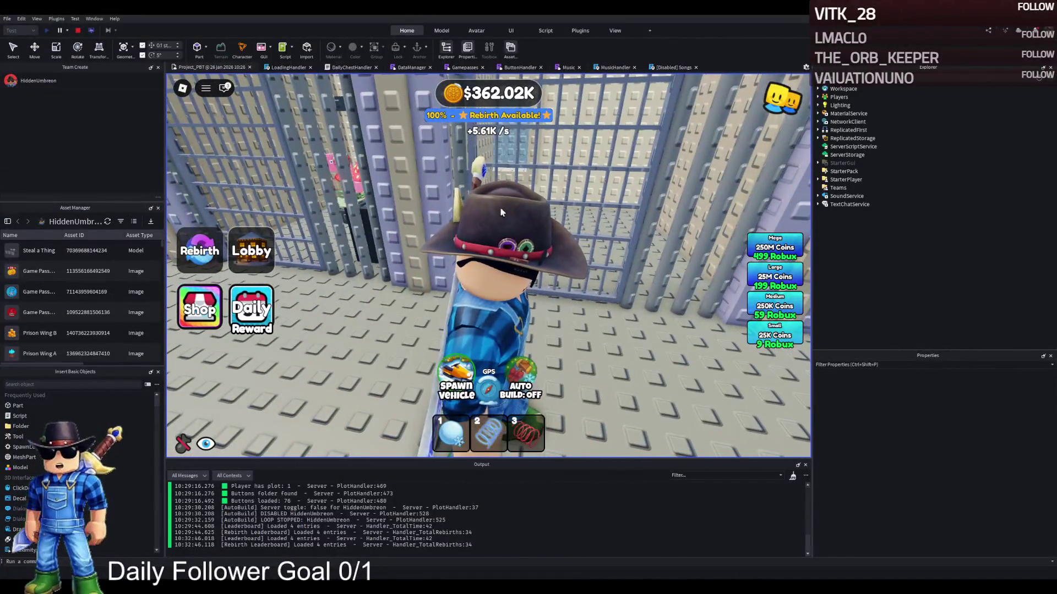
{"action": "key", "text": "w"}
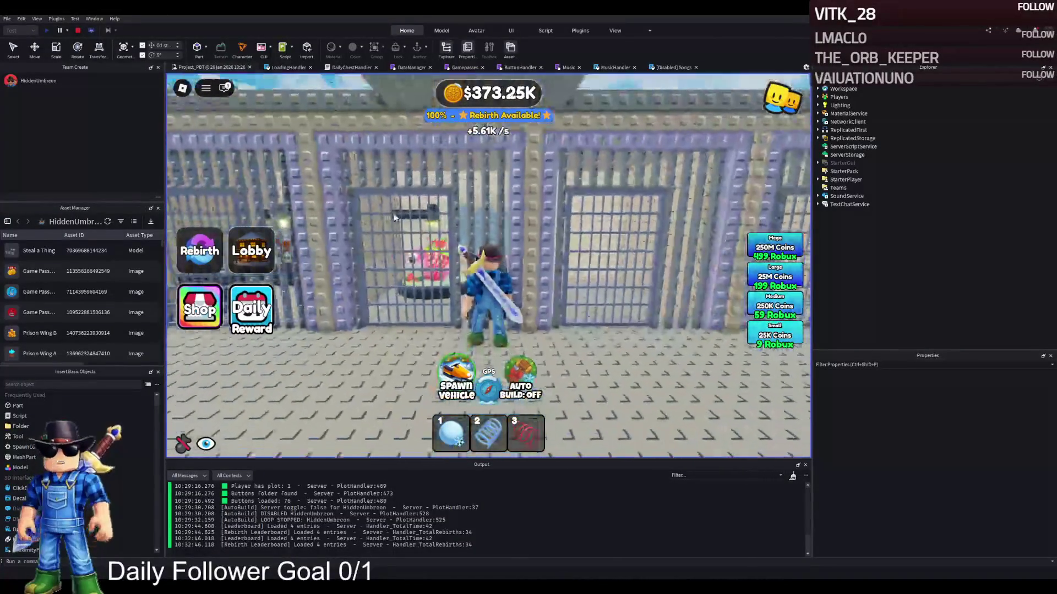
{"action": "left_click", "coordinate": [79, 31]}
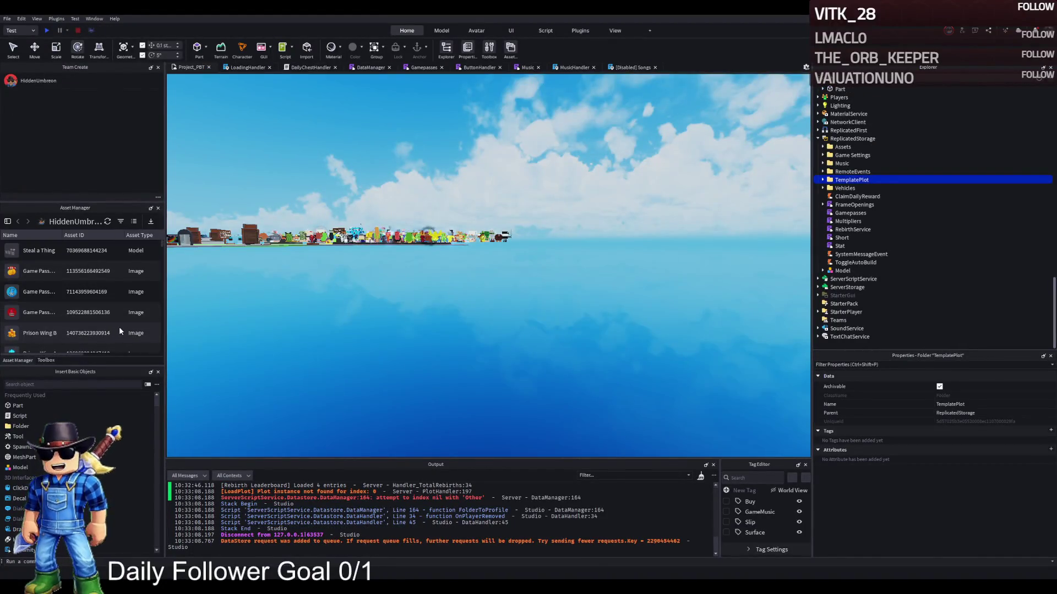
Cut and paste TemplatePlot into Workspace and fly the view toward the cell floor pads.
{"action": "scroll", "coordinate": [414, 224], "scroll_direction": "up", "scroll_amount": 2}
{"action": "key", "text": "ctrl+x"}
{"action": "key", "text": "ctrl+v"}
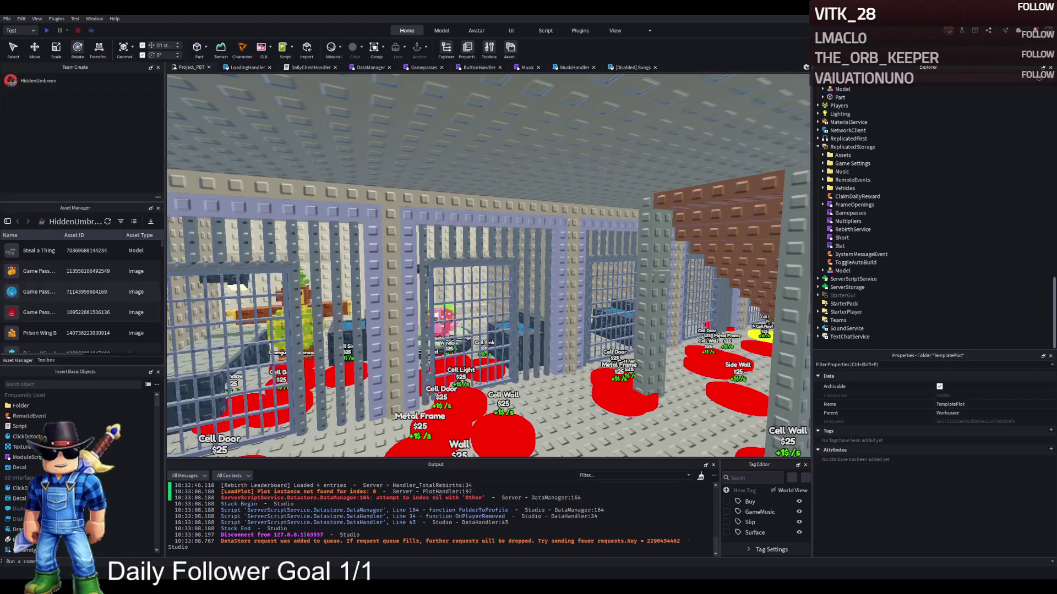
{"action": "key", "text": "w"}
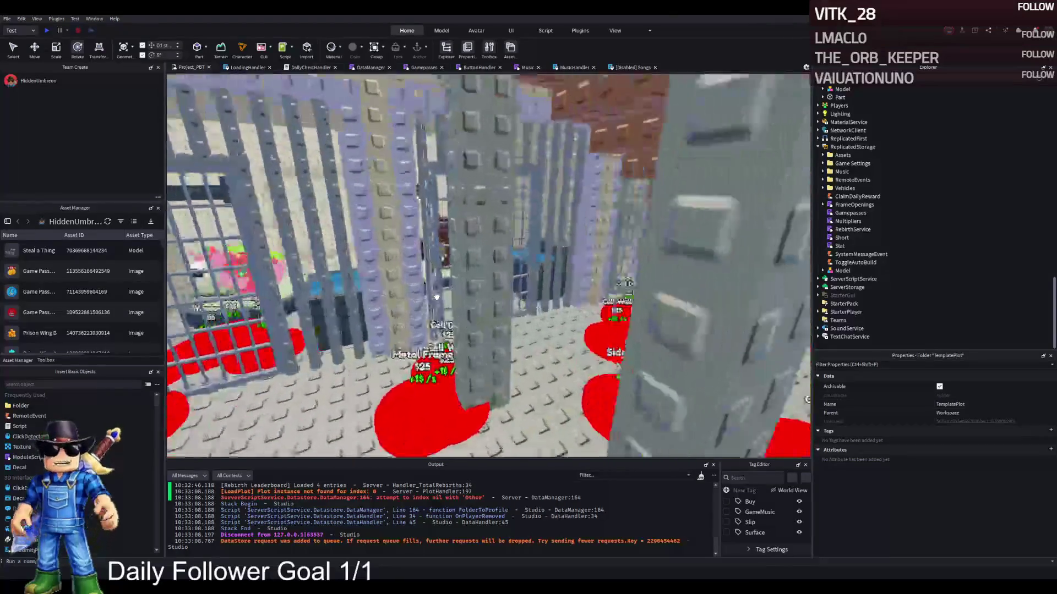
{"action": "key", "text": "w"}
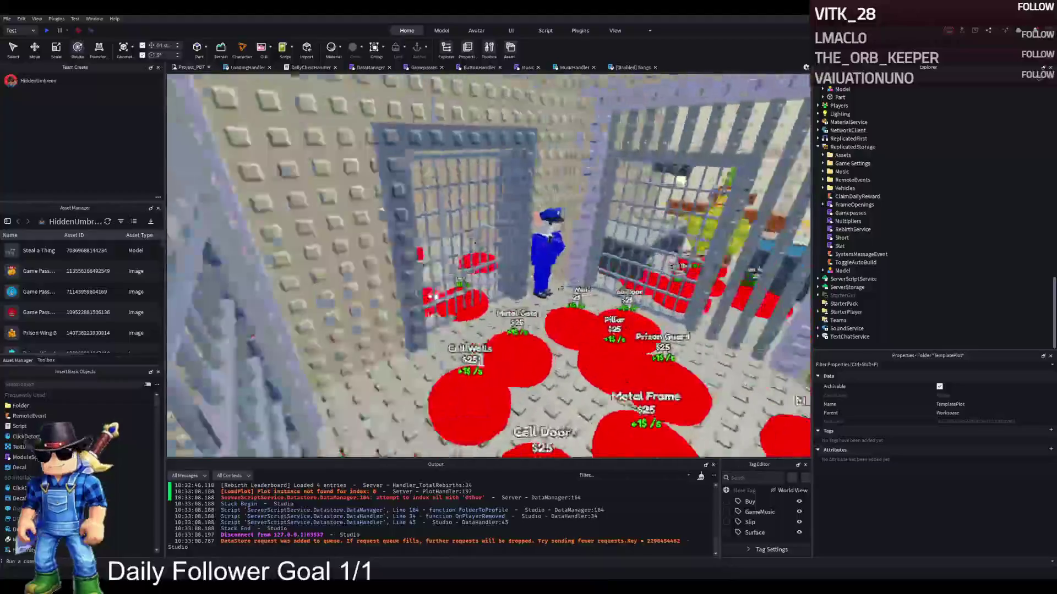
{"action": "key", "text": "w"}
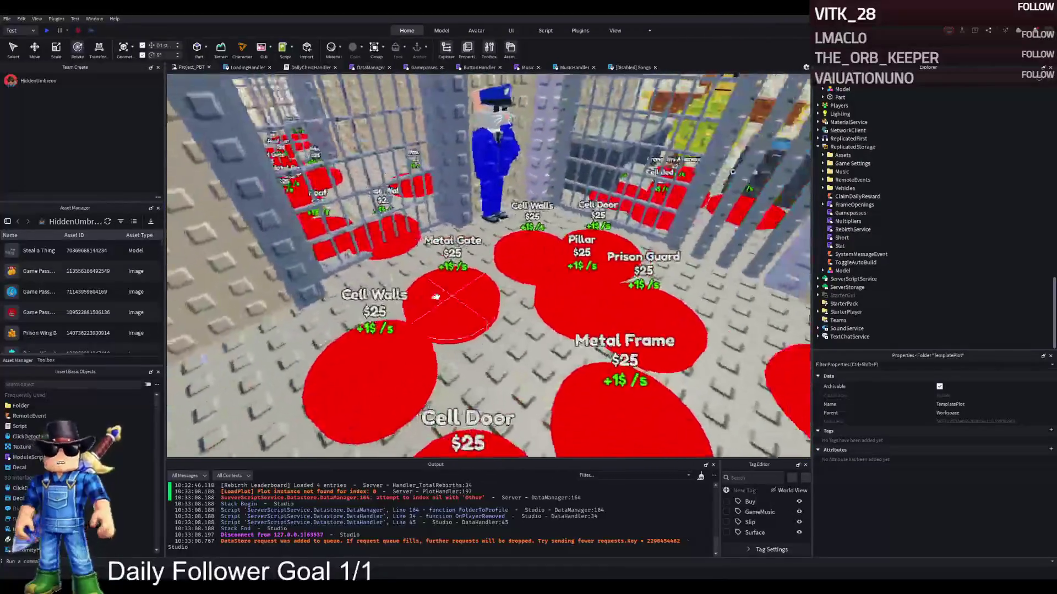
{"action": "key", "text": "w"}
Select the Pillar and Prison Guard pads and check part 100's UnlockedByButton value.
{"action": "left_click", "coordinate": [640, 317]}
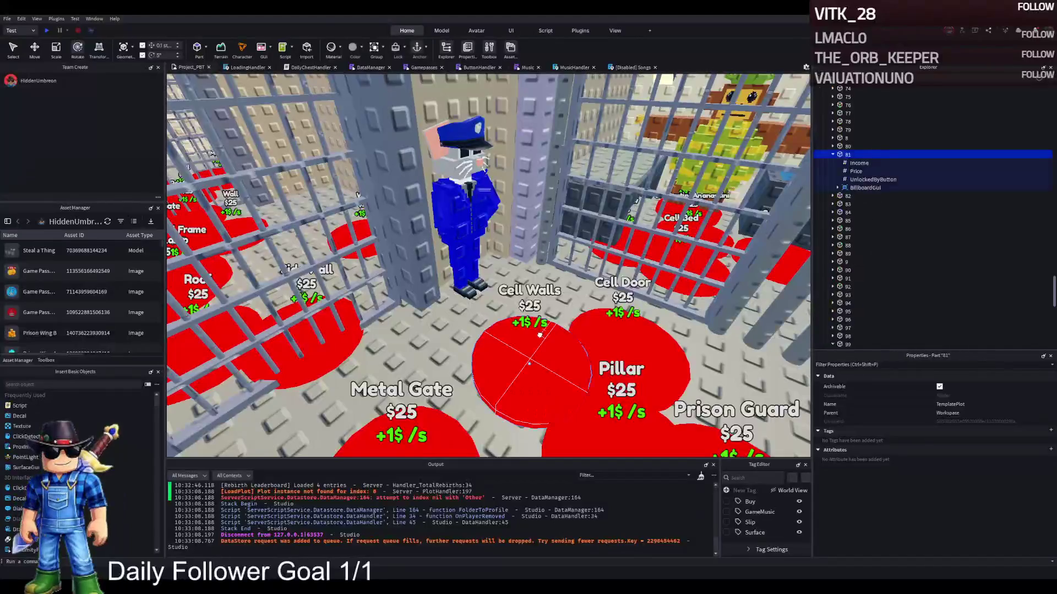
{"action": "key", "text": "f"}
{"action": "left_click", "coordinate": [640, 318]}
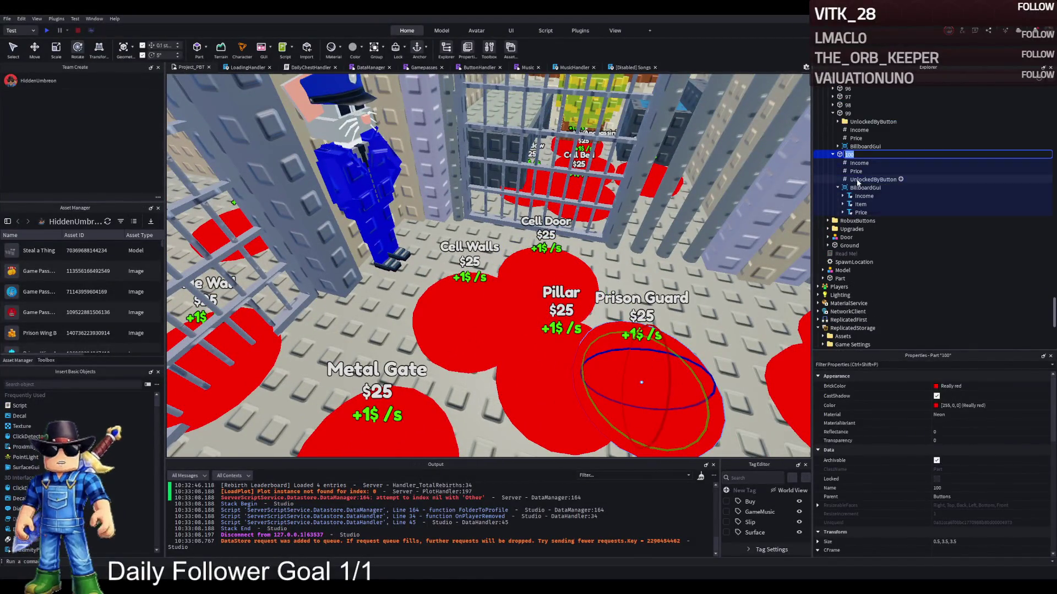
{"action": "left_click", "coordinate": [872, 179]}
{"action": "left_click", "coordinate": [850, 155]}
{"action": "key", "text": "Left"}
{"action": "key", "text": "f"}
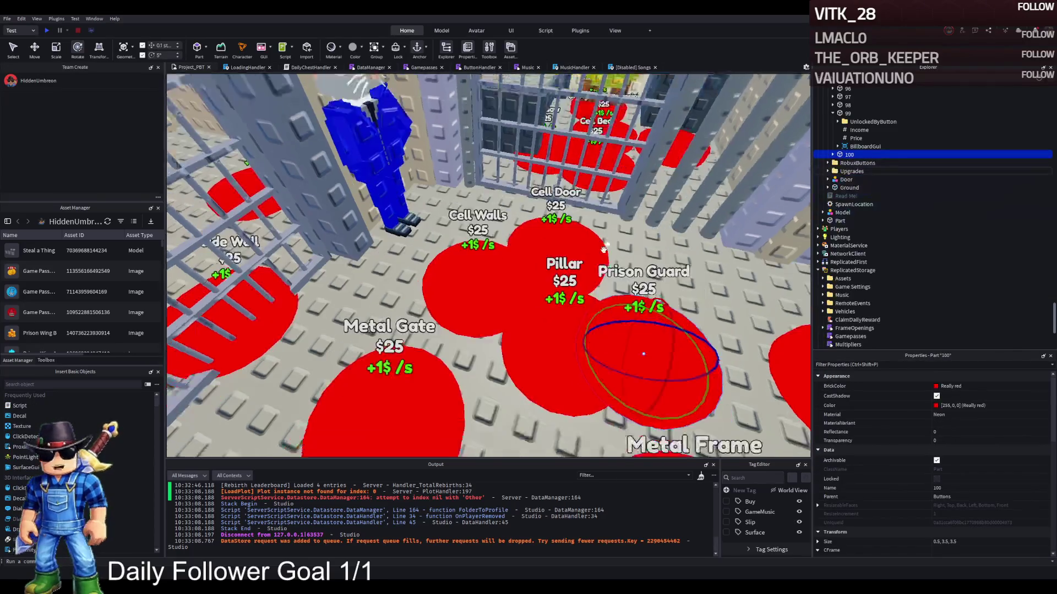
Check the UnlockedByButton values of part 102 (Pillar) and part 101, then select part 103.
{"action": "left_click", "coordinate": [593, 278]}
{"action": "key", "text": "f"}
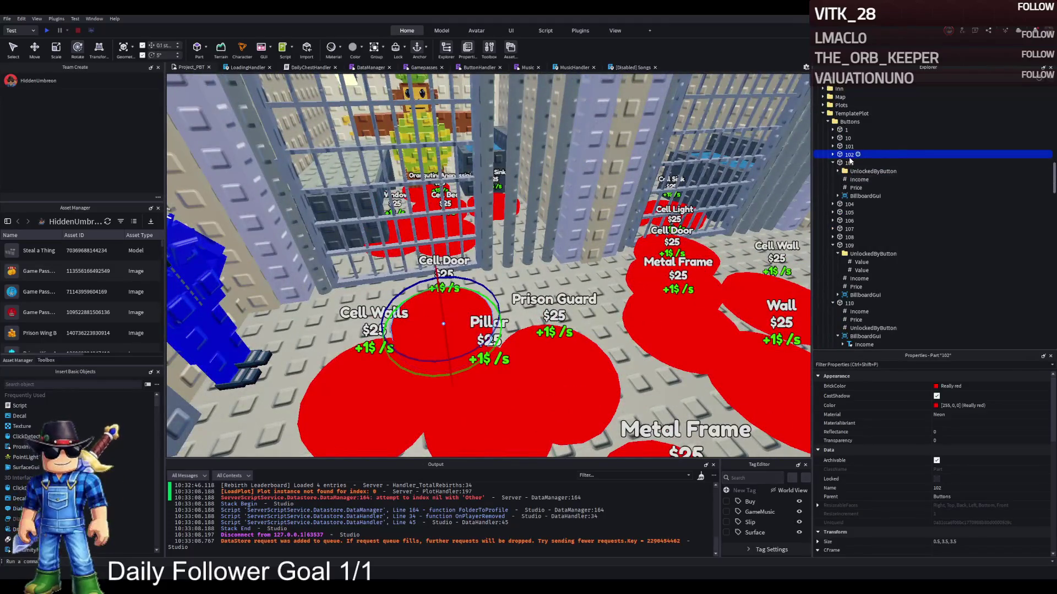
{"action": "key", "text": "Right"}
{"action": "left_click", "coordinate": [856, 179]}
{"action": "key", "text": "Up"}
{"action": "key", "text": "Up"}
{"action": "key", "text": "Up"}
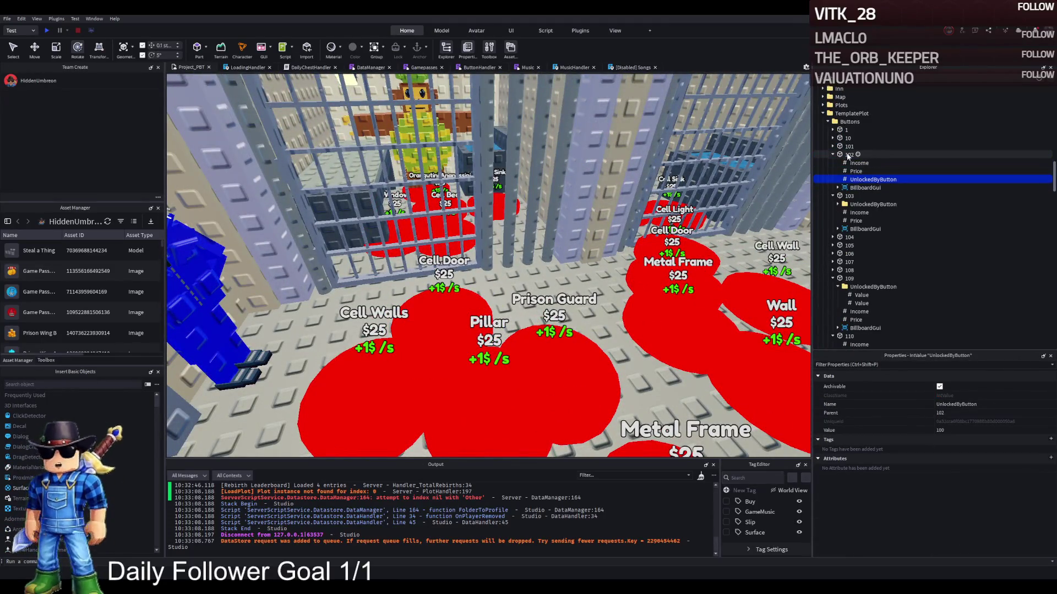
{"action": "key", "text": "Right"}
{"action": "key", "text": "Down"}
{"action": "key", "text": "Down"}
{"action": "key", "text": "Down"}
{"action": "key", "text": "Left"}
{"action": "key", "text": "Left"}
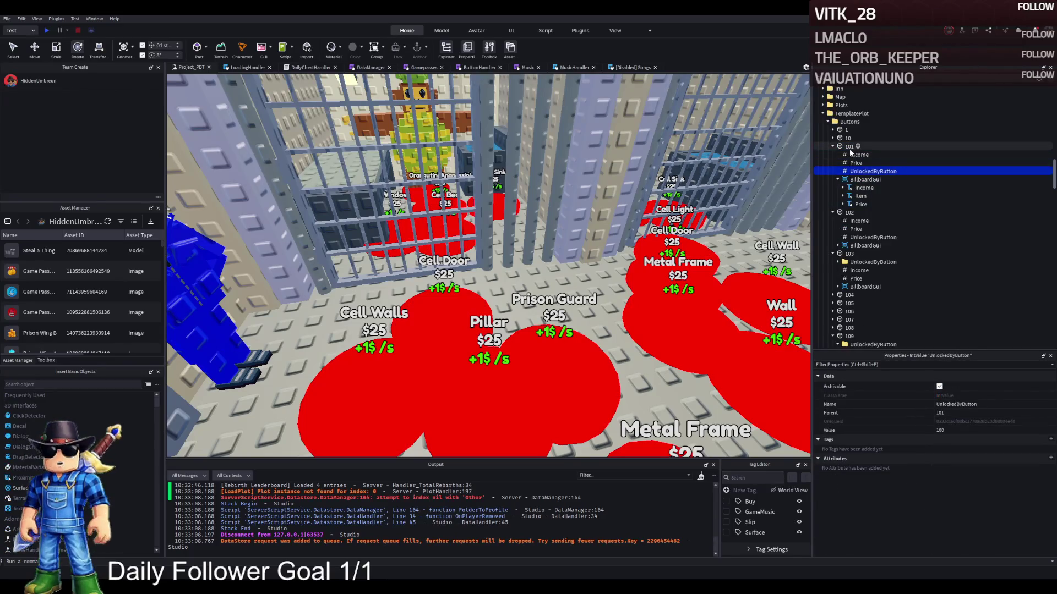
{"action": "key", "text": "Down"}
{"action": "key", "text": "Left"}
{"action": "left_click", "coordinate": [846, 163]}
Fly the view down the prison corridor up to the cell bars.
{"action": "key", "text": "Left"}
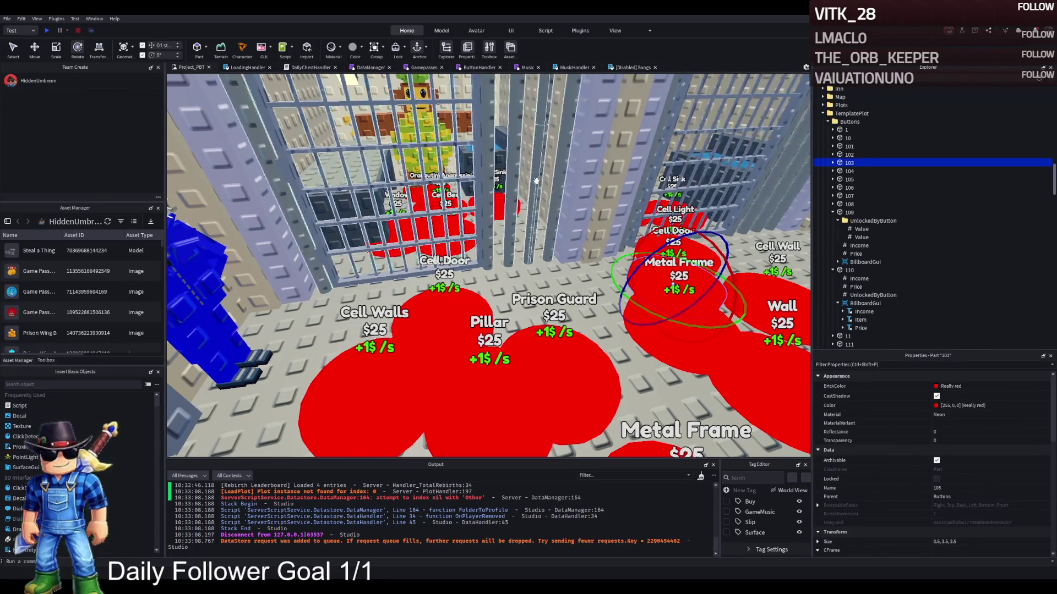
{"action": "scroll", "coordinate": [536, 181], "scroll_direction": "up", "scroll_amount": 5}
{"action": "key", "text": "d"}
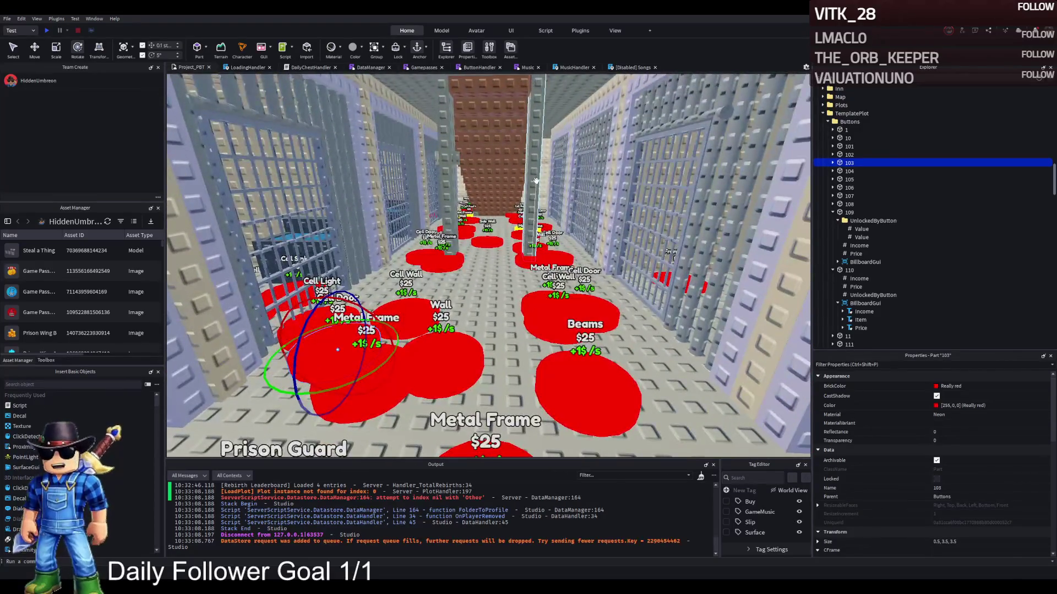
{"action": "key", "text": "w"}
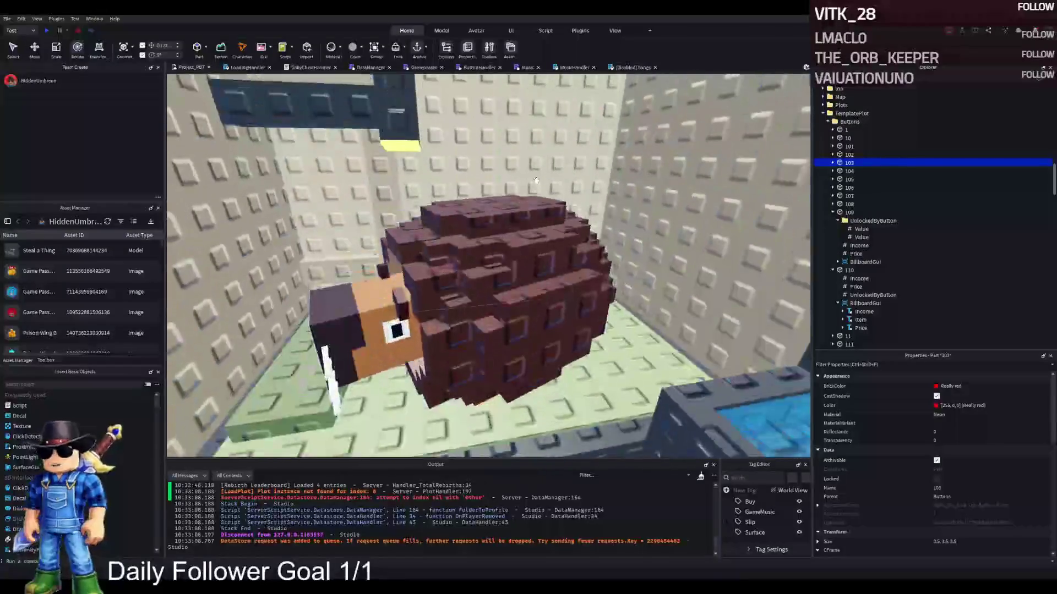
{"action": "key", "text": "e"}
{"action": "key", "text": "q"}
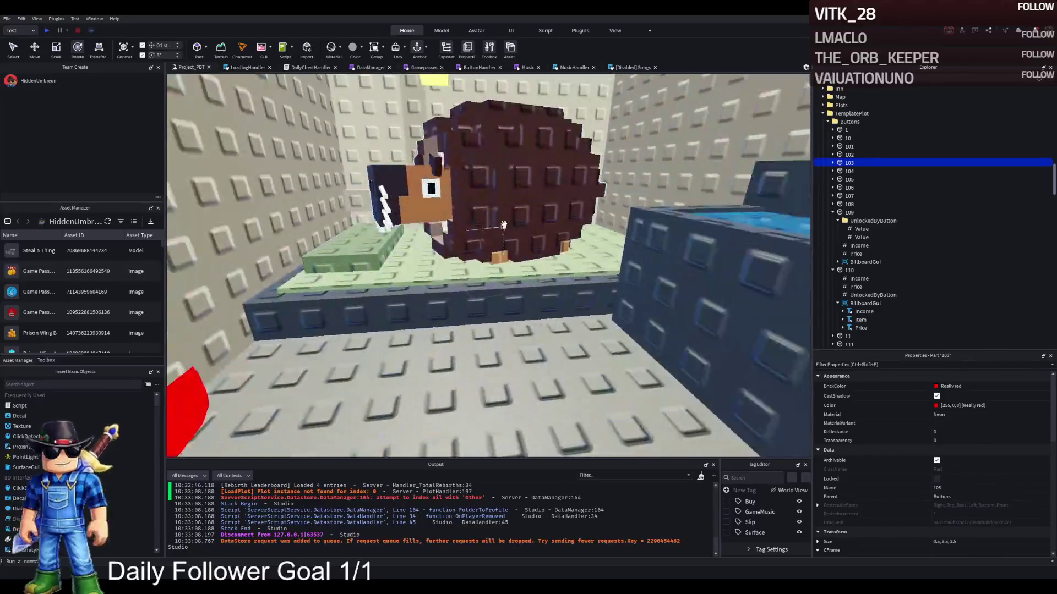
{"action": "left_click", "coordinate": [504, 226]}
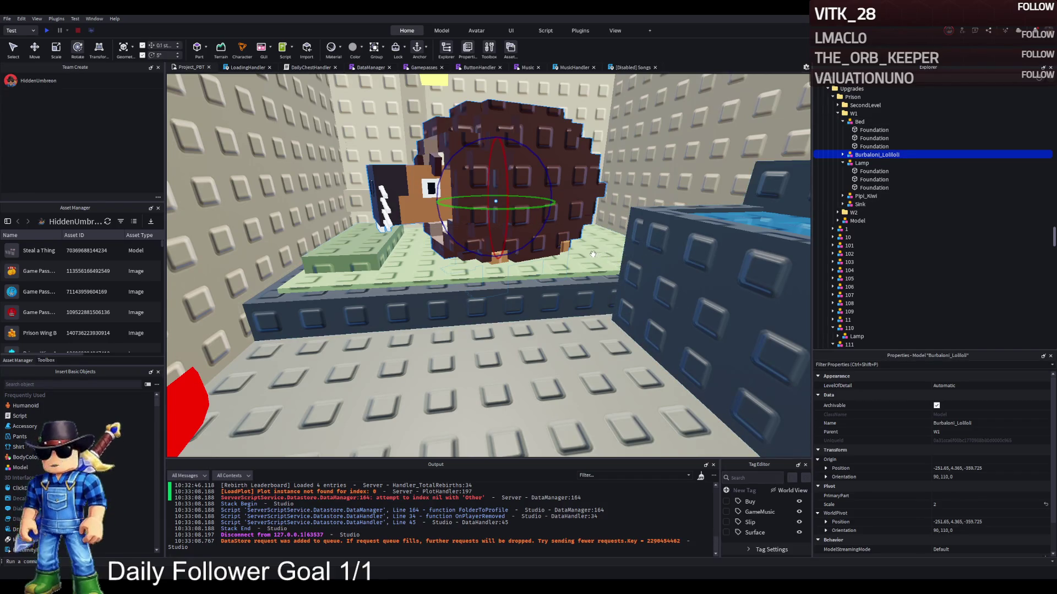
{"action": "key", "text": "s"}
{"action": "key", "text": "s"}
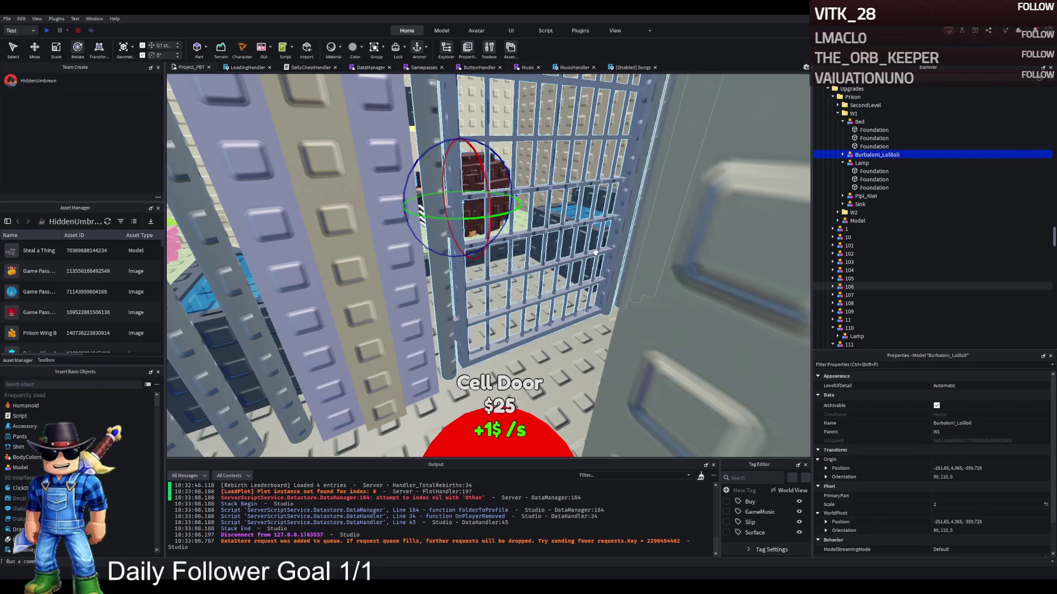
{"action": "scroll", "coordinate": [591, 239], "scroll_direction": "down", "scroll_amount": 5}
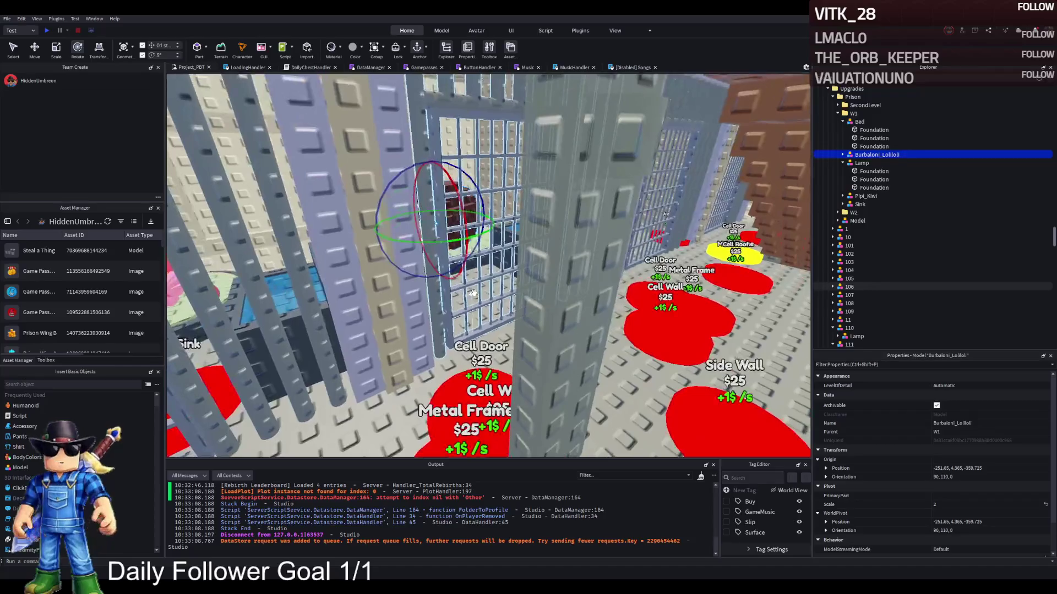
{"action": "scroll", "coordinate": [479, 279], "scroll_direction": "up", "scroll_amount": 5}
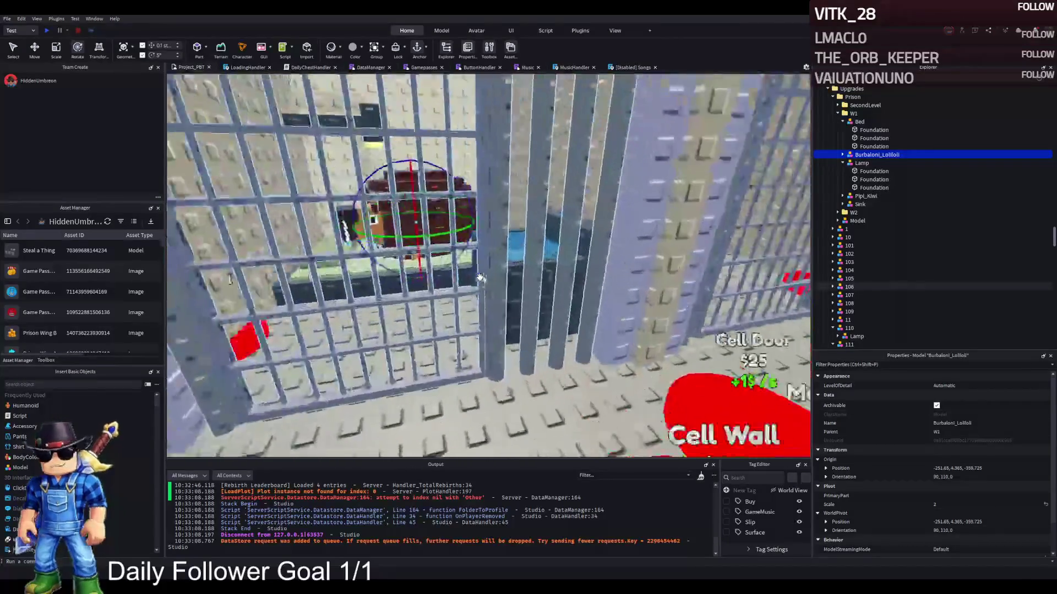
{"action": "left_click", "coordinate": [874, 171]}
{"action": "left_click", "coordinate": [843, 163]}
{"action": "left_click", "coordinate": [849, 122]}
{"action": "left_click", "coordinate": [843, 121]}
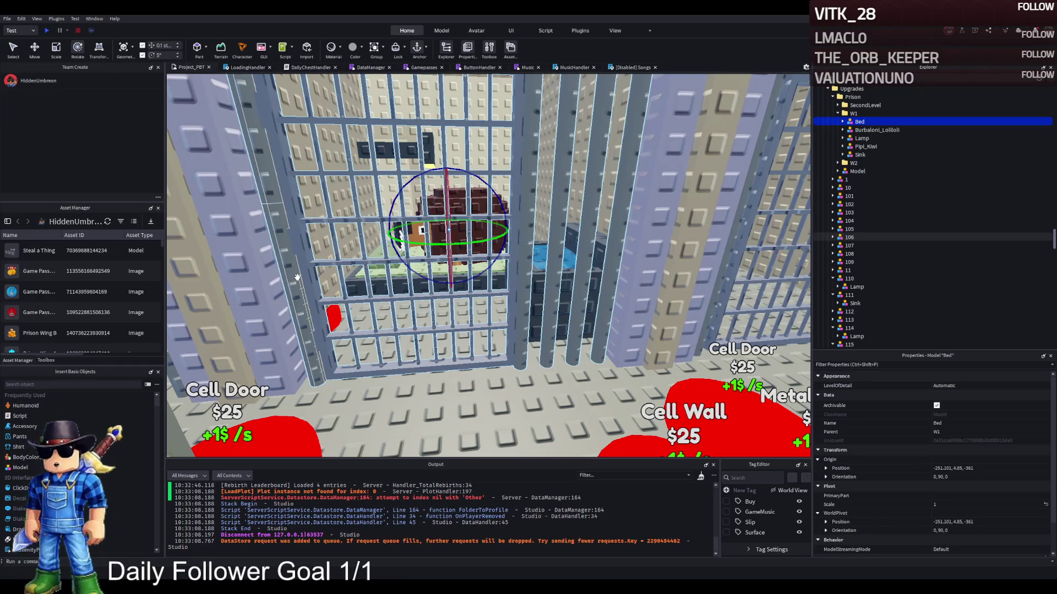
{"action": "scroll", "coordinate": [521, 287], "scroll_direction": "up", "scroll_amount": 5}
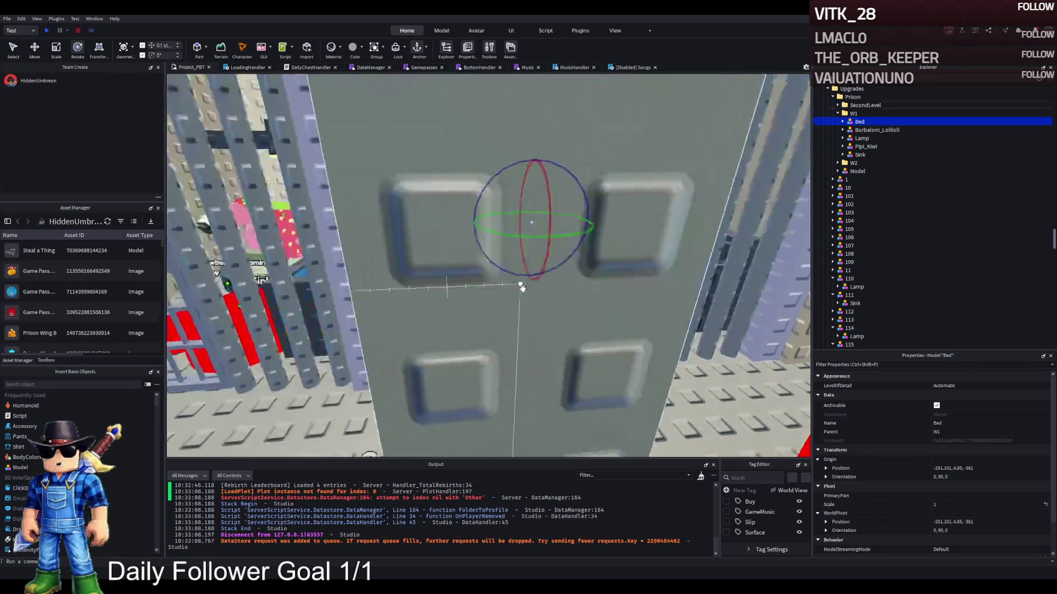
{"action": "scroll", "coordinate": [522, 287], "scroll_direction": "down", "scroll_amount": 5}
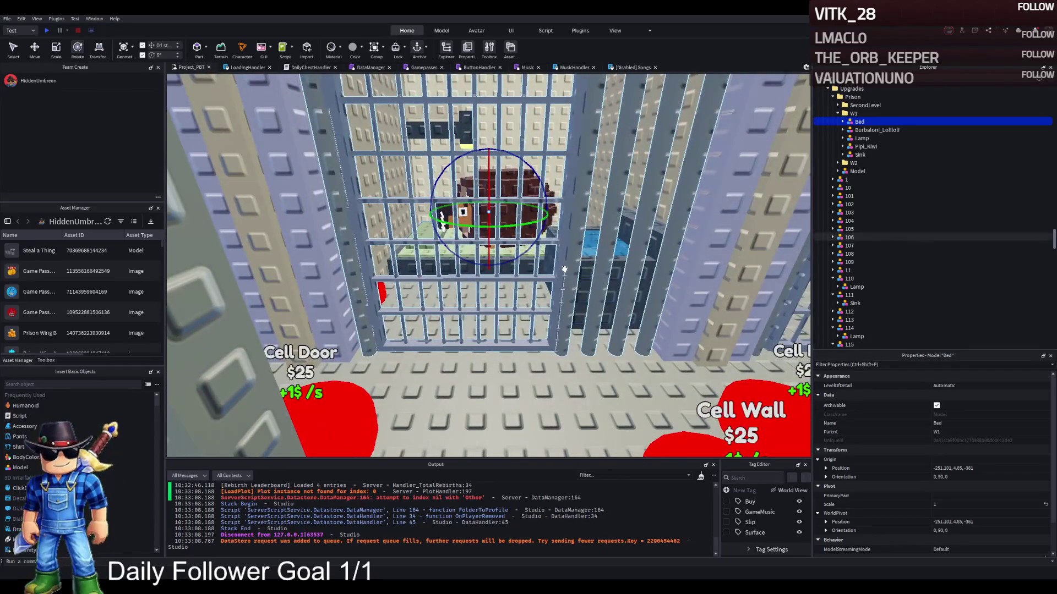
{"action": "key", "text": "a"}
{"action": "key", "text": "s"}
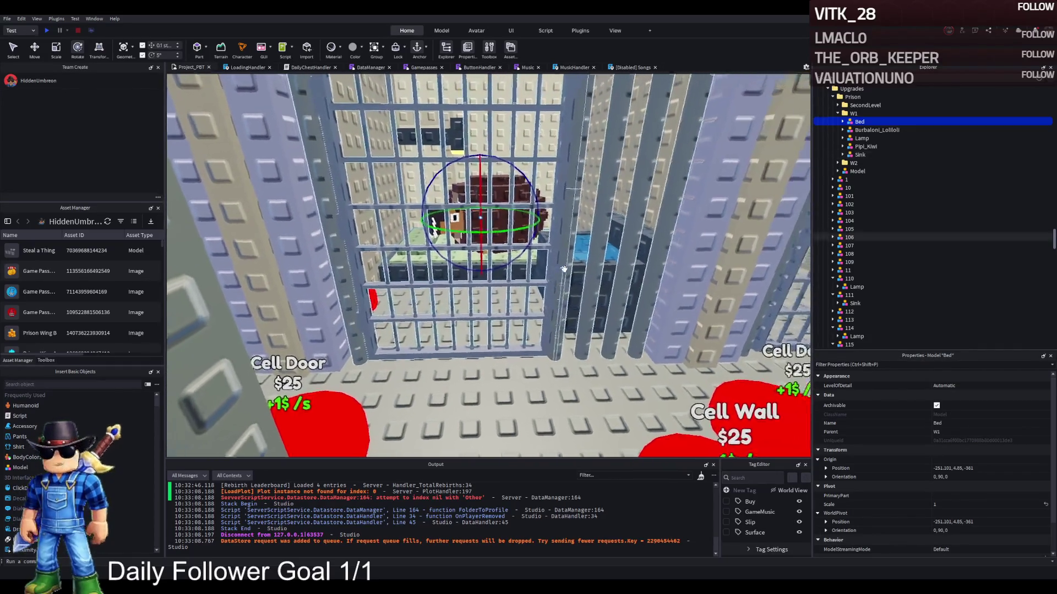
{"action": "key", "text": "a"}
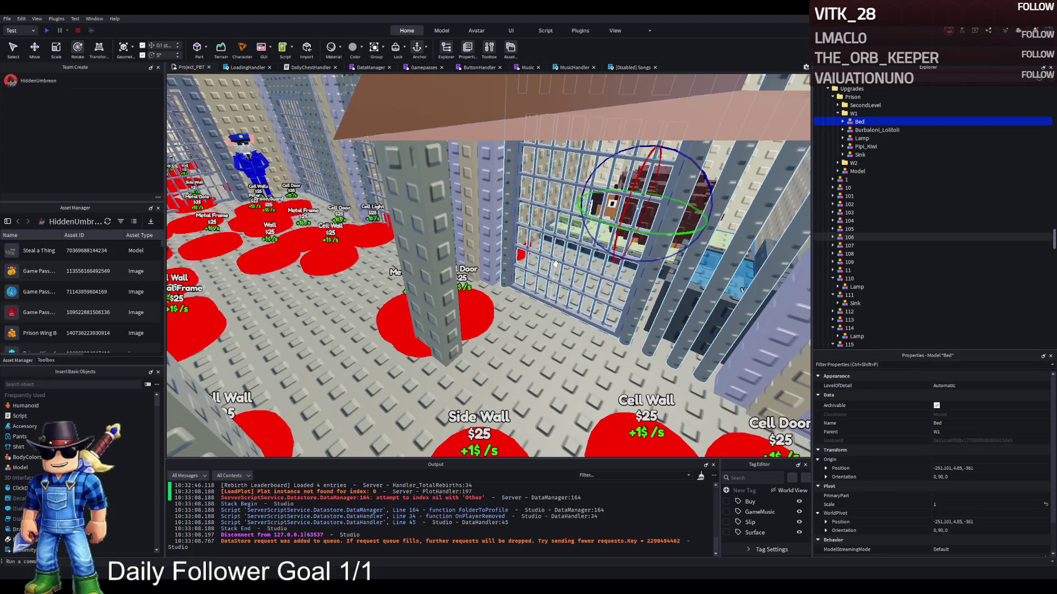
{"action": "key", "text": "w"}
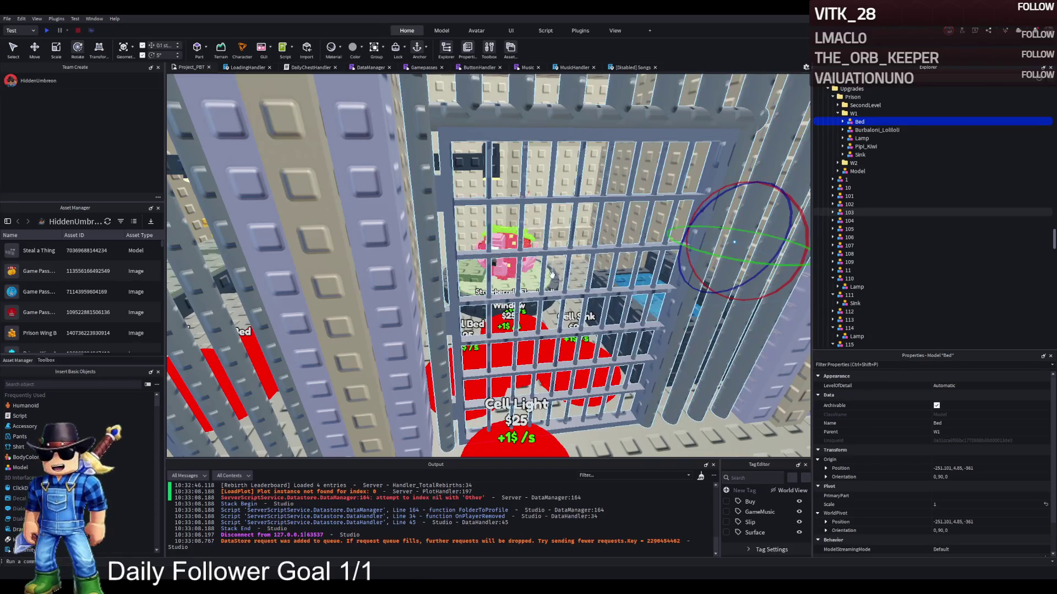
{"action": "key", "text": "q"}
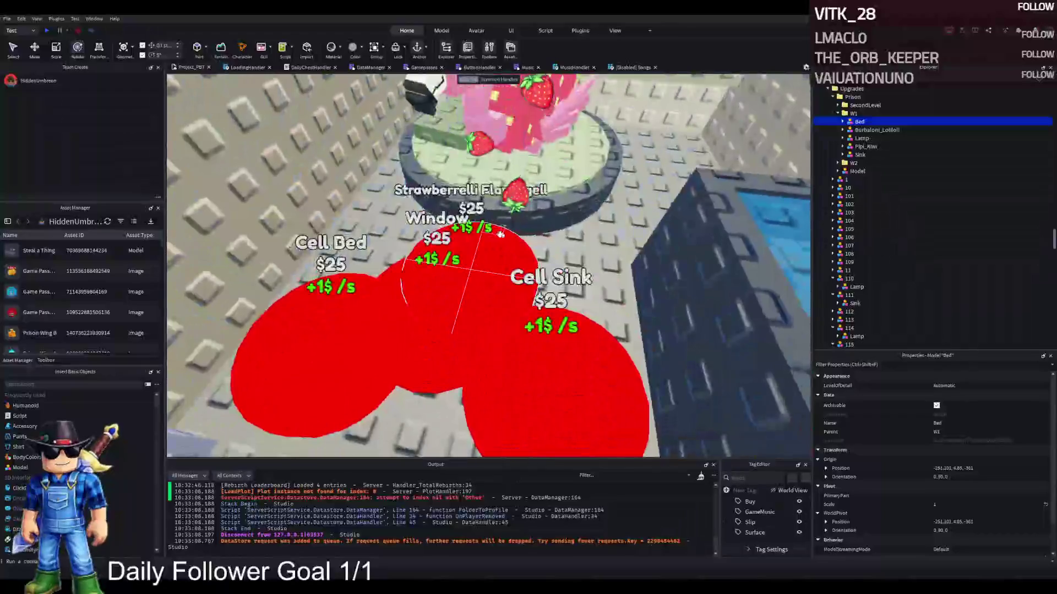
Duplicate buy pad 117, move the copy to a free spot and rename it 118.
{"action": "left_click", "coordinate": [500, 235]}
{"action": "scroll", "coordinate": [482, 239], "scroll_direction": "down", "scroll_amount": 3}
{"action": "key", "text": "ctrl+d"}
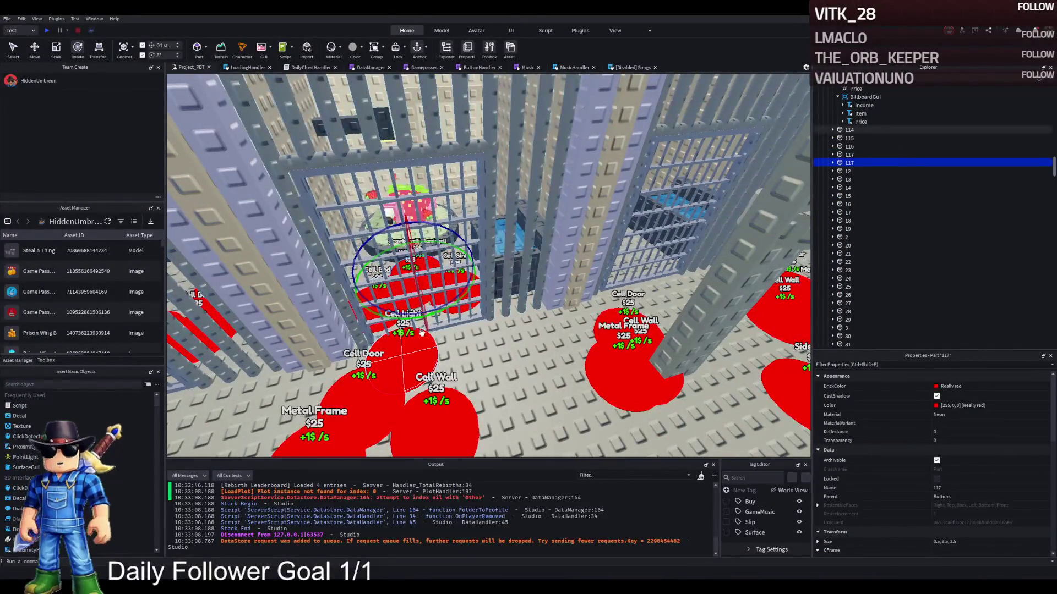
{"action": "key", "text": "ctrl+2"}
{"action": "mouse_move", "coordinate": [421, 332]}
{"action": "left_mouse_down"}
{"action": "mouse_move", "coordinate": [484, 363]}
{"action": "mouse_move", "coordinate": [575, 348]}
{"action": "left_mouse_up"}
{"action": "scroll", "coordinate": [484, 363], "scroll_direction": "up", "scroll_amount": 2}
{"action": "key", "text": "F2"}
{"action": "type", "text": "118"}
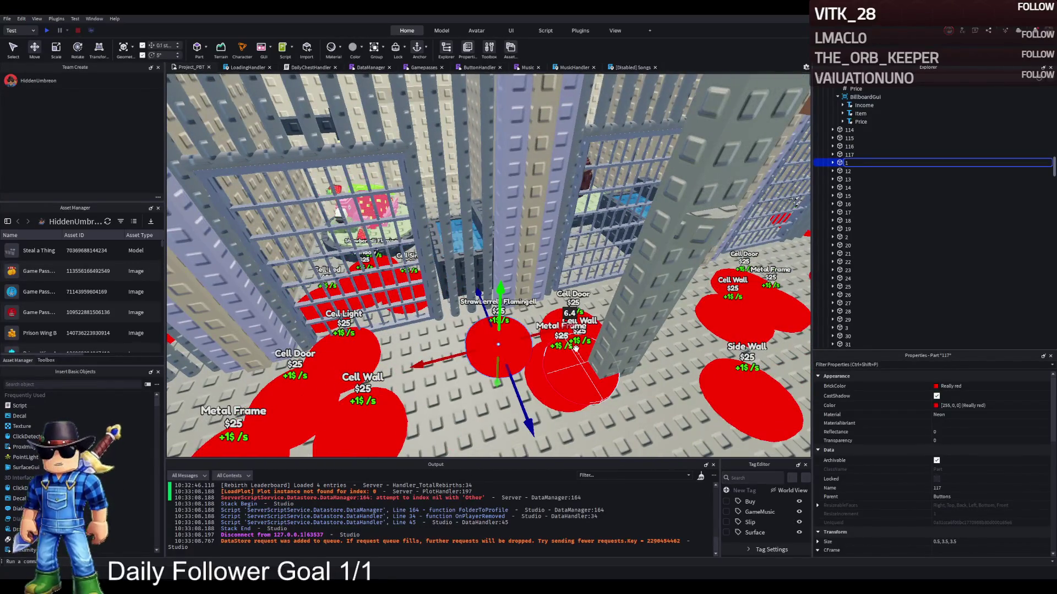
{"action": "key", "text": "Return"}
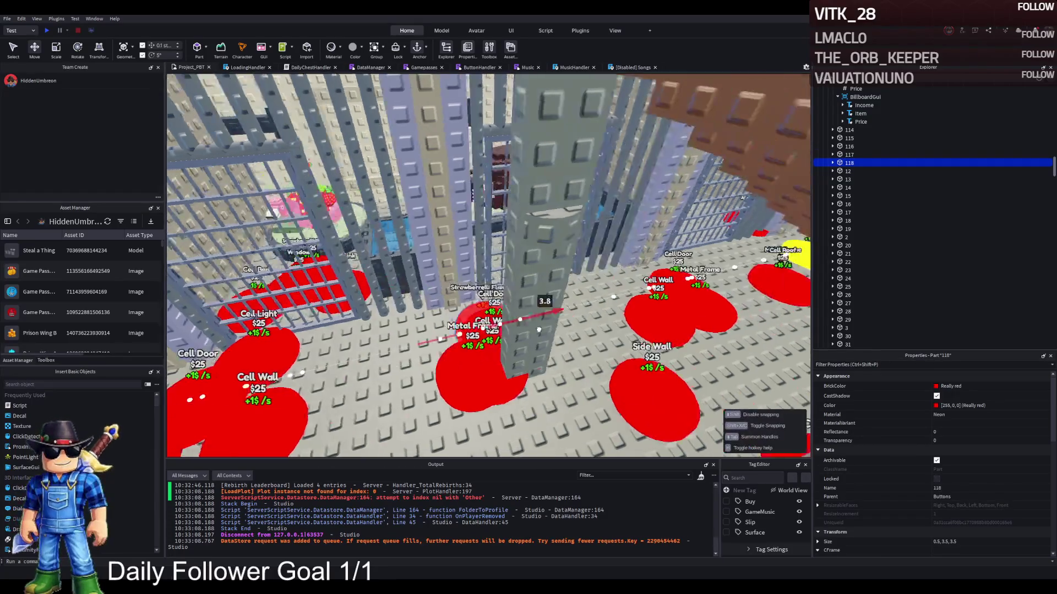
Set pad 118's UnlockedByButton value to 117.
{"action": "scroll", "coordinate": [537, 334], "scroll_direction": "up", "scroll_amount": 3}
{"action": "scroll", "coordinate": [466, 336], "scroll_direction": "up", "scroll_amount": 2}
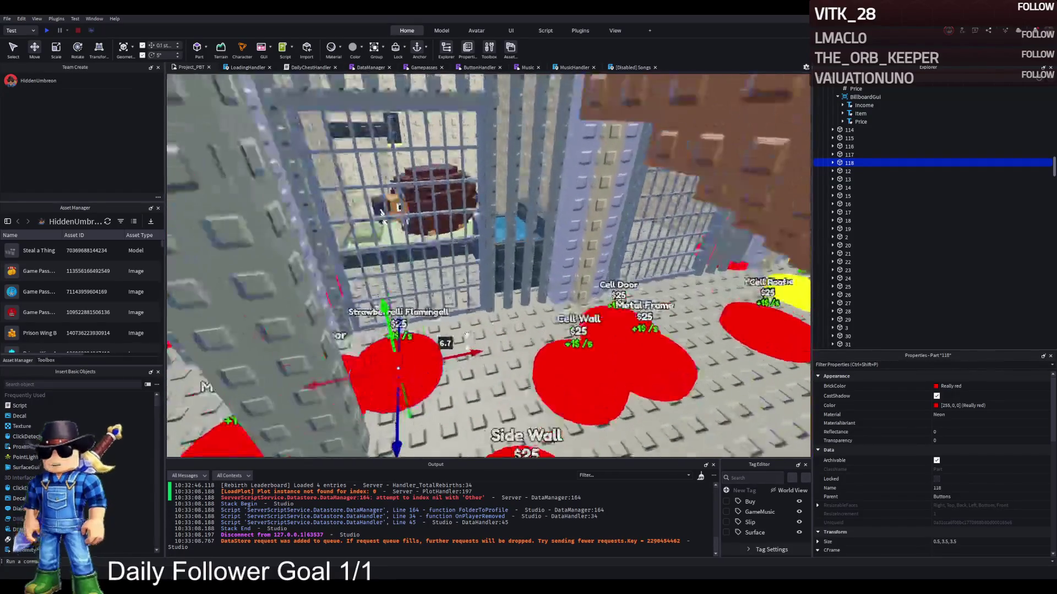
{"action": "scroll", "coordinate": [467, 335], "scroll_direction": "up", "scroll_amount": 2}
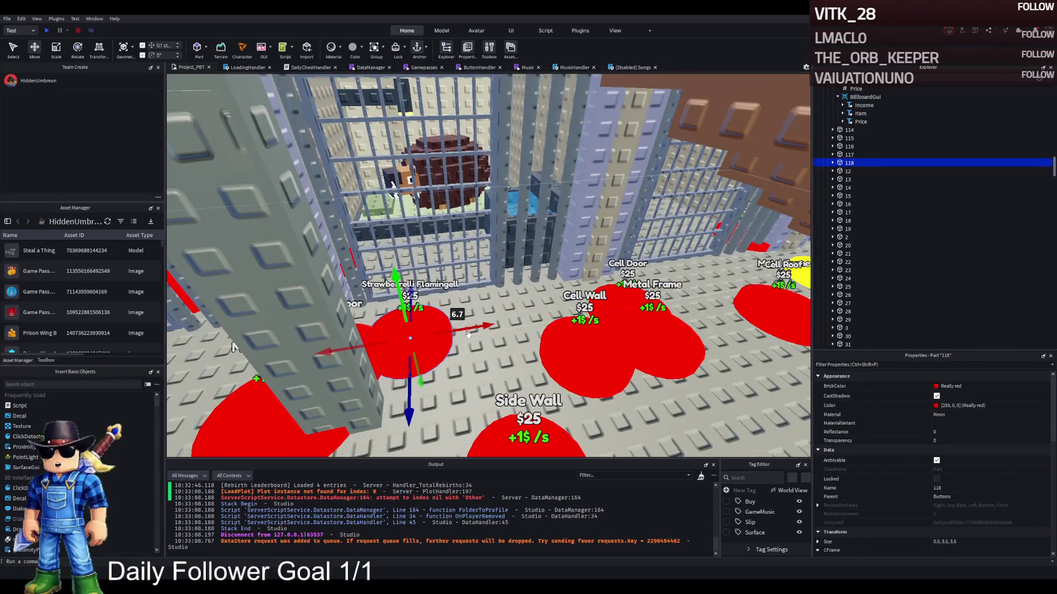
{"action": "double_click", "coordinate": [885, 163]}
{"action": "left_click", "coordinate": [856, 172]}
{"action": "mouse_move", "coordinate": [857, 179]}
{"action": "left_mouse_down"}
{"action": "mouse_move", "coordinate": [862, 121]}
{"action": "mouse_move", "coordinate": [866, 145]}
{"action": "mouse_move", "coordinate": [856, 115]}
{"action": "mouse_move", "coordinate": [849, 285]}
{"action": "left_mouse_up"}
{"action": "left_click", "coordinate": [969, 430]}
{"action": "type", "text": "117"}
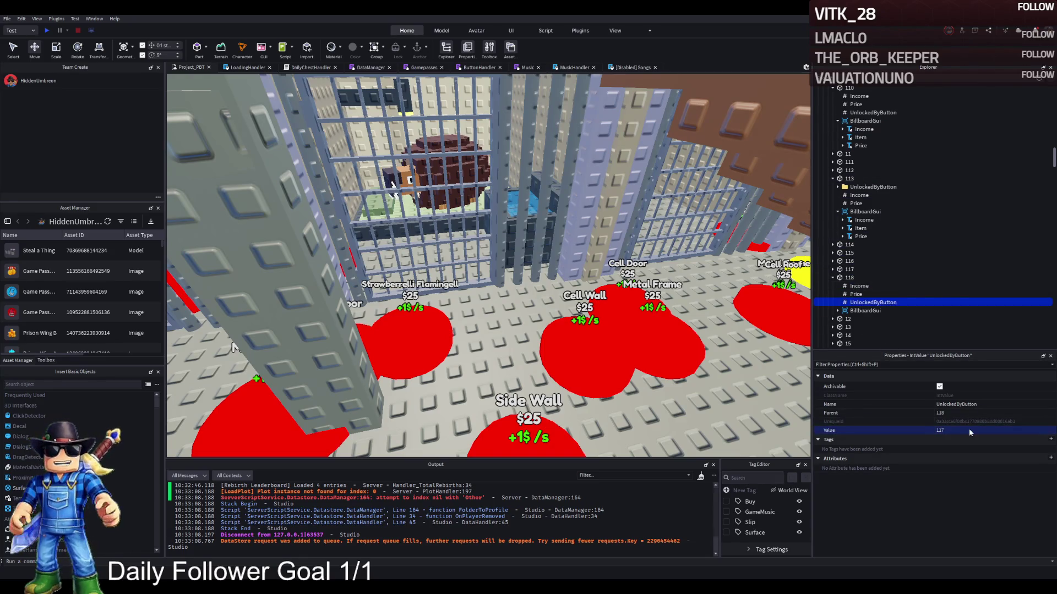
{"action": "key", "text": "Return"}
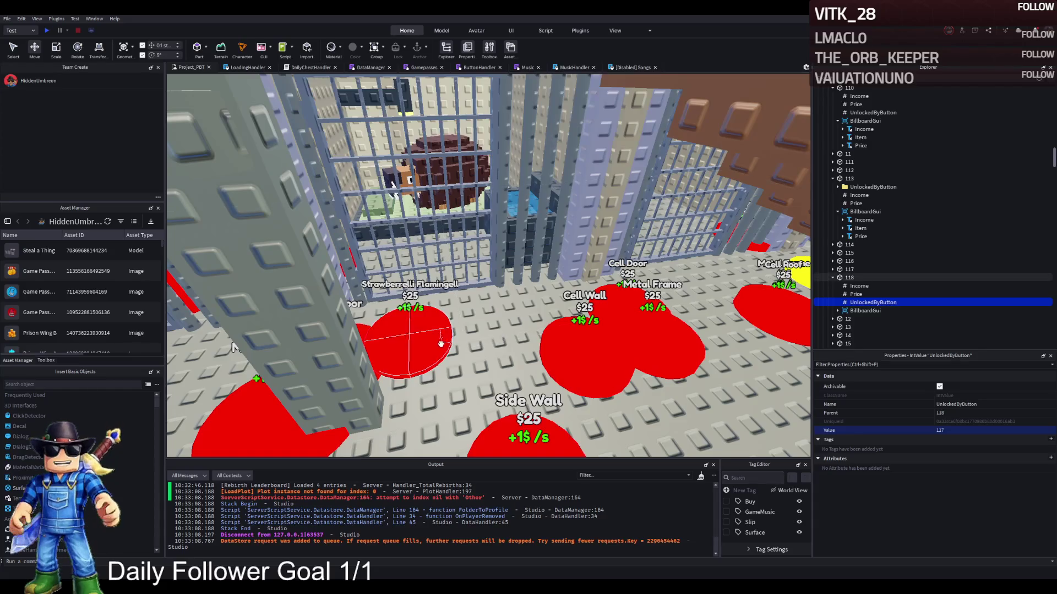
Change pad 118's billboard Item text to 'Cell Light'.
{"action": "key", "text": "w"}
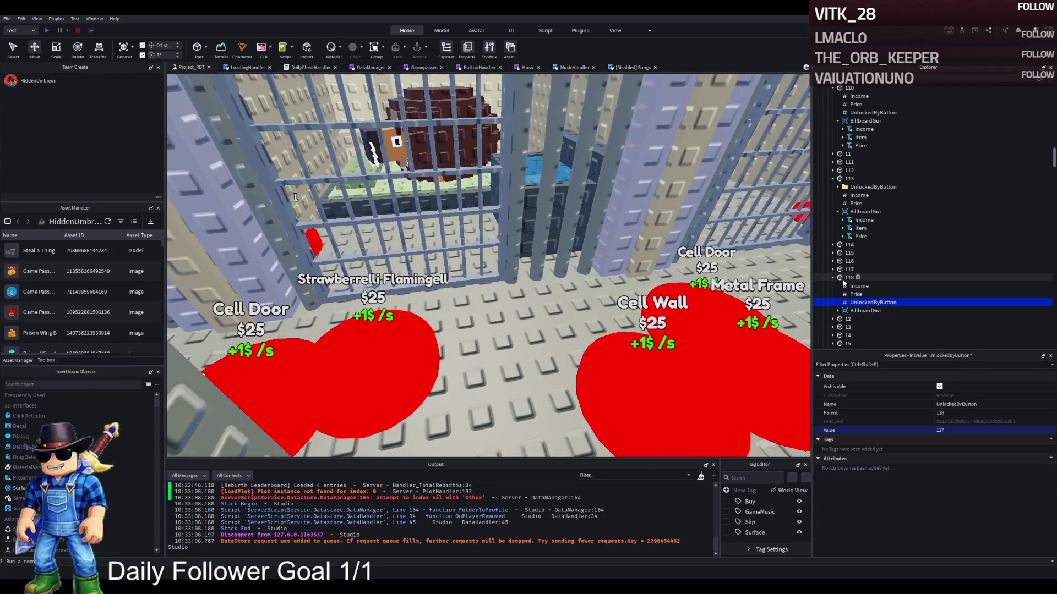
{"action": "left_click", "coordinate": [837, 310]}
{"action": "left_click", "coordinate": [850, 327]}
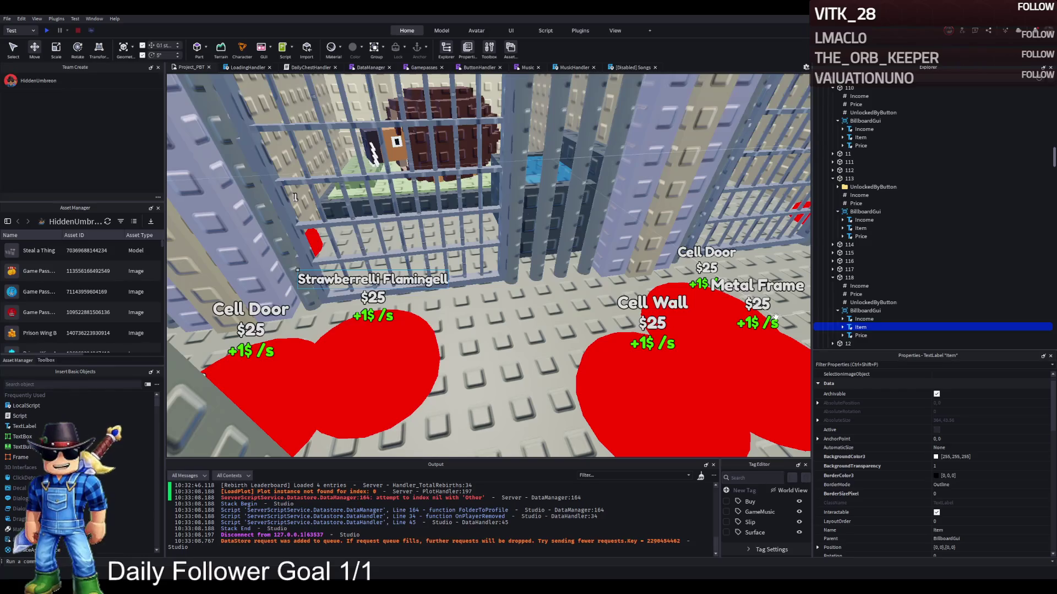
{"action": "scroll", "coordinate": [917, 476], "scroll_direction": "down", "scroll_amount": 10}
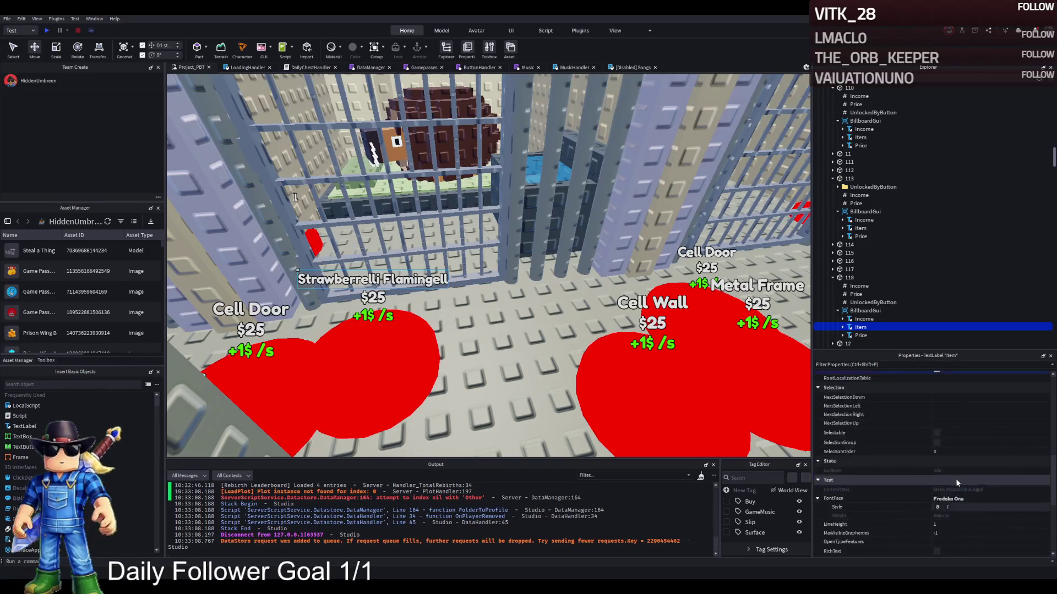
{"action": "scroll", "coordinate": [960, 480], "scroll_direction": "down", "scroll_amount": 3}
{"action": "left_click", "coordinate": [990, 452]}
{"action": "type", "text": "Ce"}
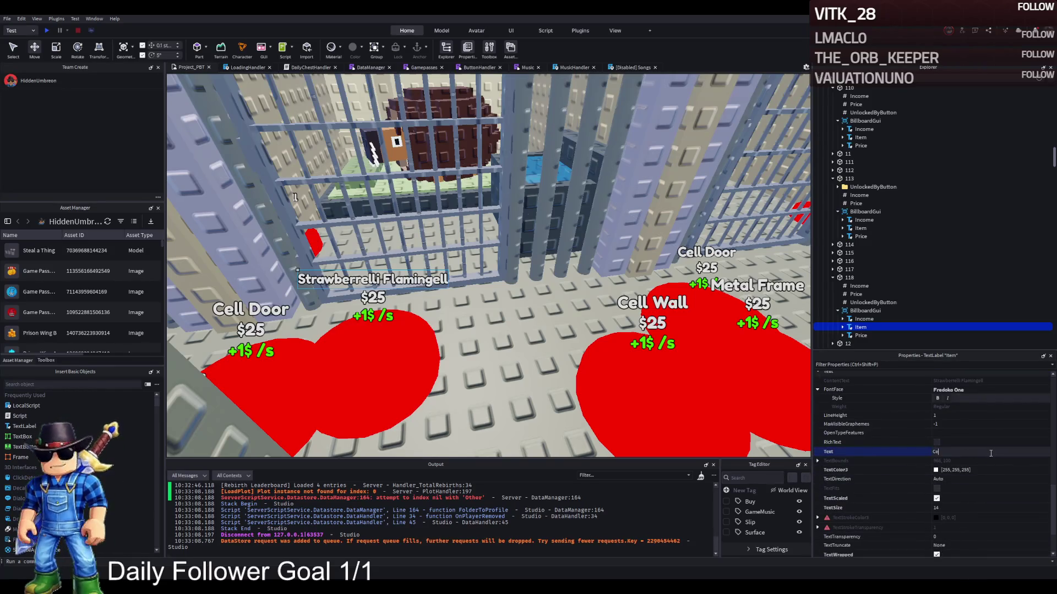
{"action": "type", "text": "ll Light"}
{"action": "key", "text": "Return"}
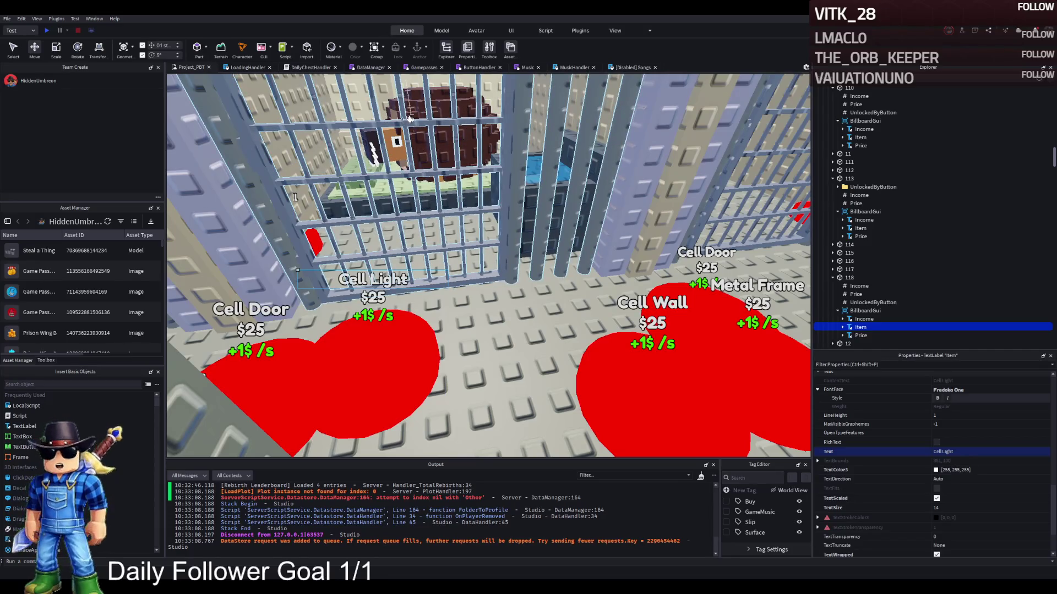
Nudge the Cell Light pad slightly back and reselect it.
{"action": "key", "text": "w"}
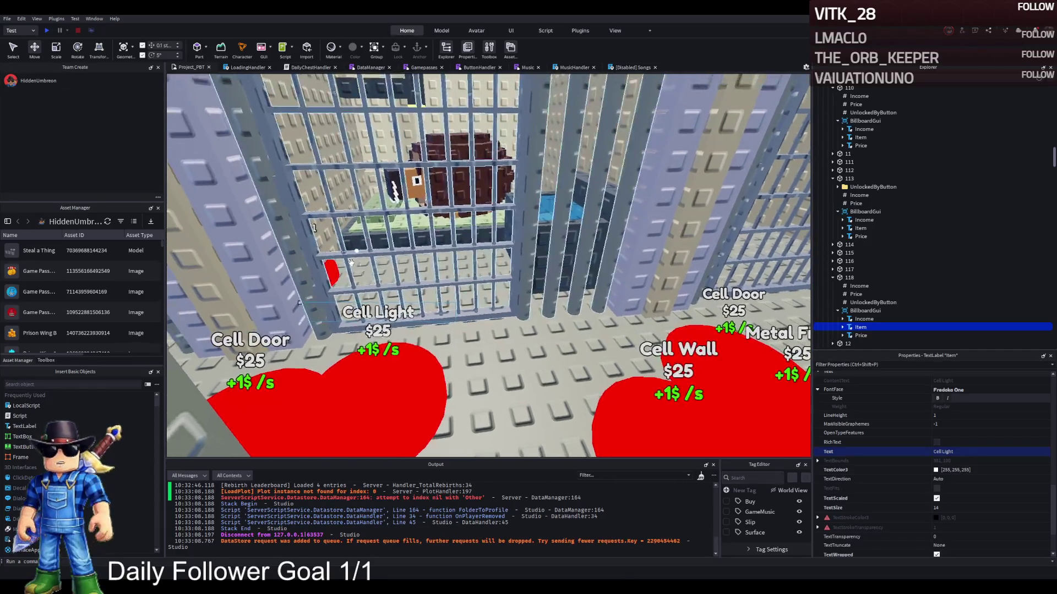
{"action": "left_click", "coordinate": [404, 359]}
{"action": "mouse_move", "coordinate": [404, 359]}
{"action": "left_mouse_down"}
{"action": "mouse_move", "coordinate": [407, 386]}
{"action": "mouse_move", "coordinate": [410, 345]}
{"action": "left_mouse_up"}
{"action": "left_click", "coordinate": [863, 303]}
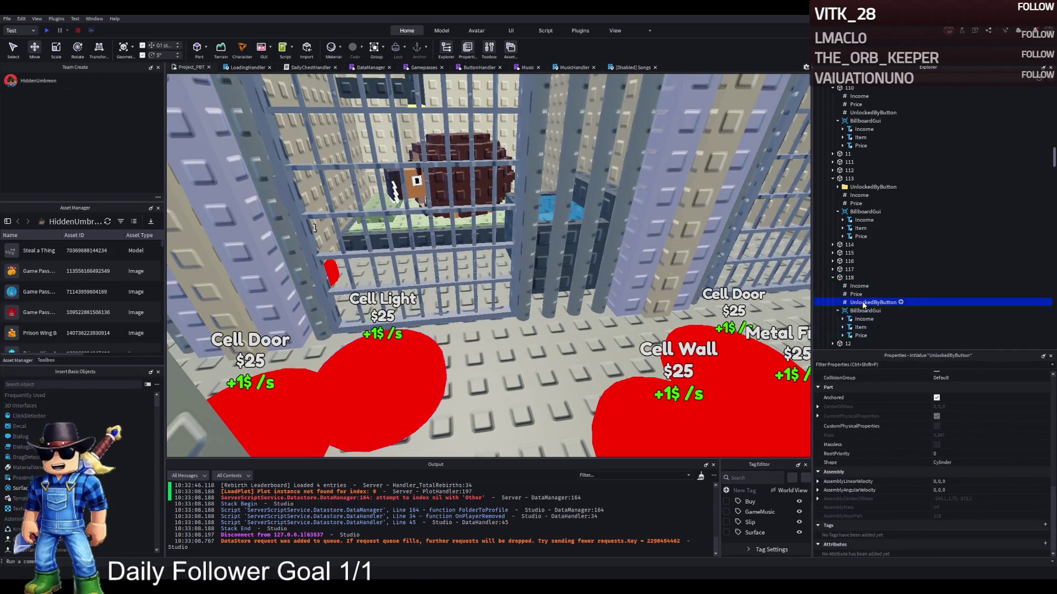
{"action": "left_click", "coordinate": [849, 278]}
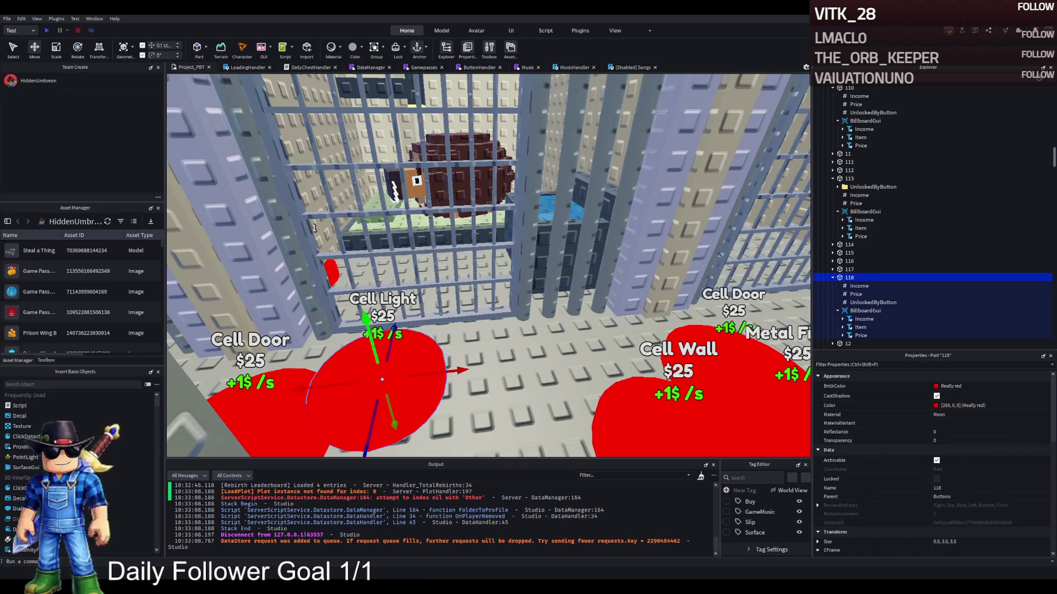